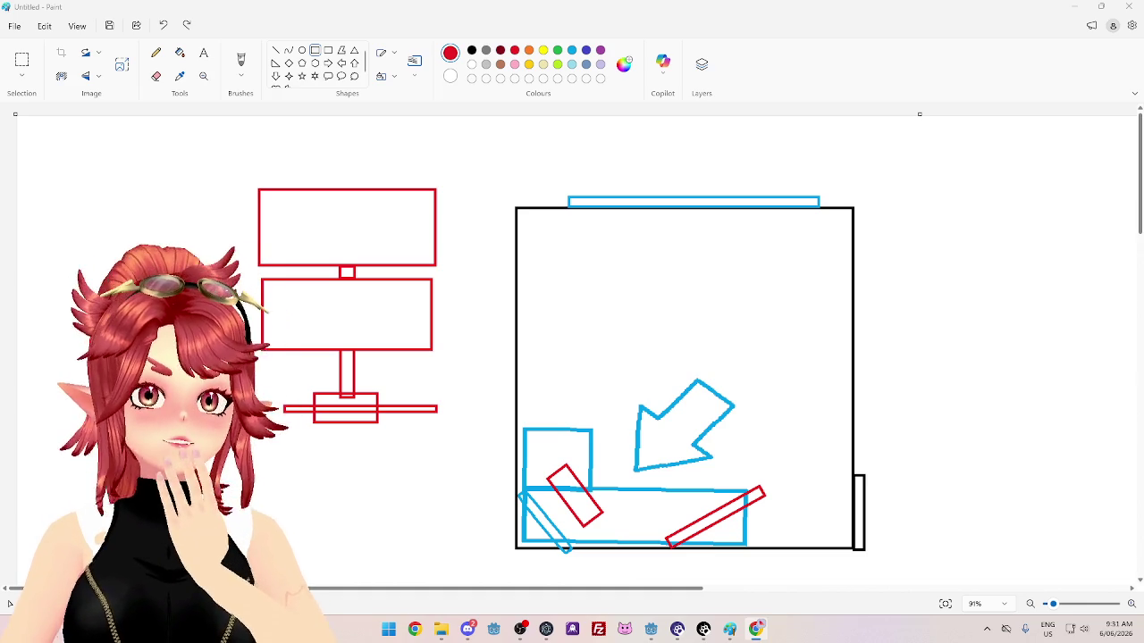
Open a new Chrome window from the taskbar and maximize it to a blank new tab.
left_click(756, 629)
left_click(760, 163)
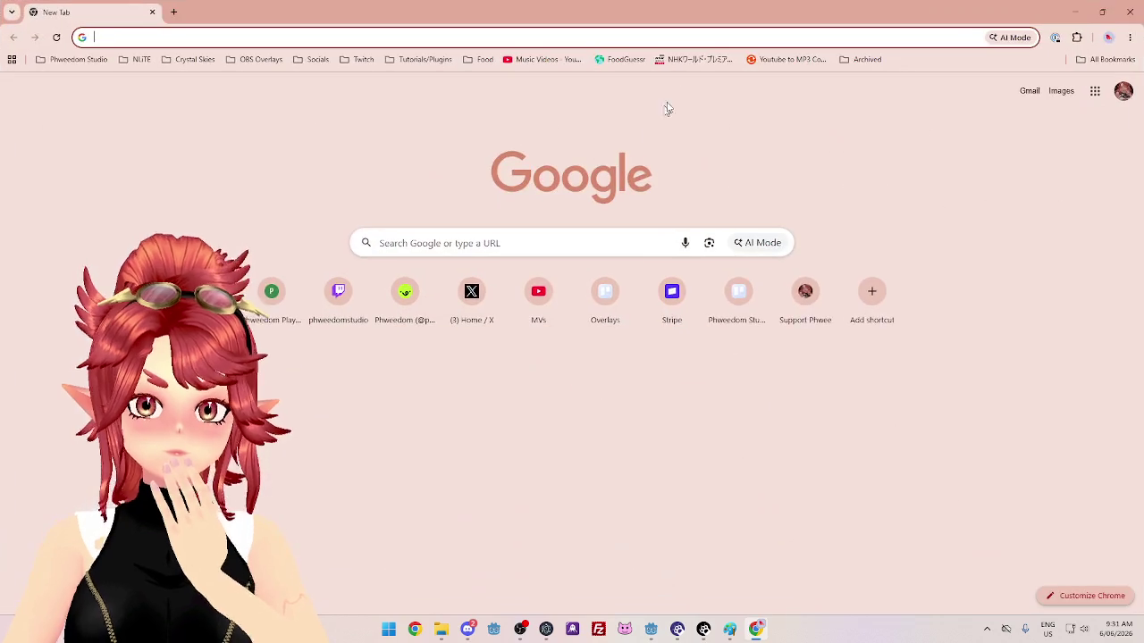
Load the FoodGuessr daily challenge from the bookmarks bar and select 'grenadine' in the ingredients.
left_click(626, 59)
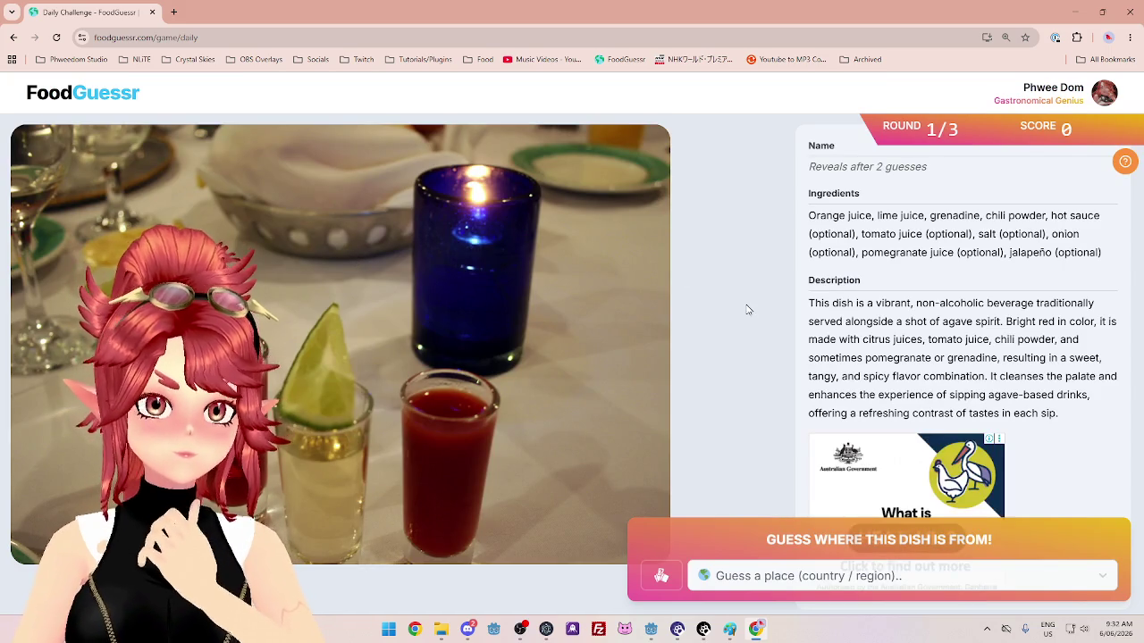
double_click(952, 216)
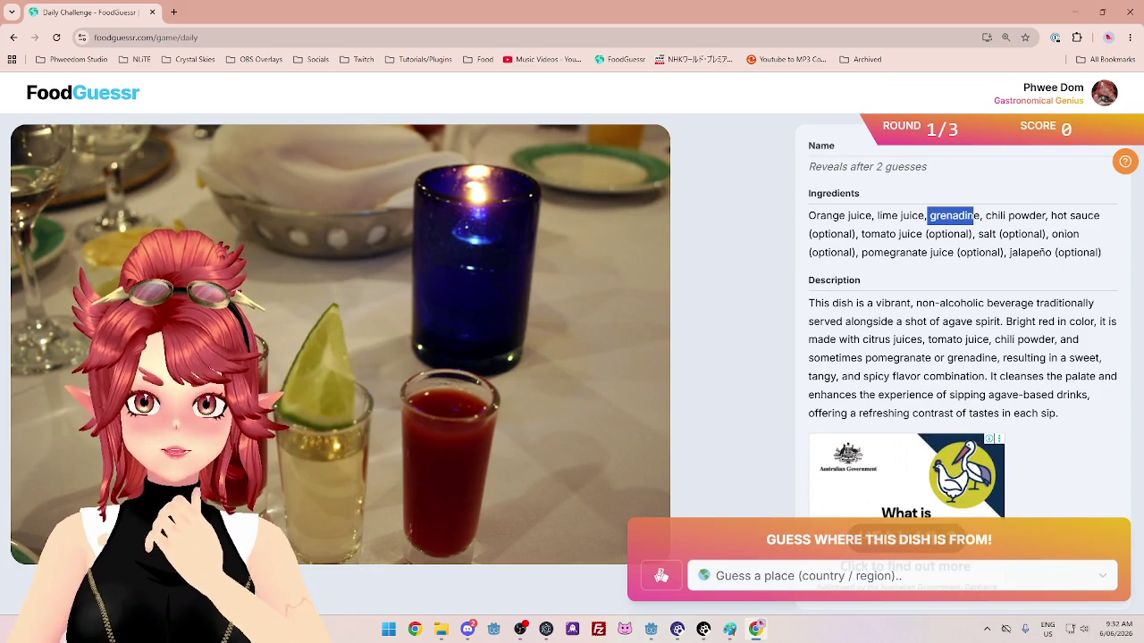
double_click(1025, 215)
left_click_drag(880, 234, 896, 234)
left_click(898, 235)
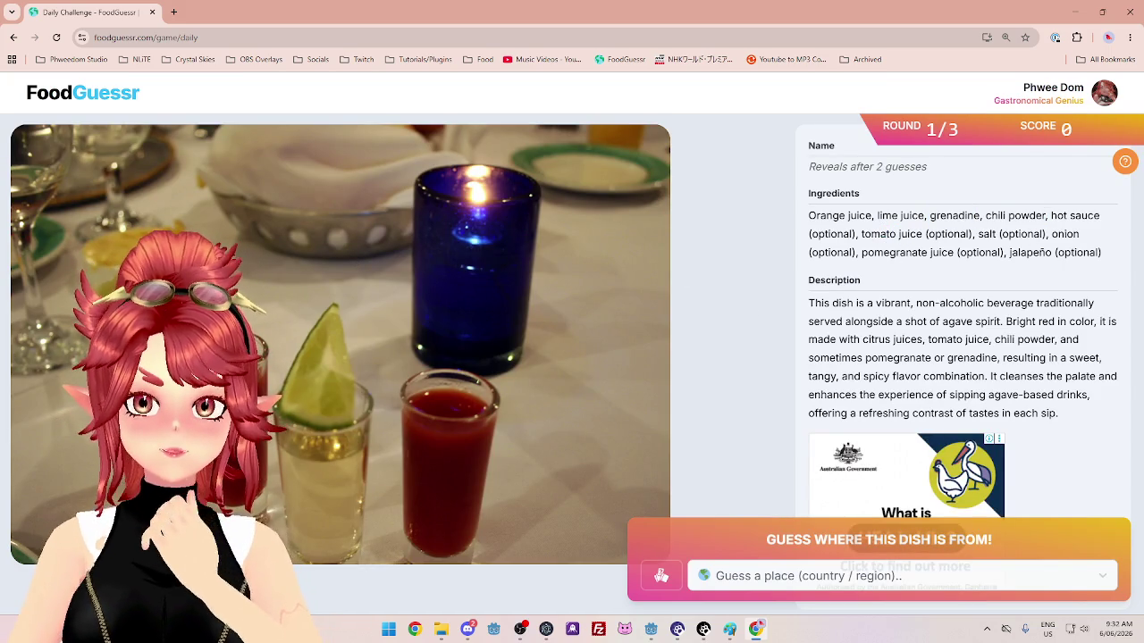
left_click_drag(1042, 234, 1064, 234)
left_click(1050, 234)
left_click_drag(867, 252, 949, 252)
left_click(949, 252)
left_click_drag(1020, 252, 1055, 252)
left_click(907, 303)
left_click_drag(934, 303, 1033, 303)
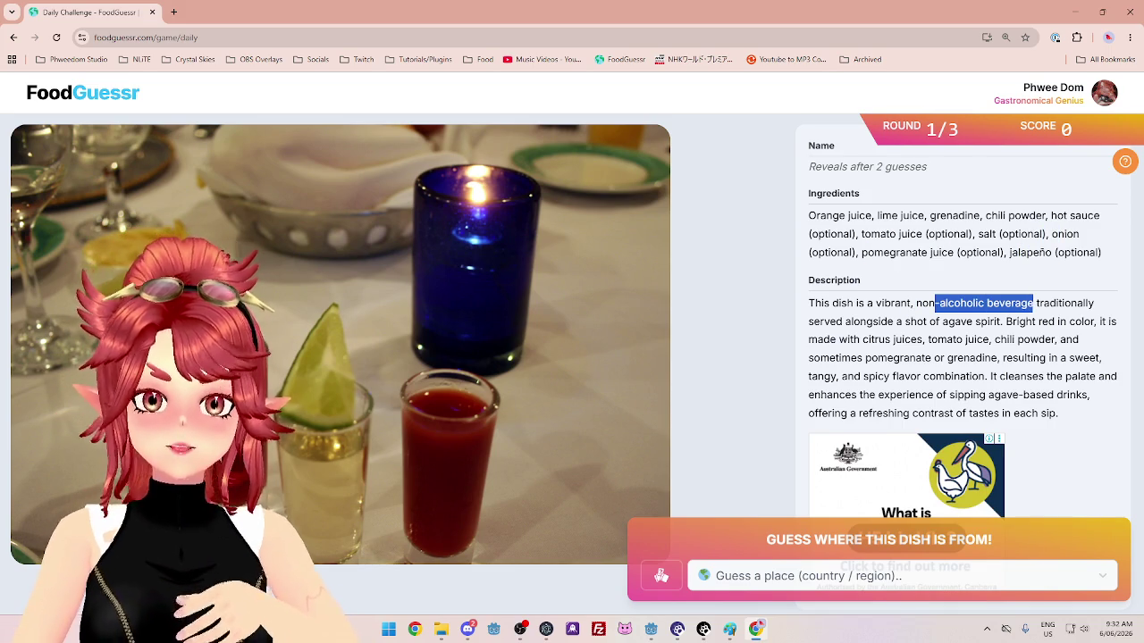
left_click(933, 314)
left_click_drag(915, 303, 1038, 303)
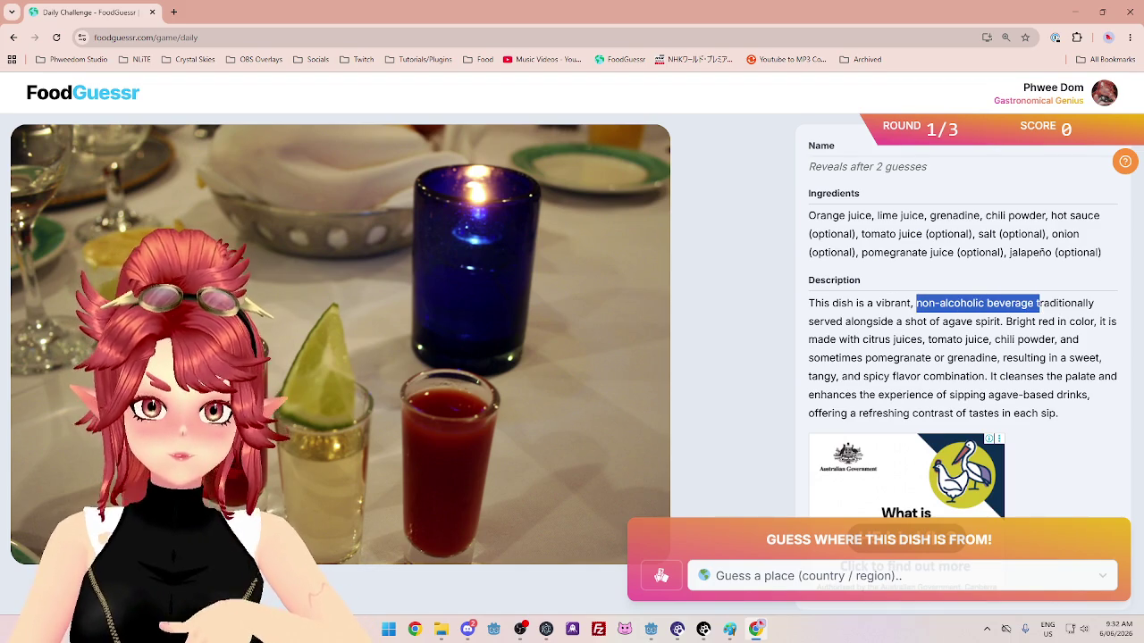
left_click_drag(846, 322, 996, 323)
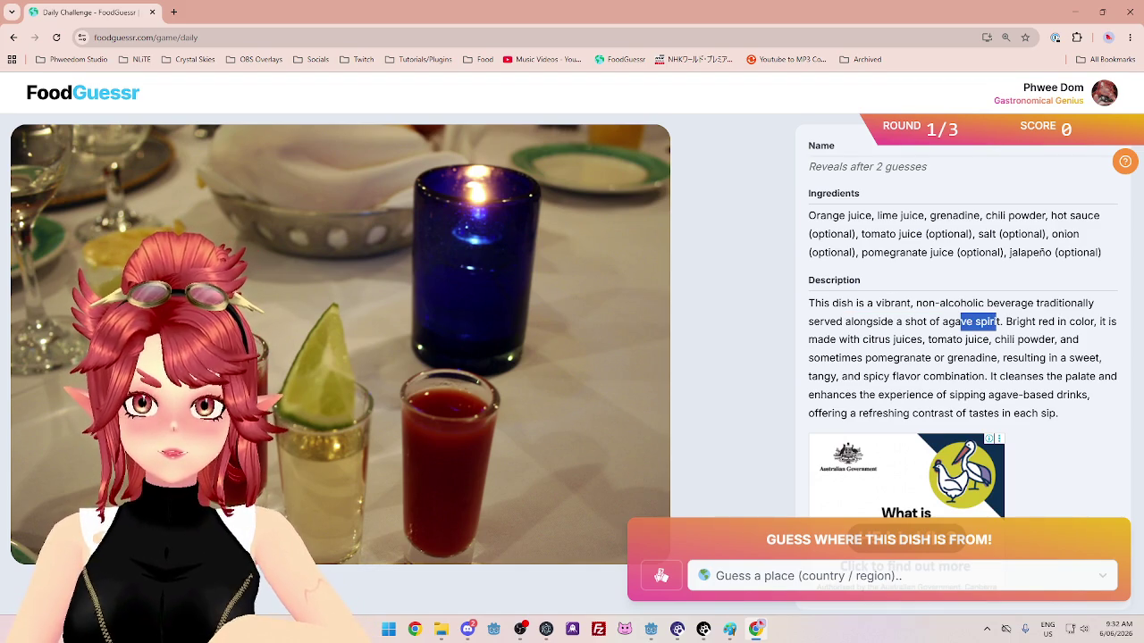
left_click(992, 323)
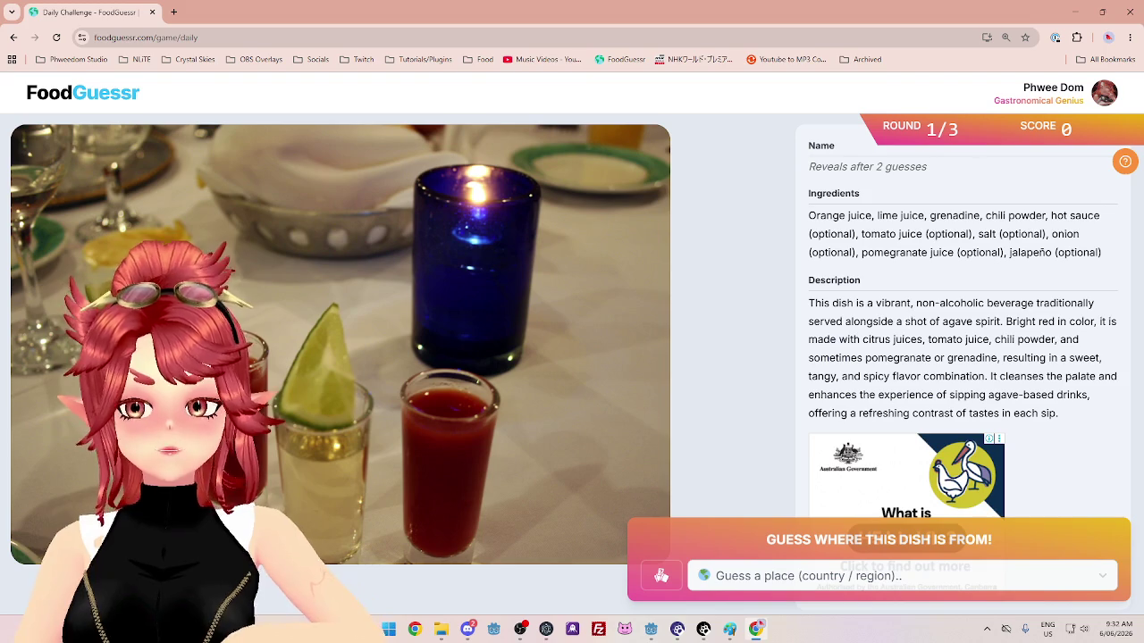
left_click_drag(905, 322, 994, 322)
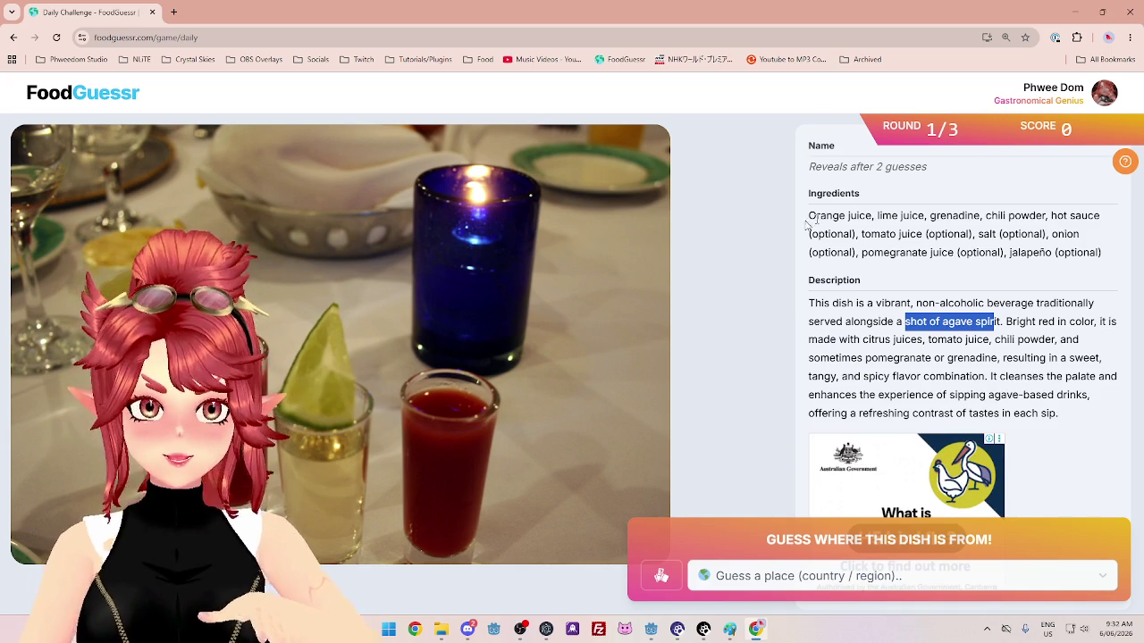
mouse_move(831, 215)
left_mouse_down()
mouse_move(1100, 216)
mouse_move(851, 228)
mouse_move(941, 236)
left_mouse_up()
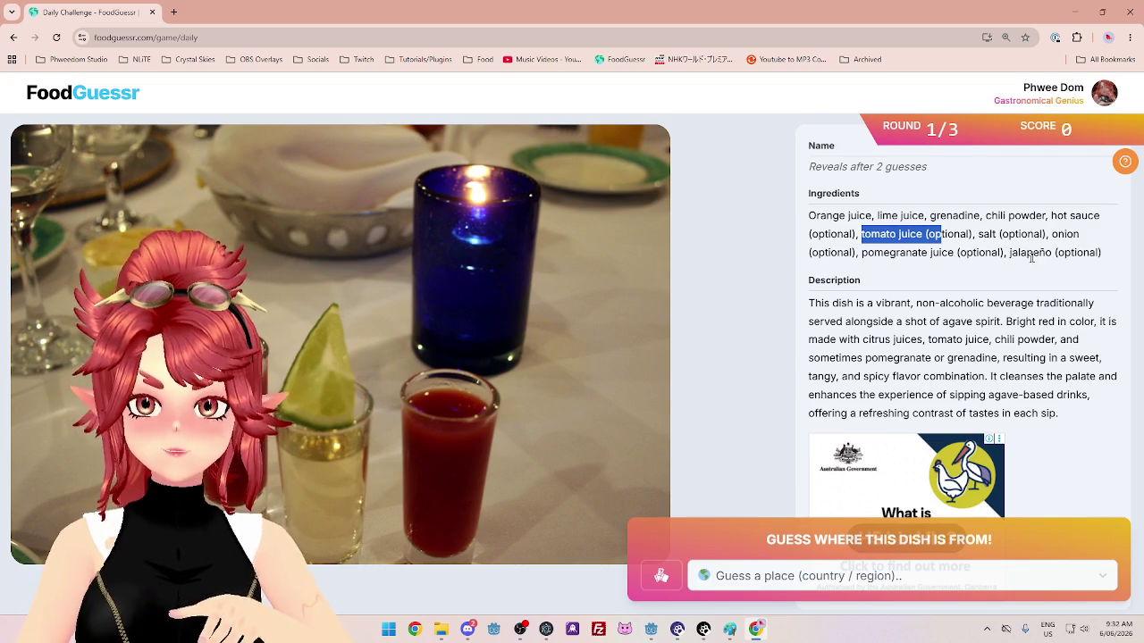
mouse_move(809, 216)
left_mouse_down()
mouse_move(1069, 214)
mouse_move(1051, 215)
left_mouse_up()
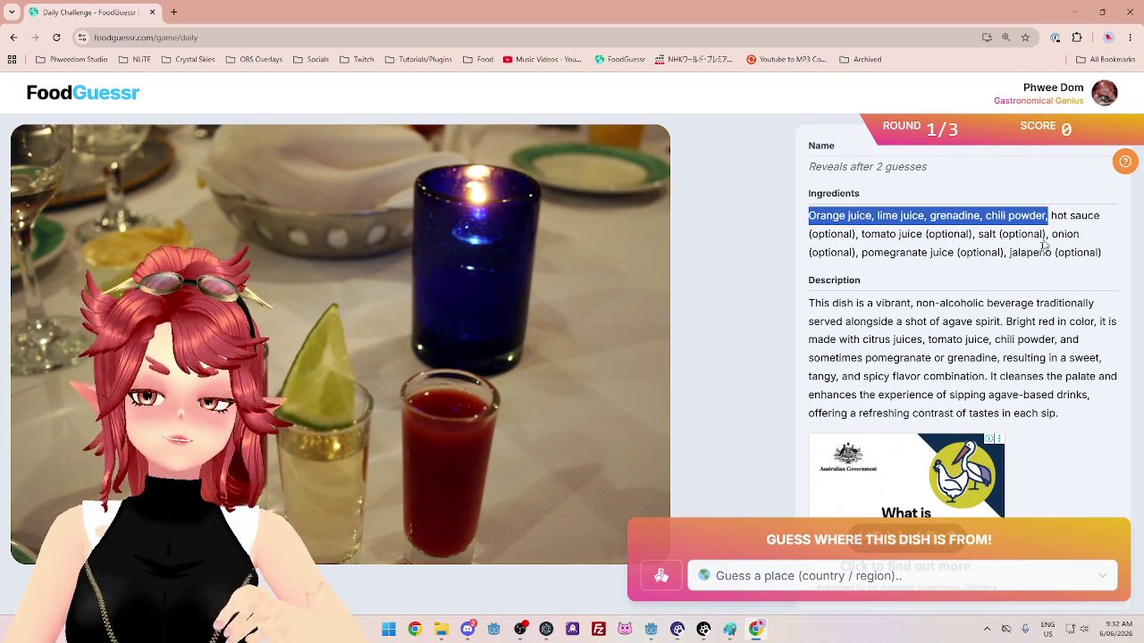
left_click_drag(1007, 322, 1104, 322)
Highlight the drink's clues: citrus and tomato juices, bright red colour, palate-cleansing role.
left_click_drag(862, 339, 992, 339)
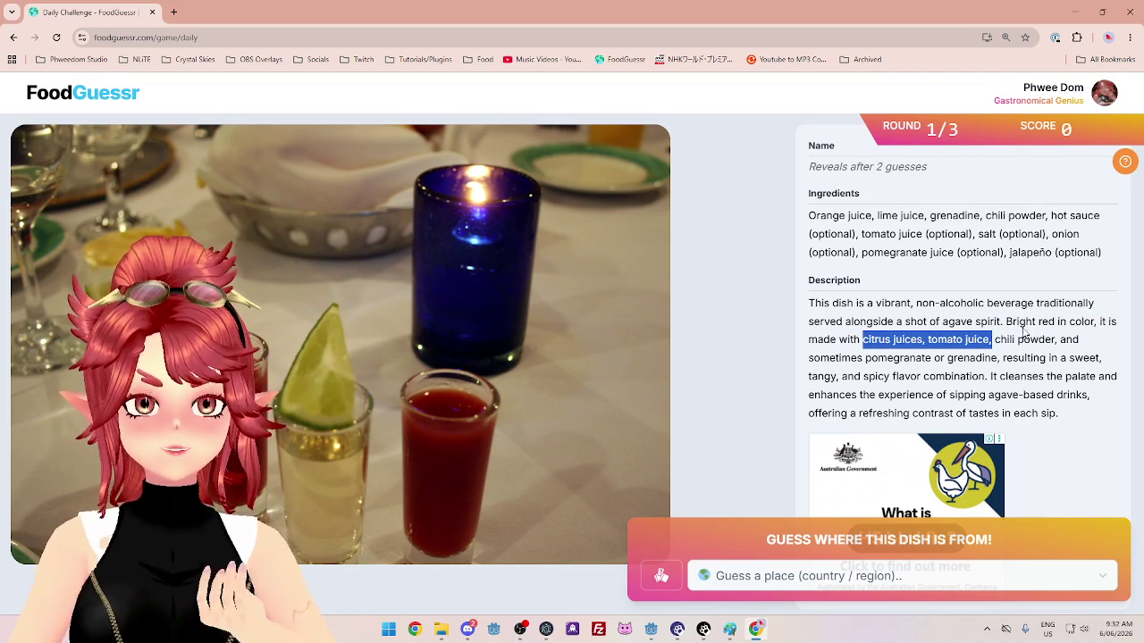
mouse_move(1006, 322)
left_mouse_down()
mouse_move(1088, 321)
mouse_move(984, 344)
mouse_move(1089, 360)
left_mouse_up()
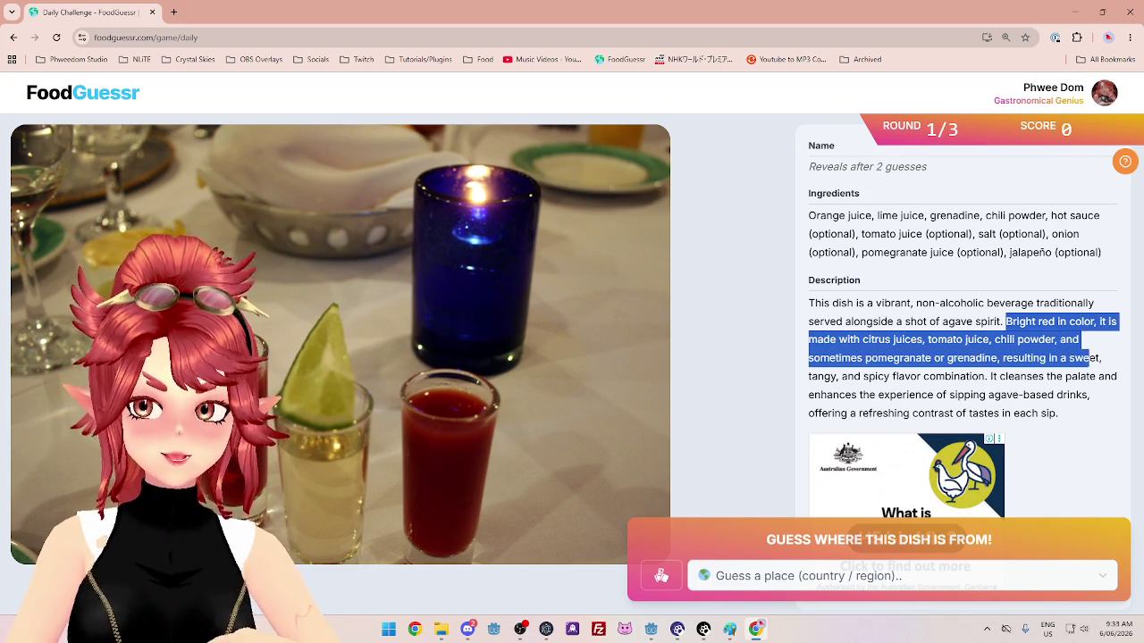
left_click_drag(818, 215, 992, 257)
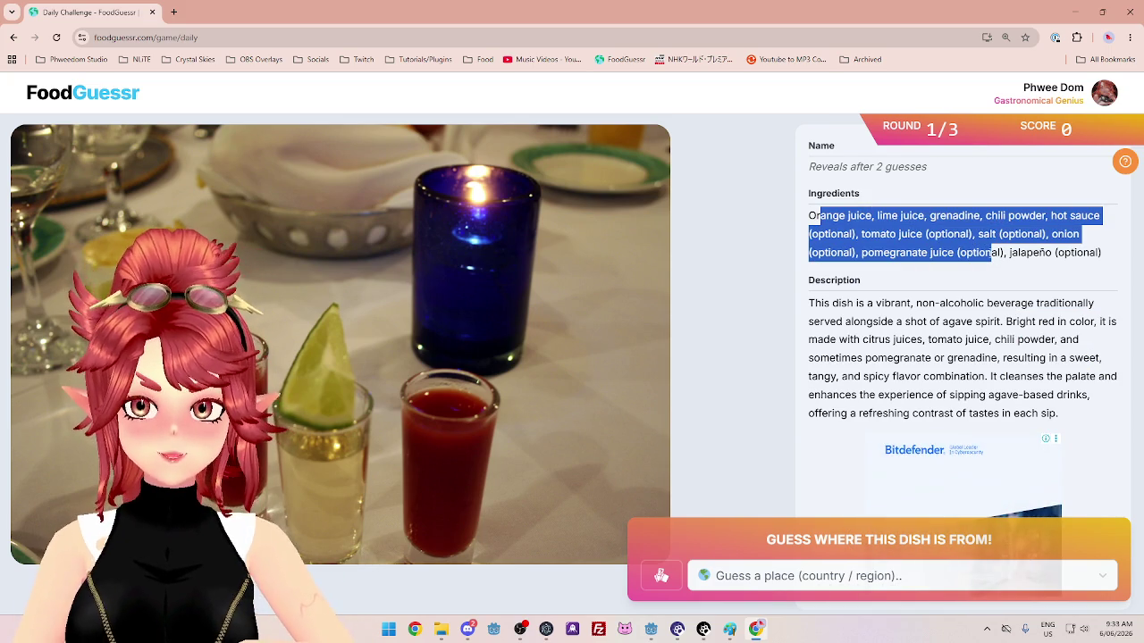
left_click_drag(999, 376, 1078, 376)
left_click(1078, 377)
mouse_move(999, 377)
left_mouse_down()
mouse_move(1077, 377)
mouse_move(887, 413)
left_mouse_up()
left_click(998, 413)
left_click(990, 395)
Highlight 'agave' and the orange, lime and pomegranate juice ingredients, then open the country guess list.
double_click(989, 394)
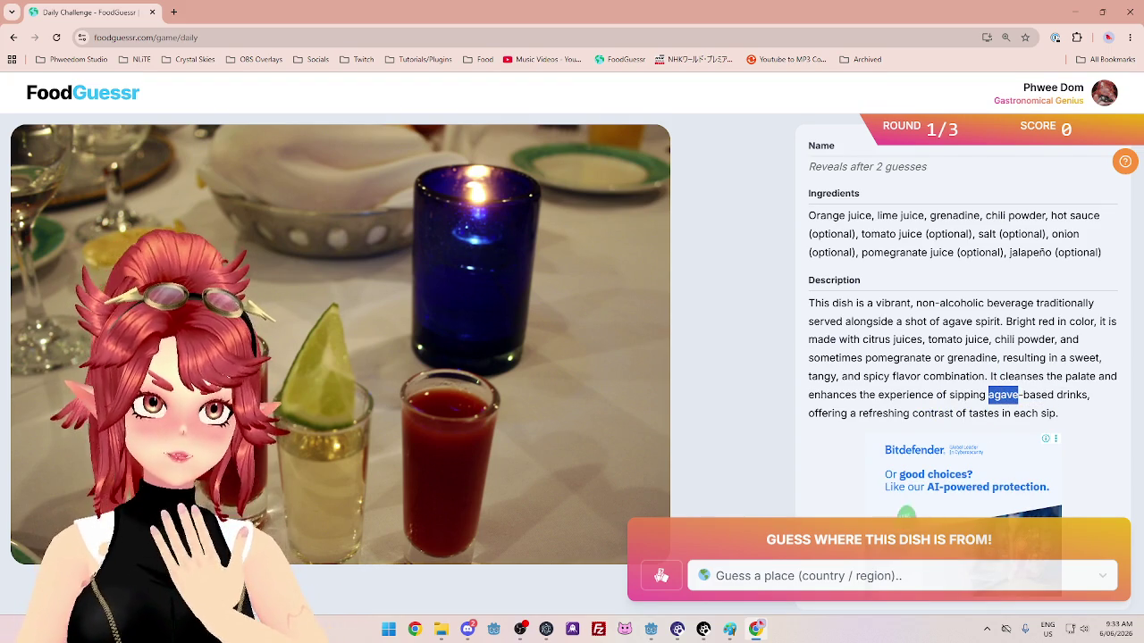
left_click(989, 394)
left_click_drag(988, 394, 1018, 396)
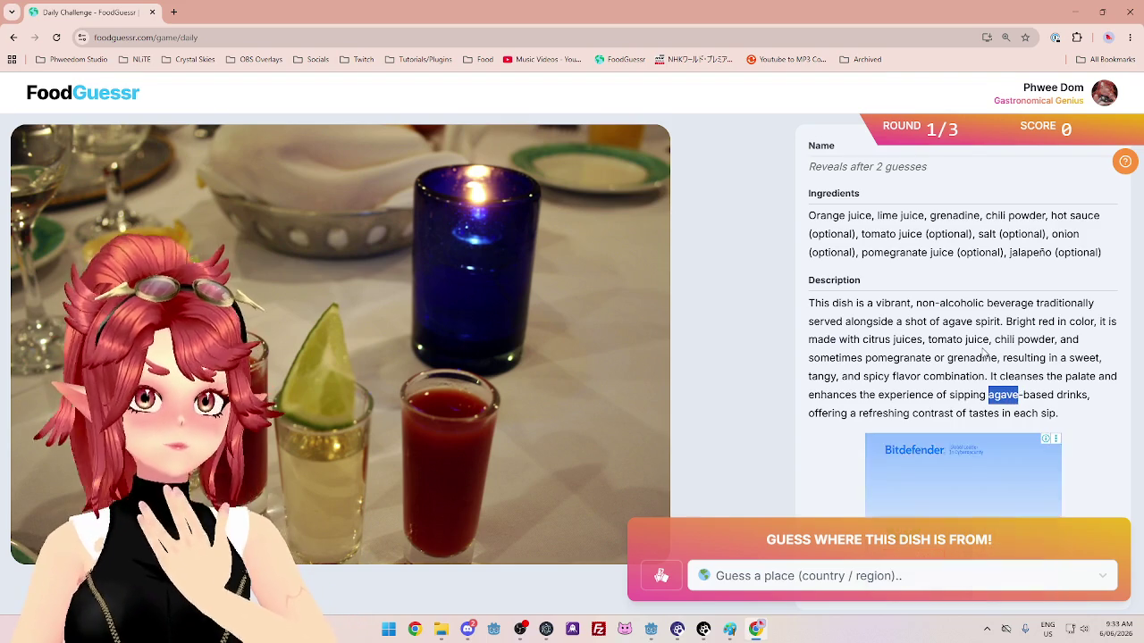
left_click(1018, 395)
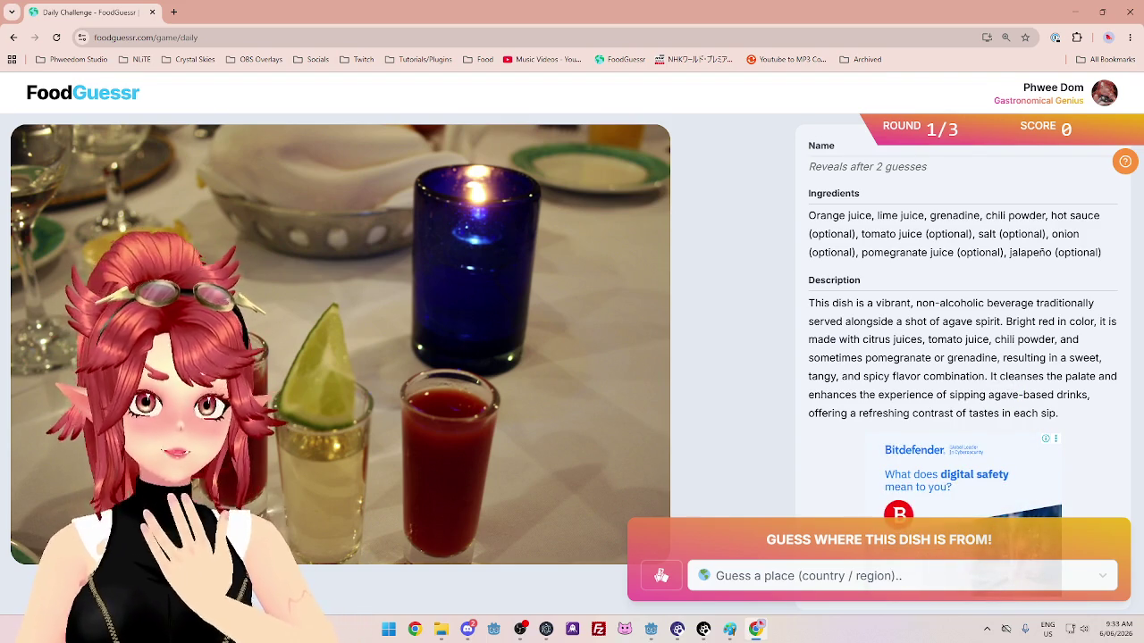
mouse_move(820, 217)
left_mouse_down()
mouse_move(809, 216)
mouse_move(1042, 234)
left_mouse_up()
left_click(848, 266)
left_click_drag(844, 256, 992, 258)
left_click(996, 261)
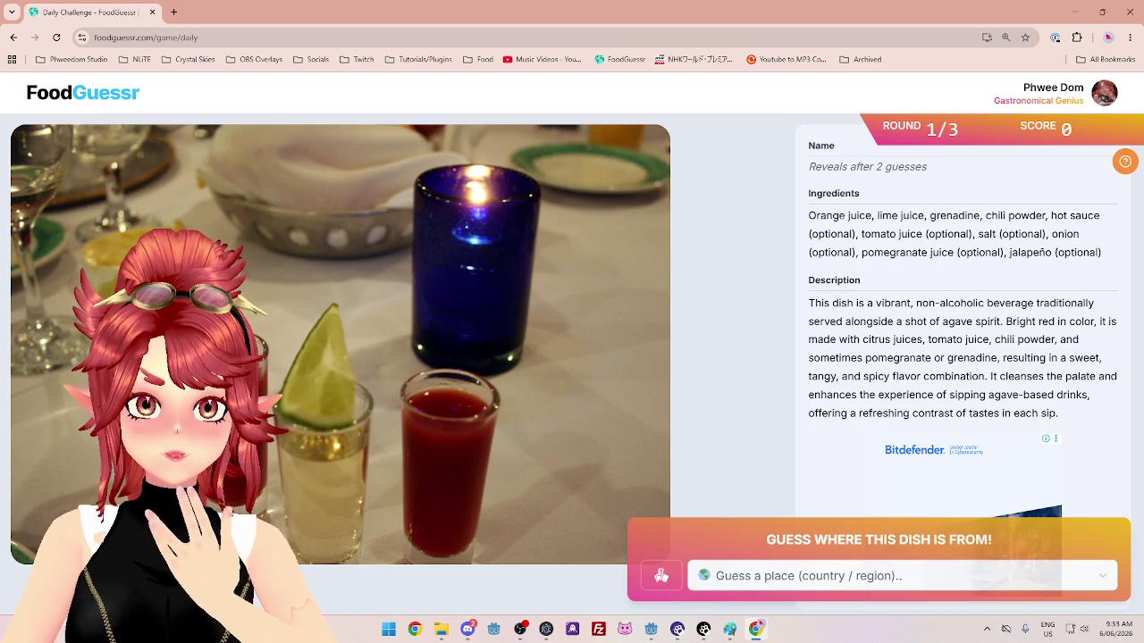
left_click_drag(839, 216, 918, 217)
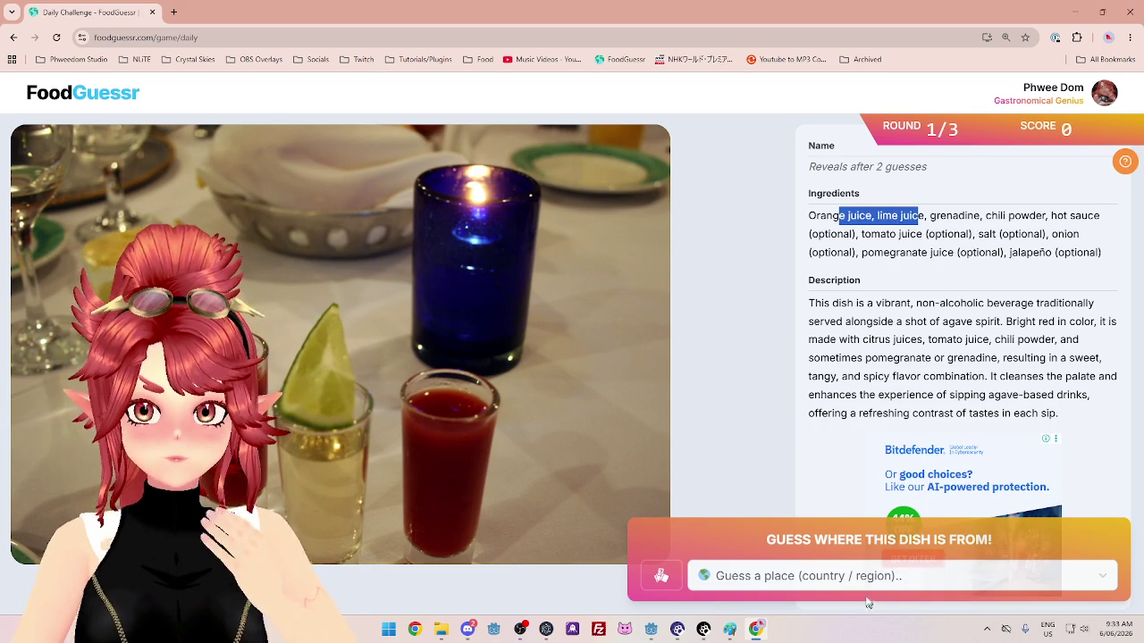
left_click(863, 576)
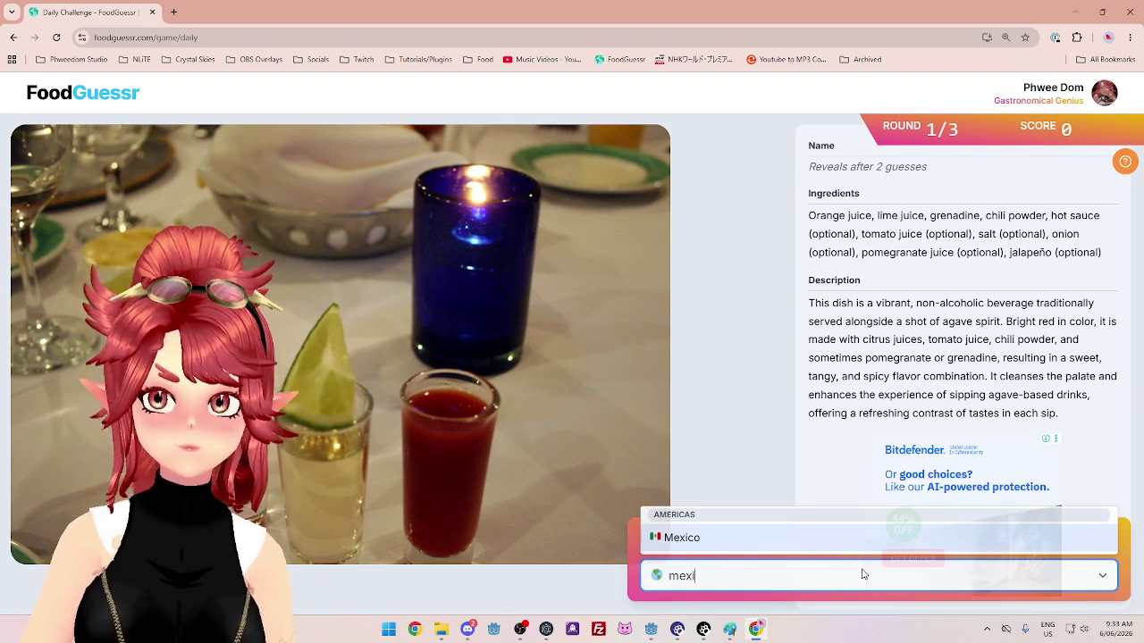
Submit Mexico as the guess for the red drink and continue to round 2.
left_click(845, 547)
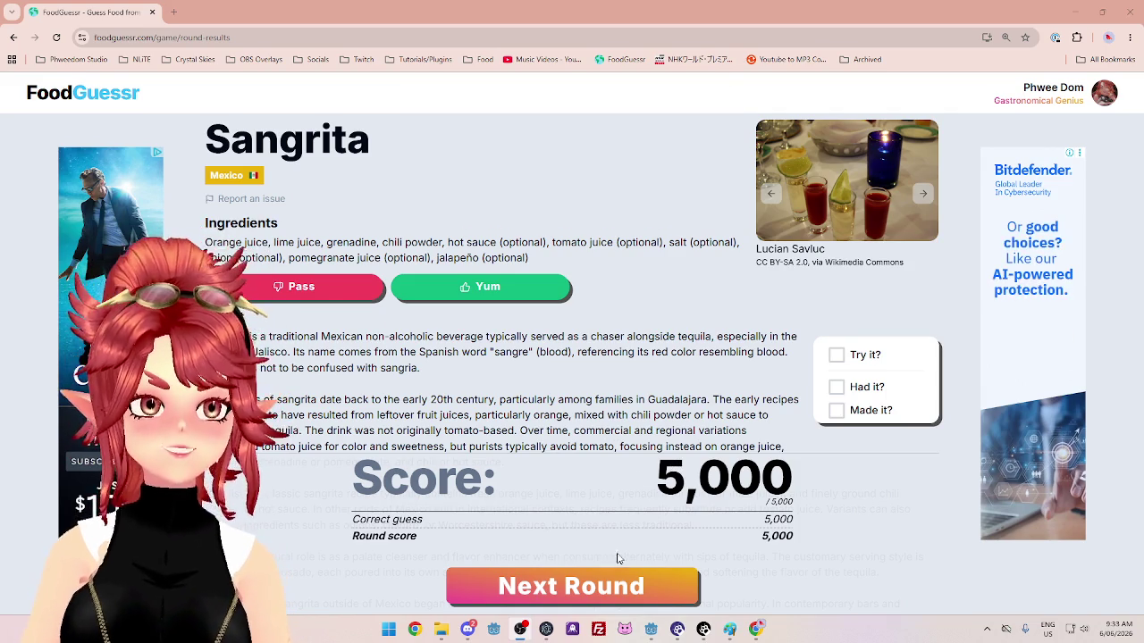
left_click(516, 587)
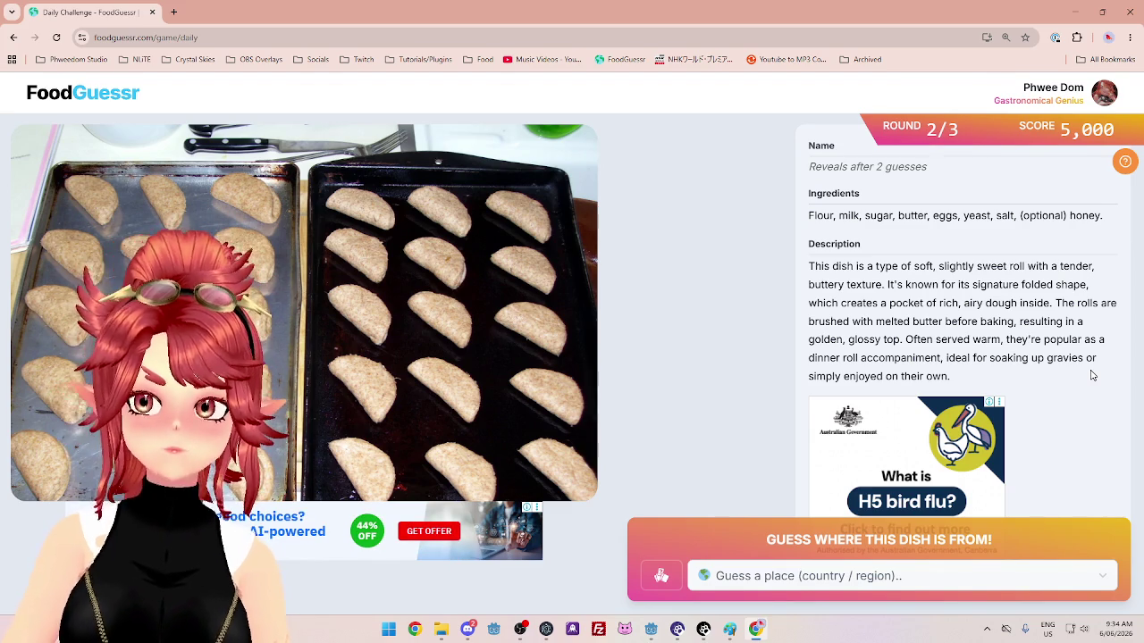
left_click_drag(876, 324, 1068, 324)
left_click_drag(856, 340, 1067, 340)
left_click_drag(827, 357, 1106, 369)
left_click_drag(815, 376, 946, 376)
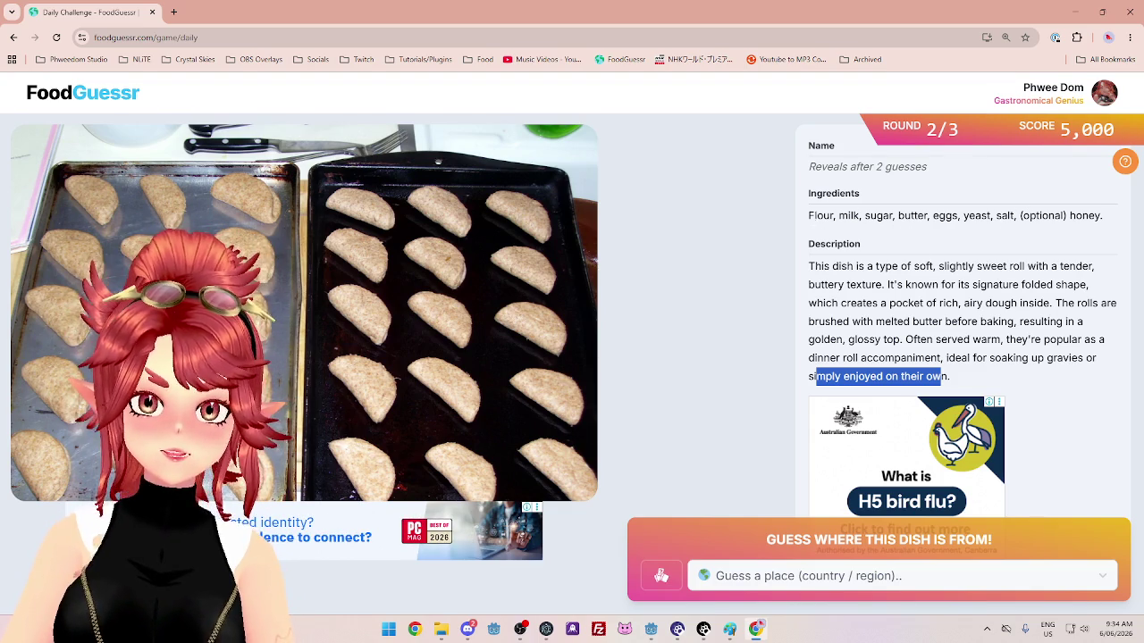
left_click_drag(835, 216, 784, 213)
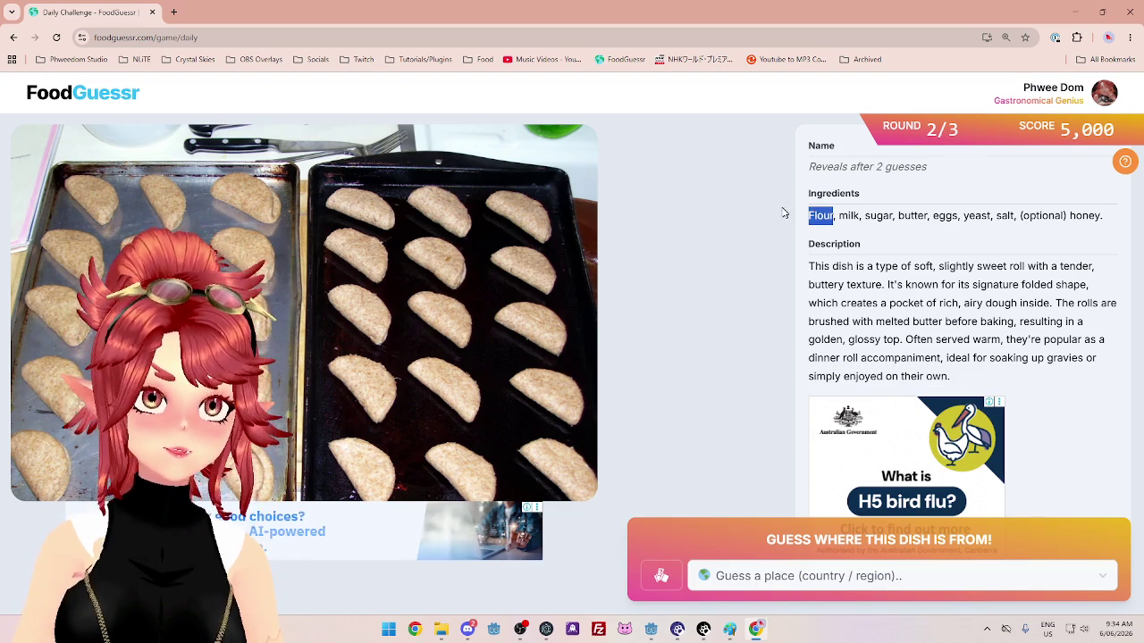
left_click(857, 220)
left_click_drag(840, 215, 929, 215)
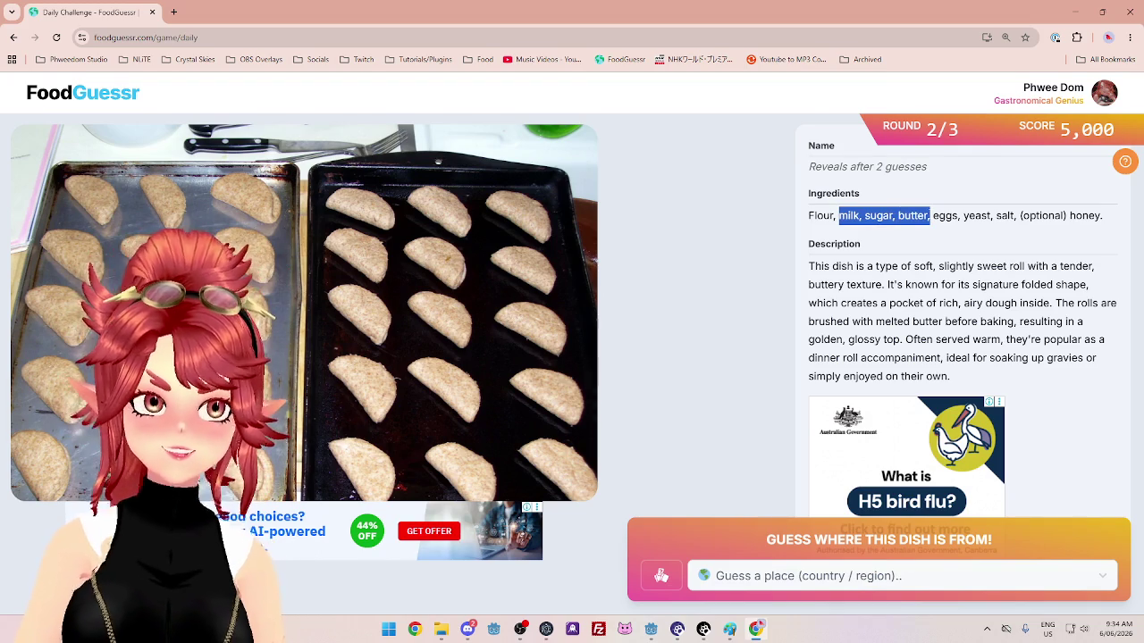
left_click_drag(841, 266, 912, 266)
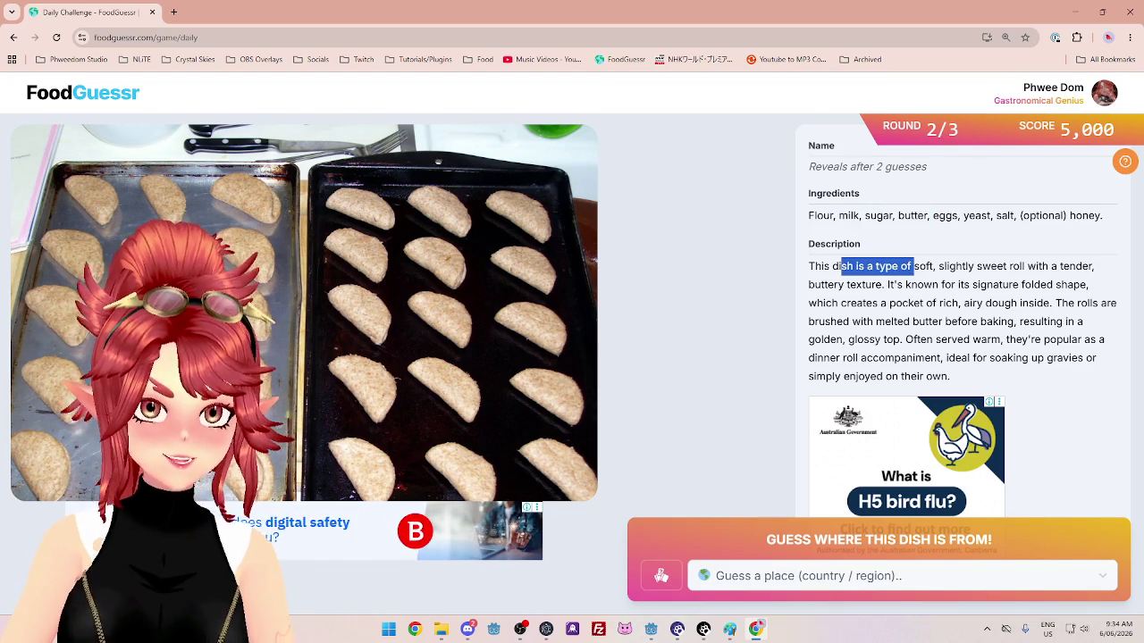
left_click_drag(938, 266, 996, 266)
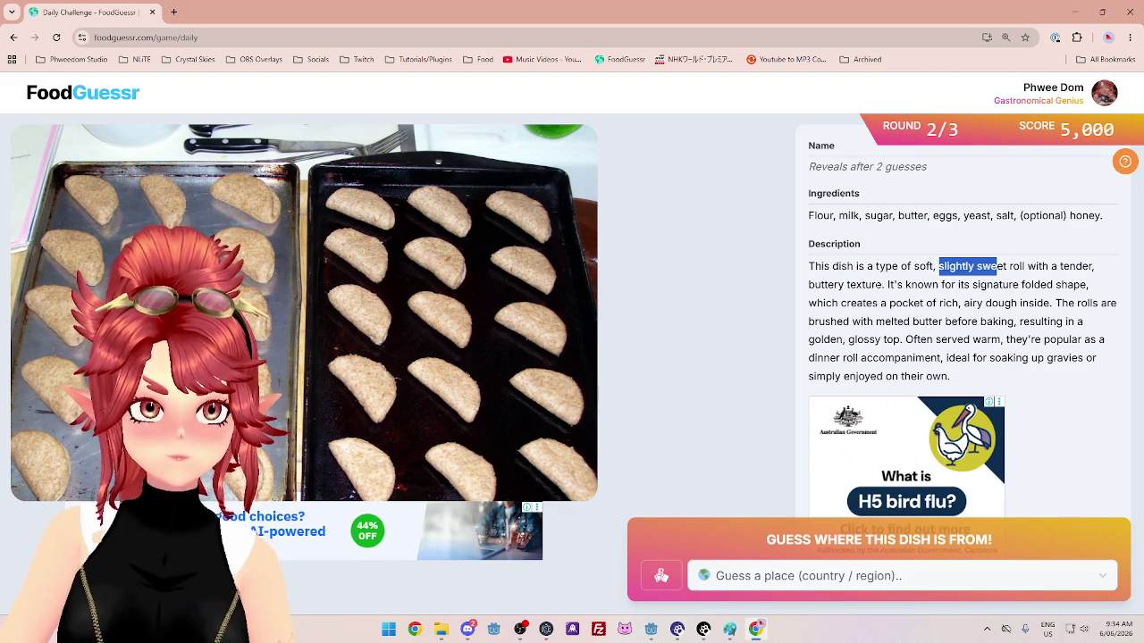
left_click_drag(849, 322, 958, 321)
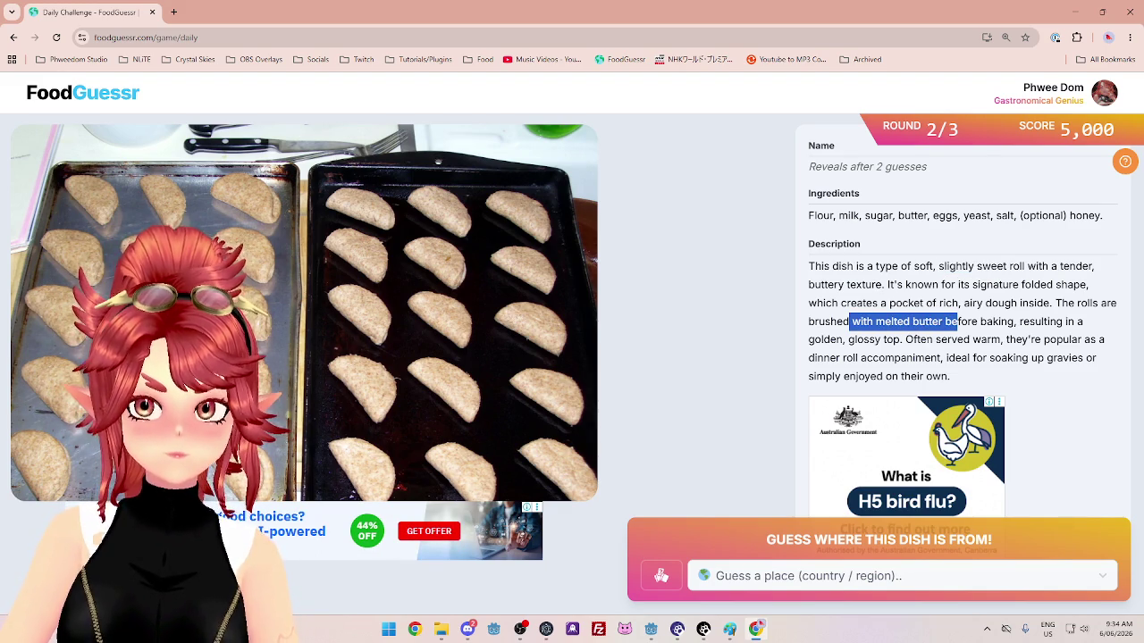
mouse_move(817, 358)
left_mouse_down()
mouse_move(903, 376)
mouse_move(941, 357)
left_mouse_up()
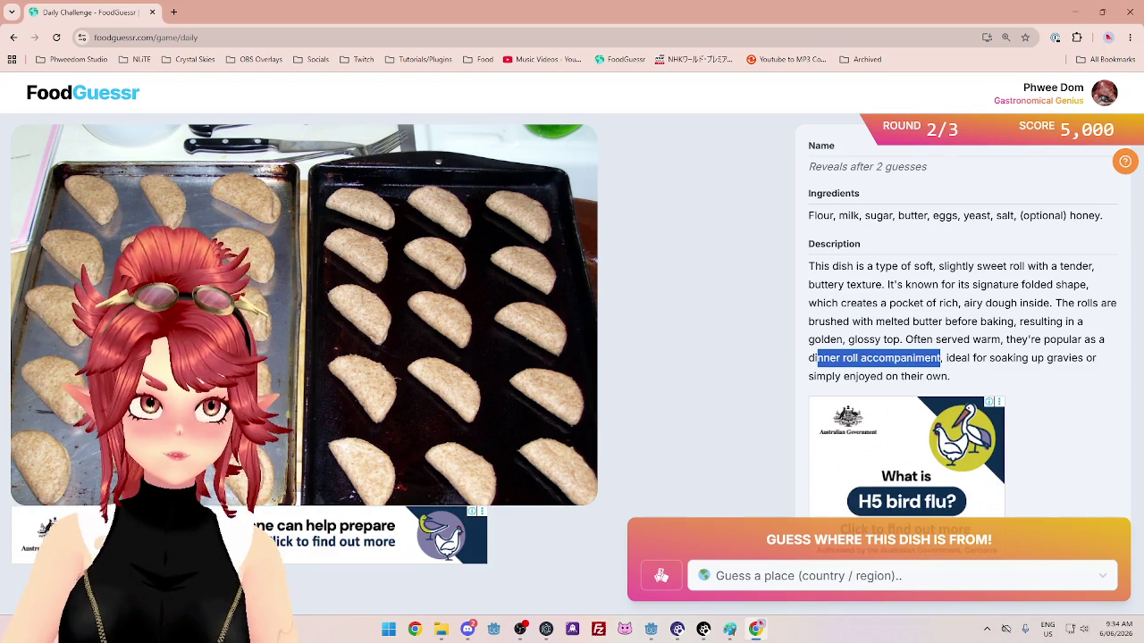
mouse_move(941, 357)
left_mouse_down()
mouse_move(946, 379)
mouse_move(962, 381)
left_mouse_up()
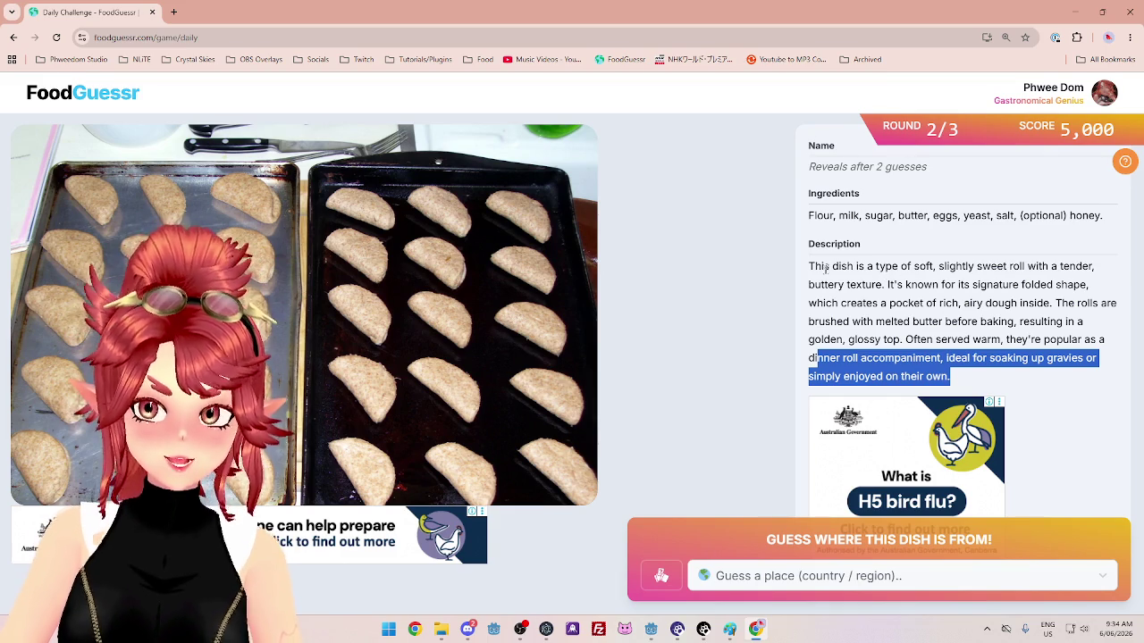
left_click_drag(814, 266, 883, 284)
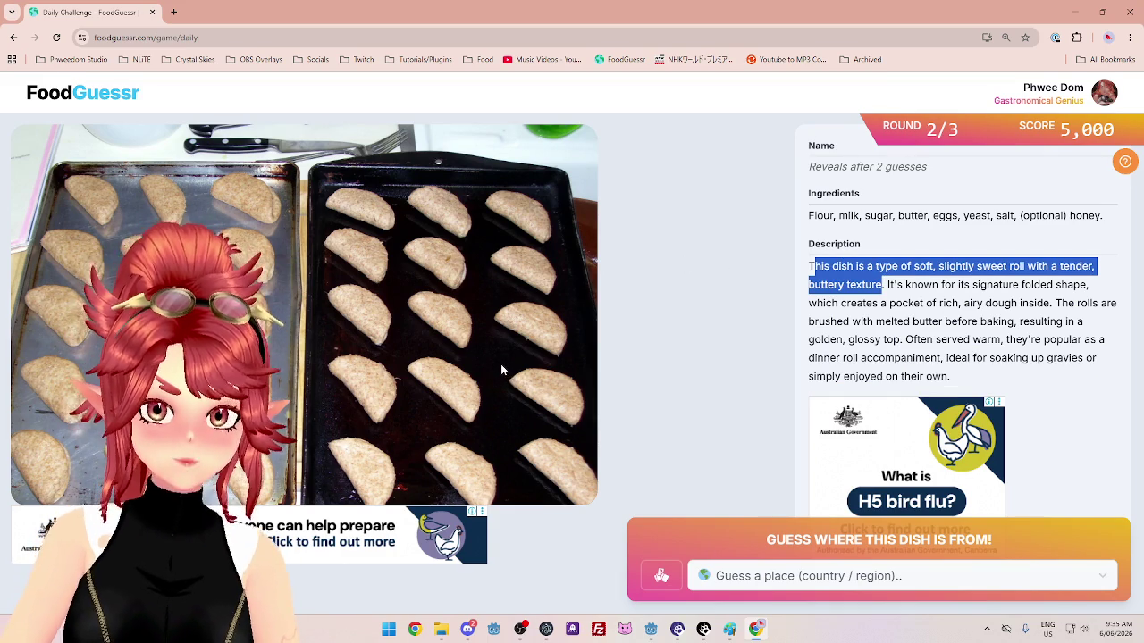
left_click(831, 296)
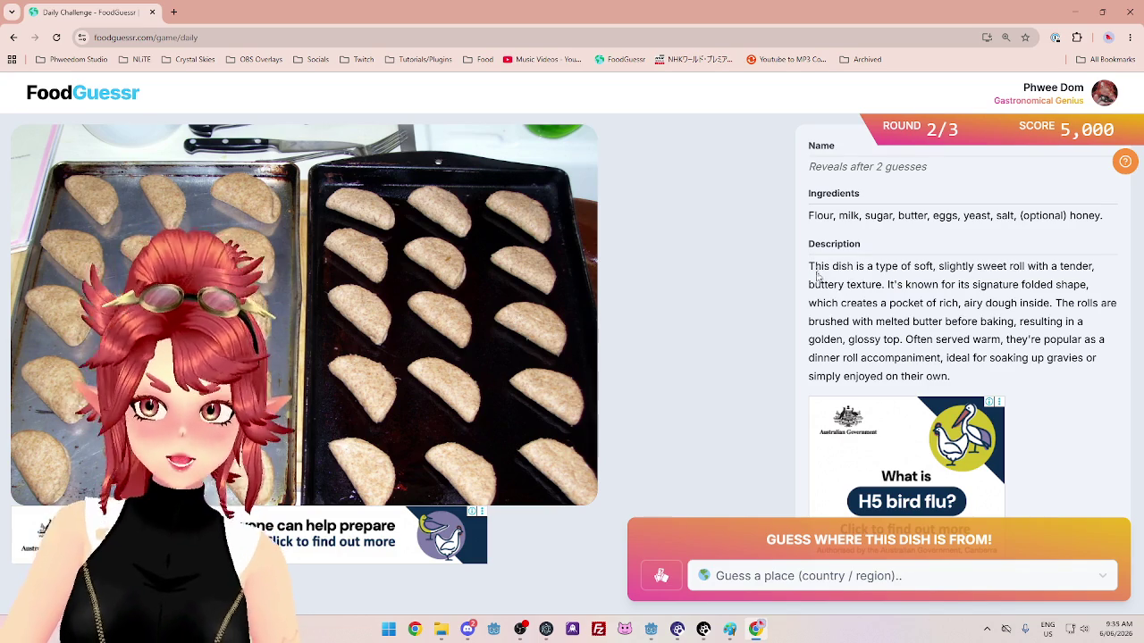
mouse_move(814, 266)
left_mouse_down()
mouse_move(1012, 357)
mouse_move(894, 321)
mouse_move(898, 284)
mouse_move(995, 266)
left_mouse_up()
left_click(1040, 355)
left_click(894, 284)
mouse_move(894, 285)
left_mouse_down()
mouse_move(856, 284)
mouse_move(938, 284)
left_mouse_up()
left_click_drag(857, 303, 1001, 341)
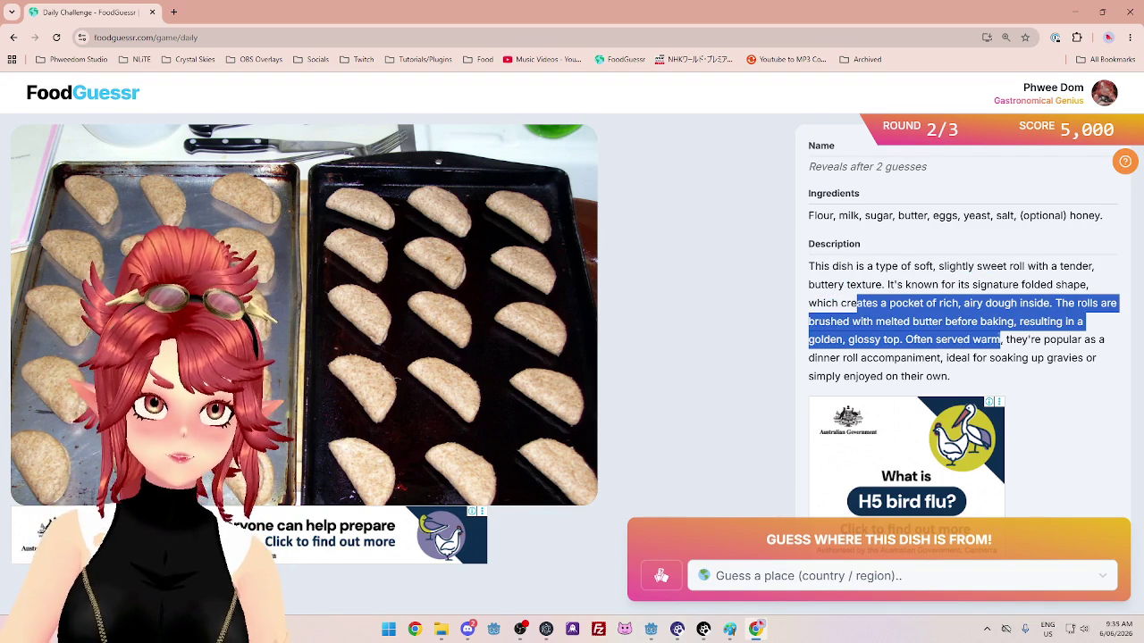
Open Google Maps in a new tab and zoom out to a world view of Europe and Africa.
key("ctrl+t")
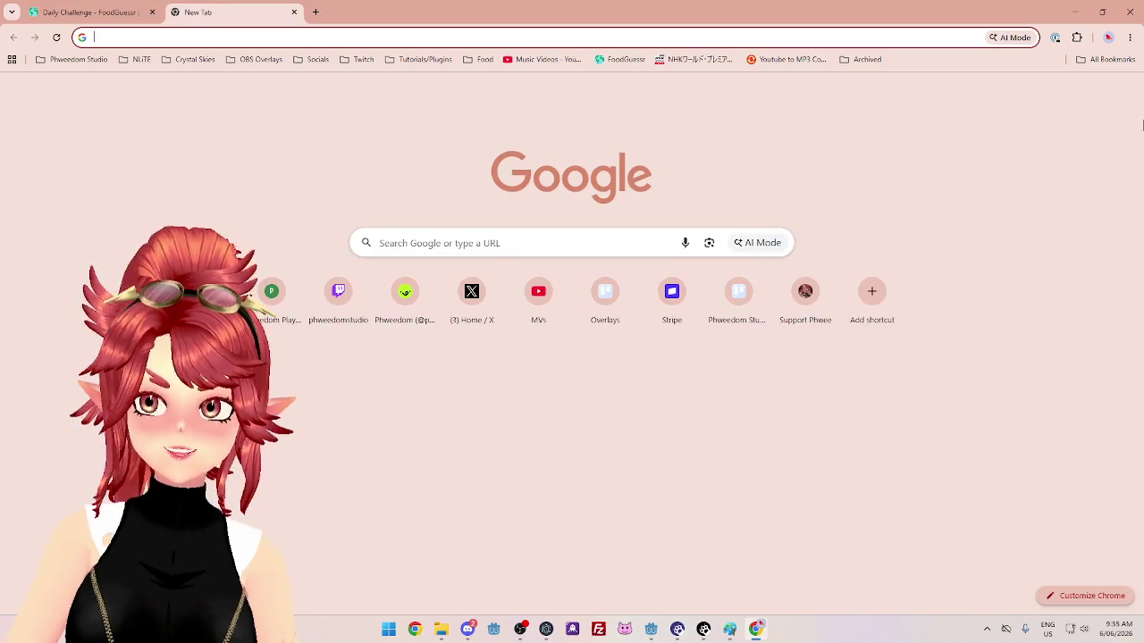
left_click(1094, 91)
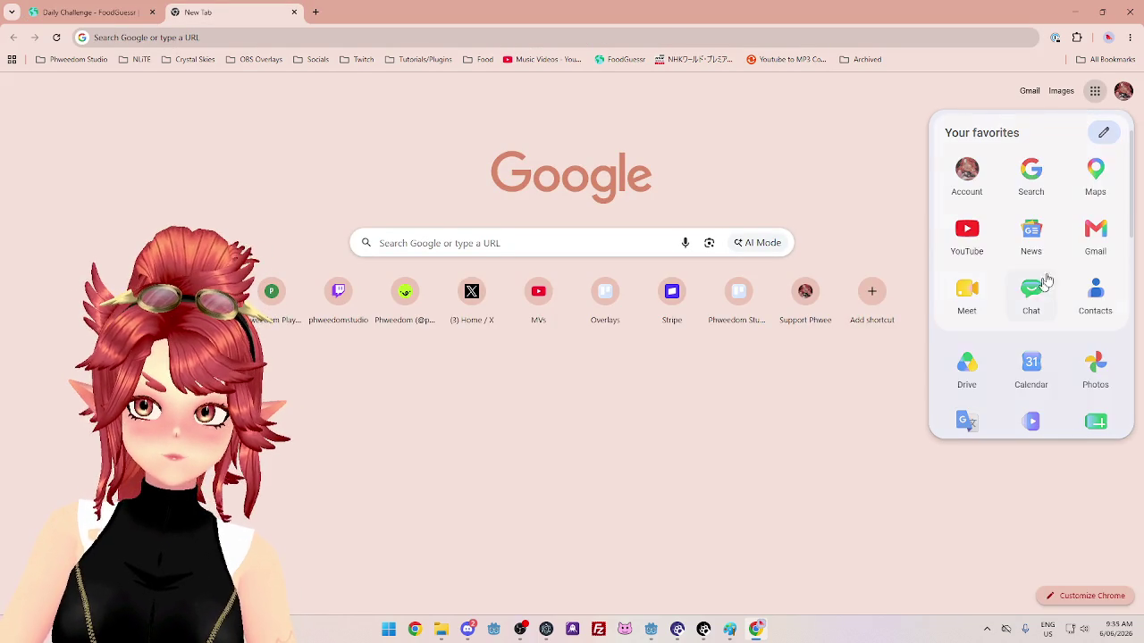
left_click(1095, 175)
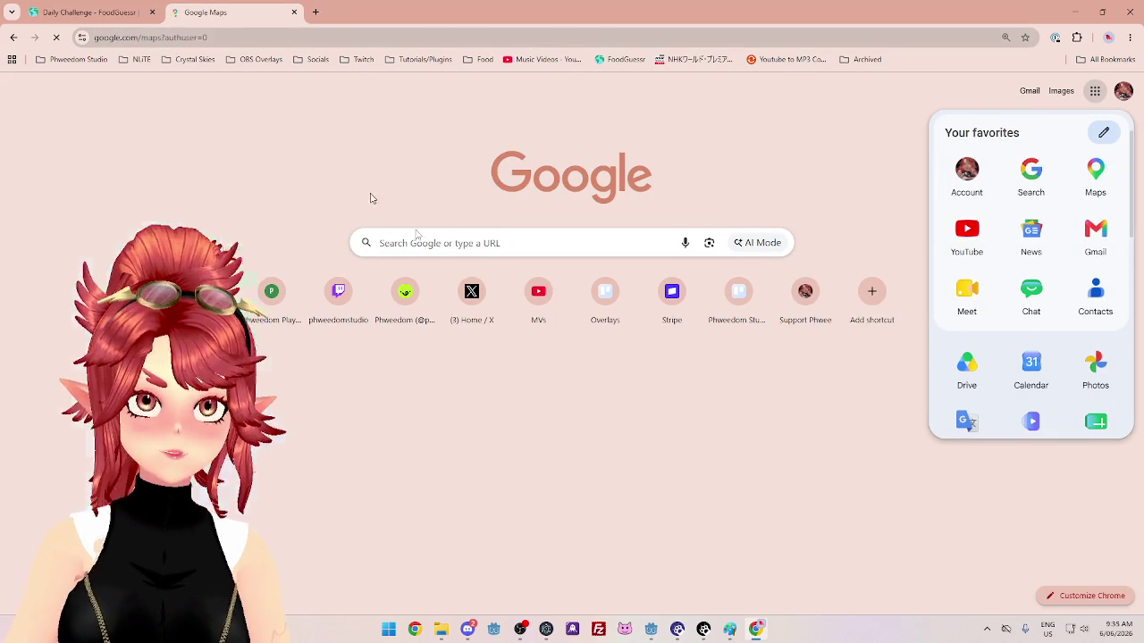
scroll(602, 451, "down", 6)
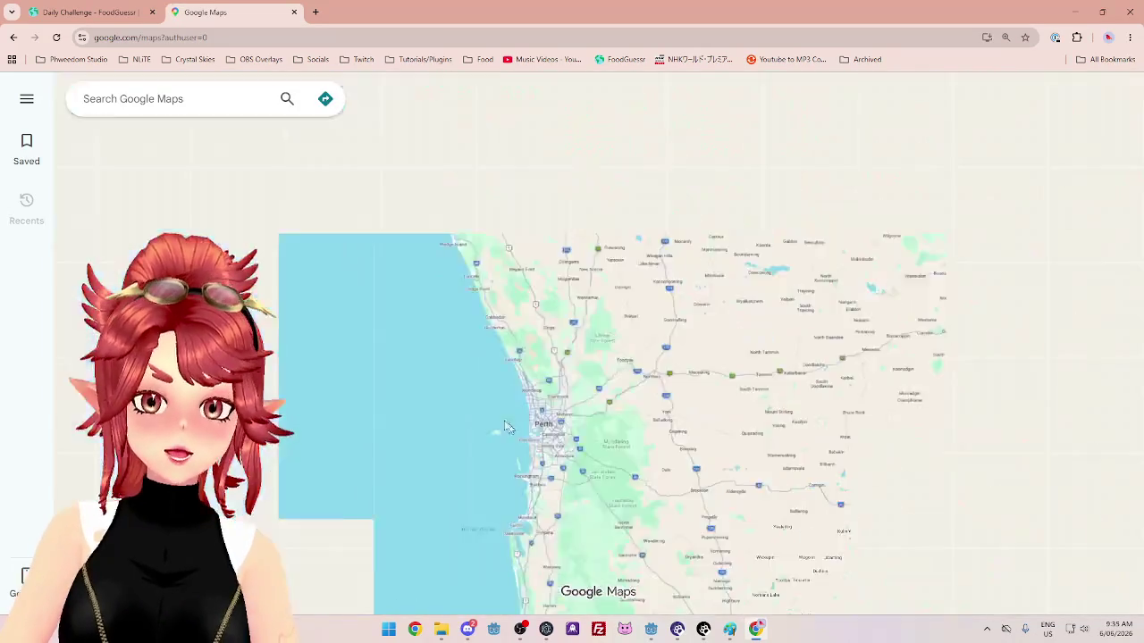
scroll(518, 440, "down", 3)
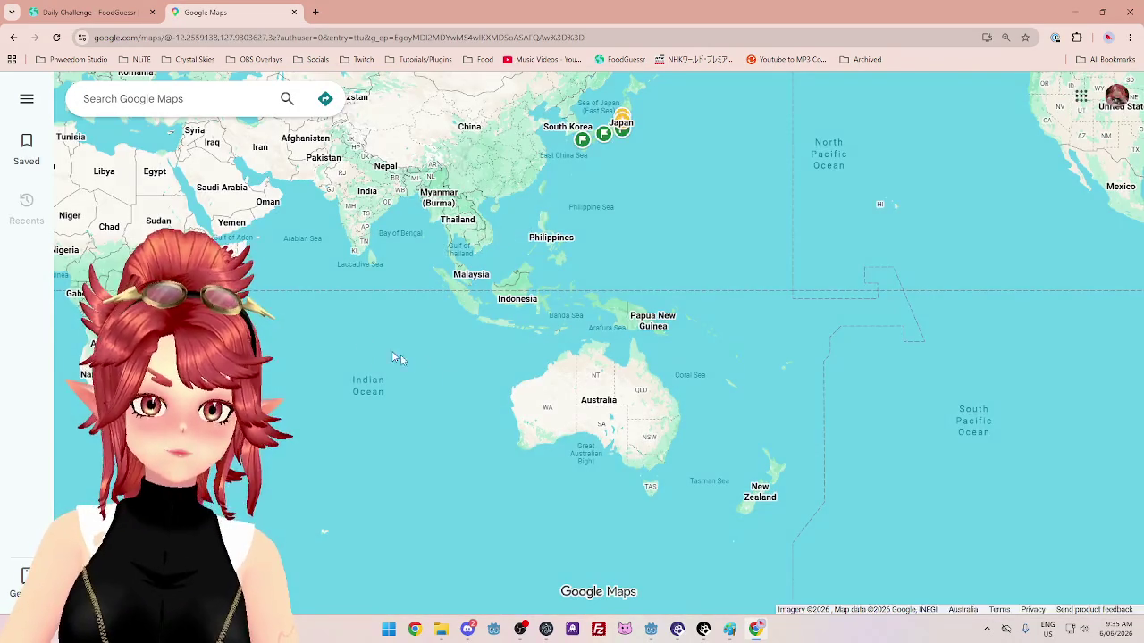
left_click_drag(288, 266, 421, 248)
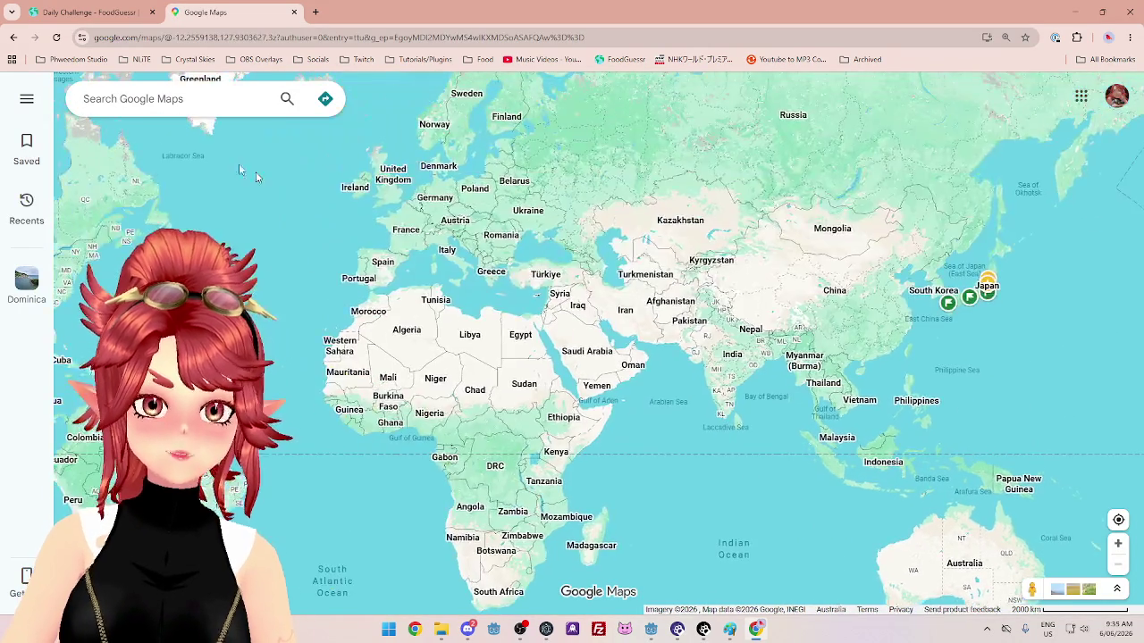
left_click(122, 20)
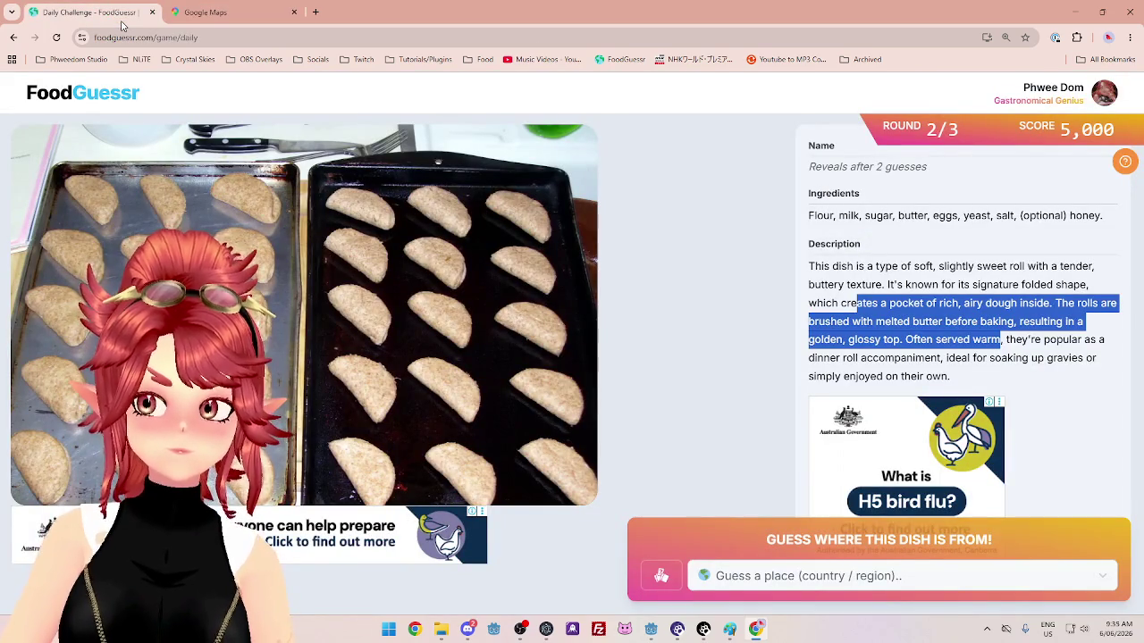
Pan the world map across Europe, Africa, Asia and the Atlantic to South America.
left_click(201, 13)
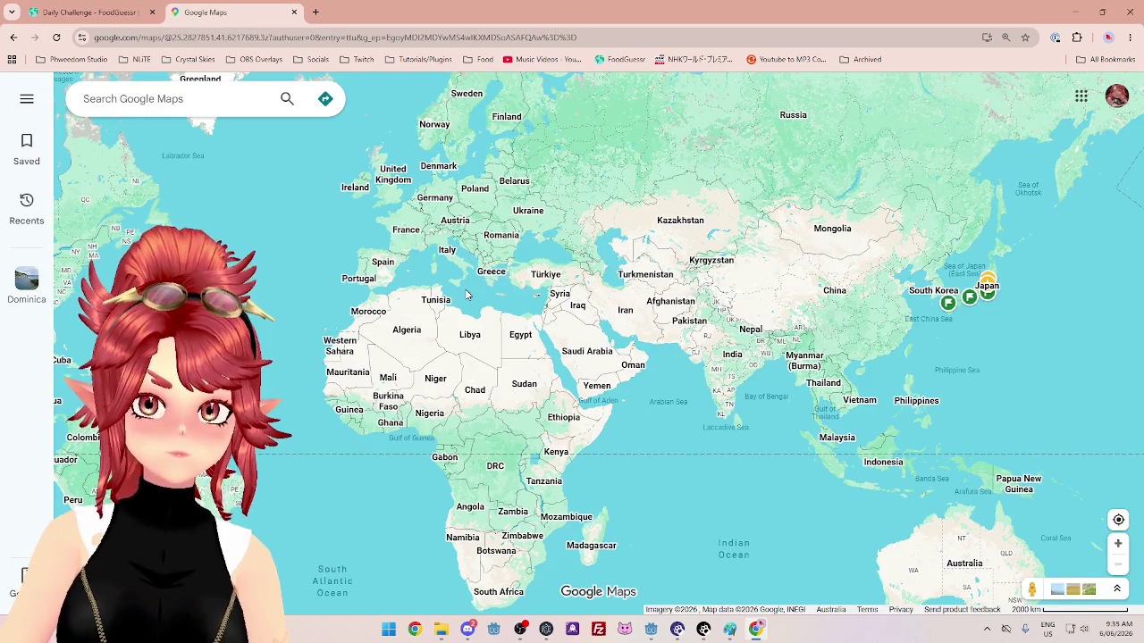
left_click_drag(424, 313, 513, 256)
left_click_drag(1108, 501, 915, 514)
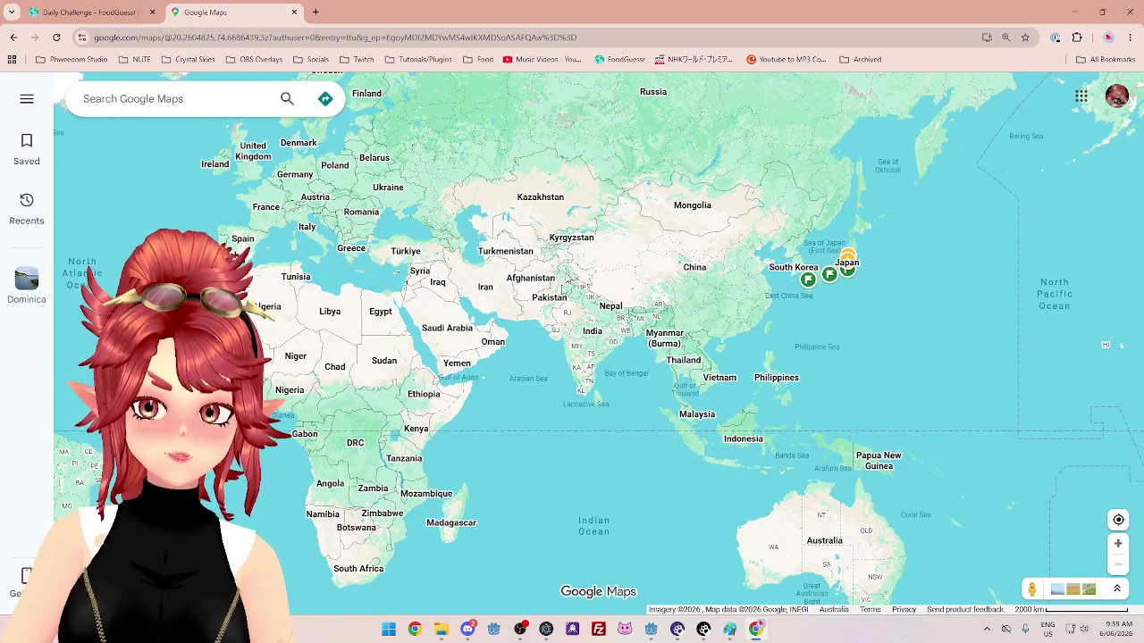
mouse_move(478, 428)
left_mouse_down()
mouse_move(530, 431)
mouse_move(920, 336)
mouse_move(932, 359)
left_mouse_up()
left_click(103, 16)
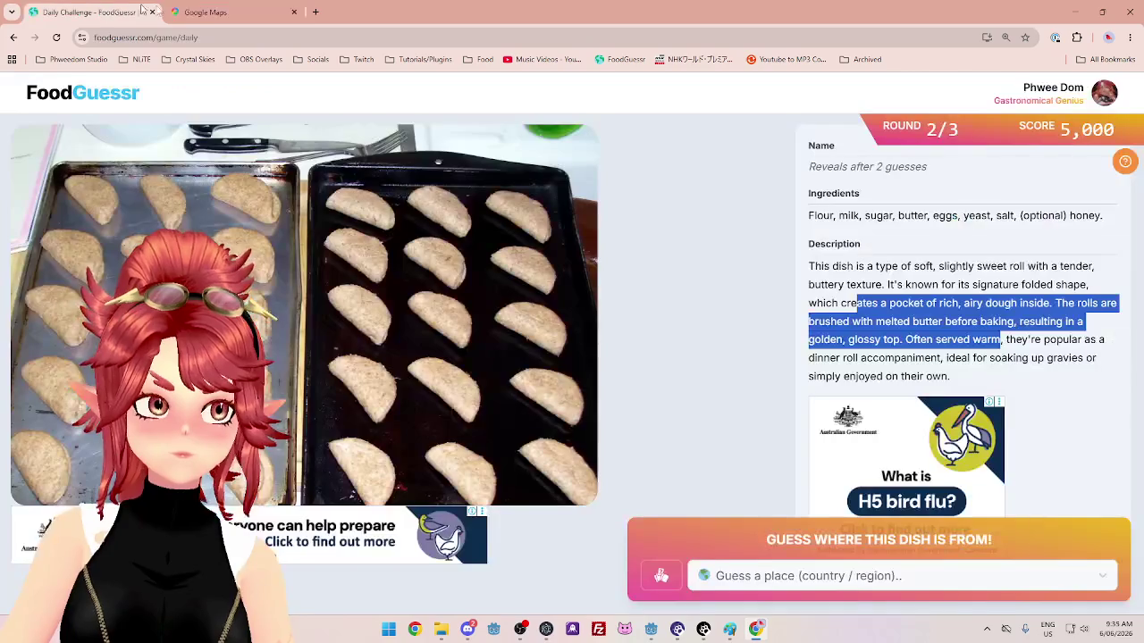
Recentre the world map from Greenland and Europe onto Africa and Arabia, then return to FoodGuessr.
left_click(208, 20)
left_click_drag(598, 358, 600, 352)
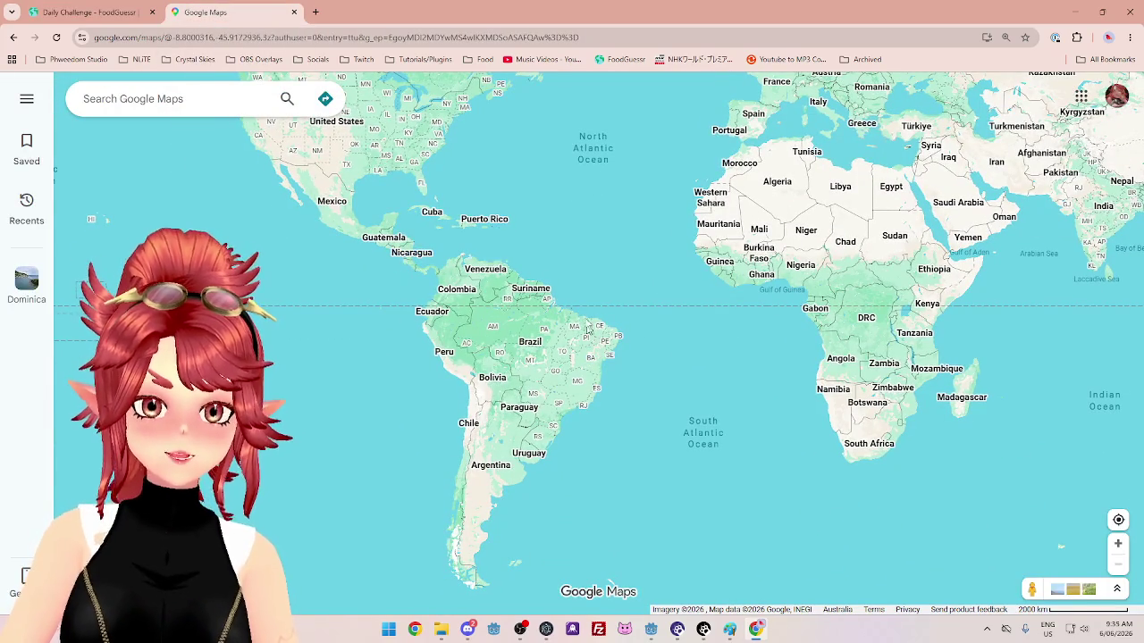
left_click_drag(498, 260, 475, 419)
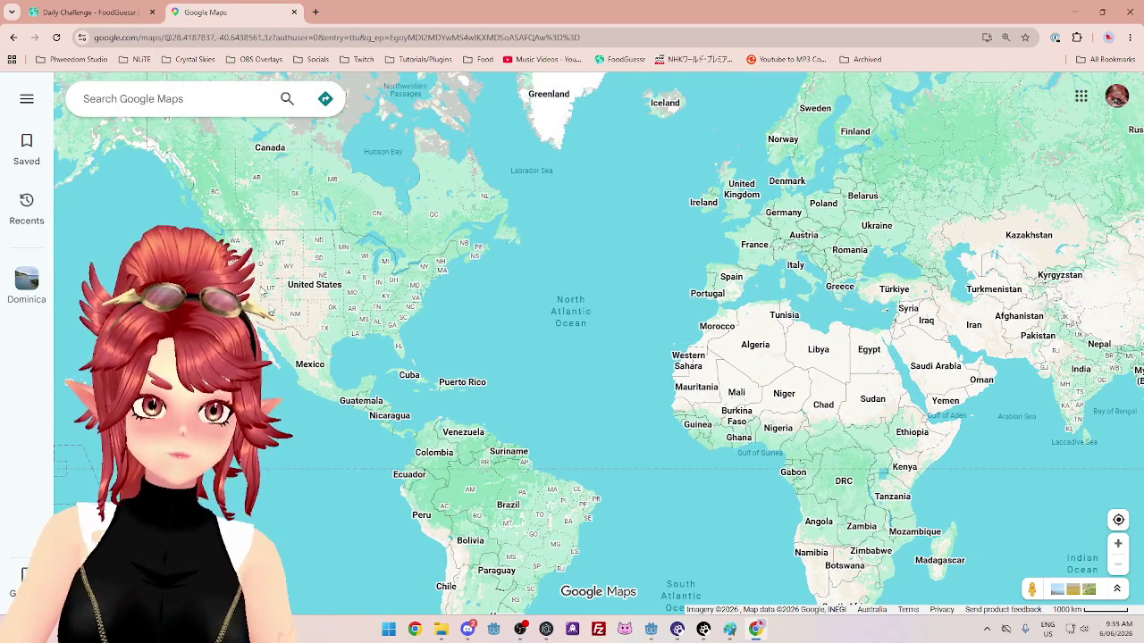
mouse_move(560, 358)
left_mouse_down()
mouse_move(315, 332)
mouse_move(503, 357)
mouse_move(312, 273)
left_mouse_up()
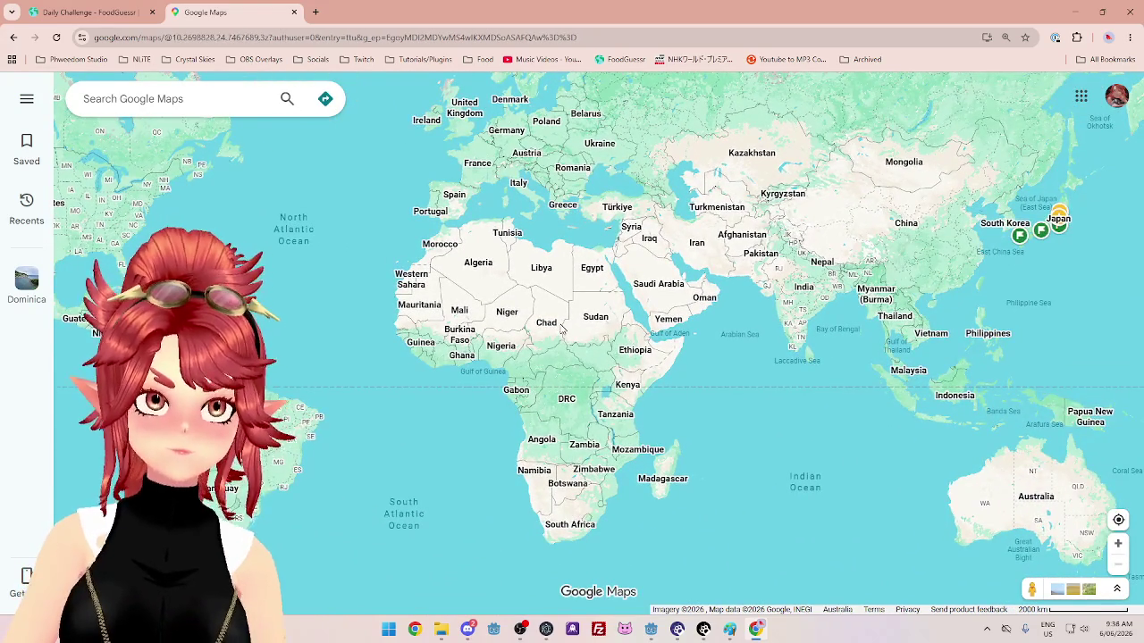
scroll(561, 330, "up", 1)
mouse_move(663, 377)
left_mouse_down()
mouse_move(681, 330)
mouse_move(741, 338)
mouse_move(756, 454)
mouse_move(768, 316)
mouse_move(667, 235)
mouse_move(718, 322)
mouse_move(722, 277)
left_mouse_up()
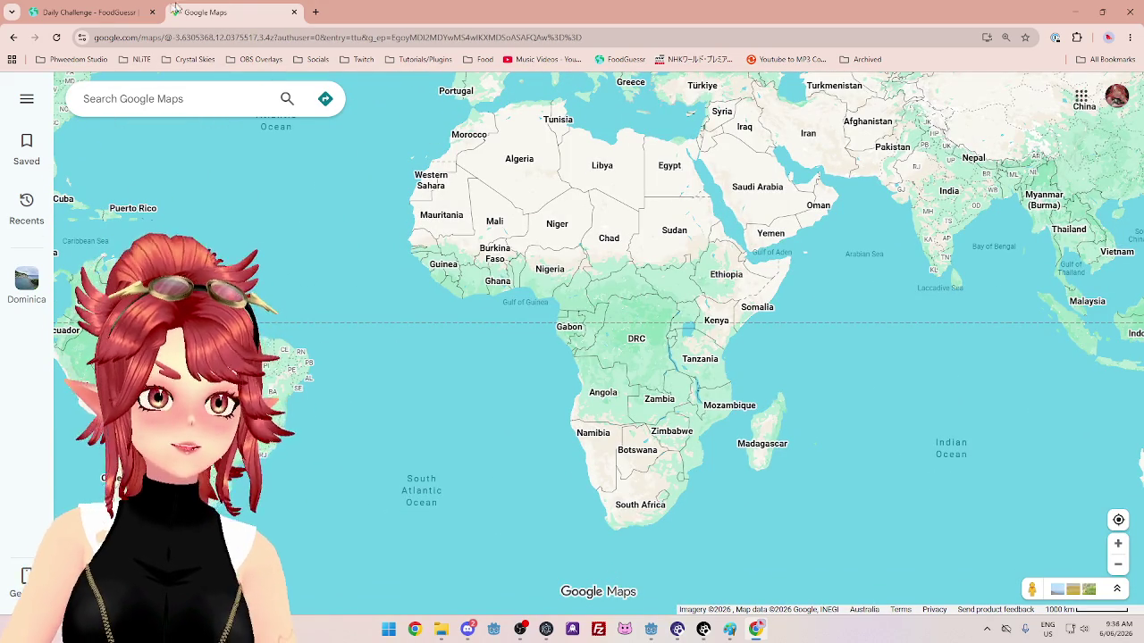
left_click(125, 12)
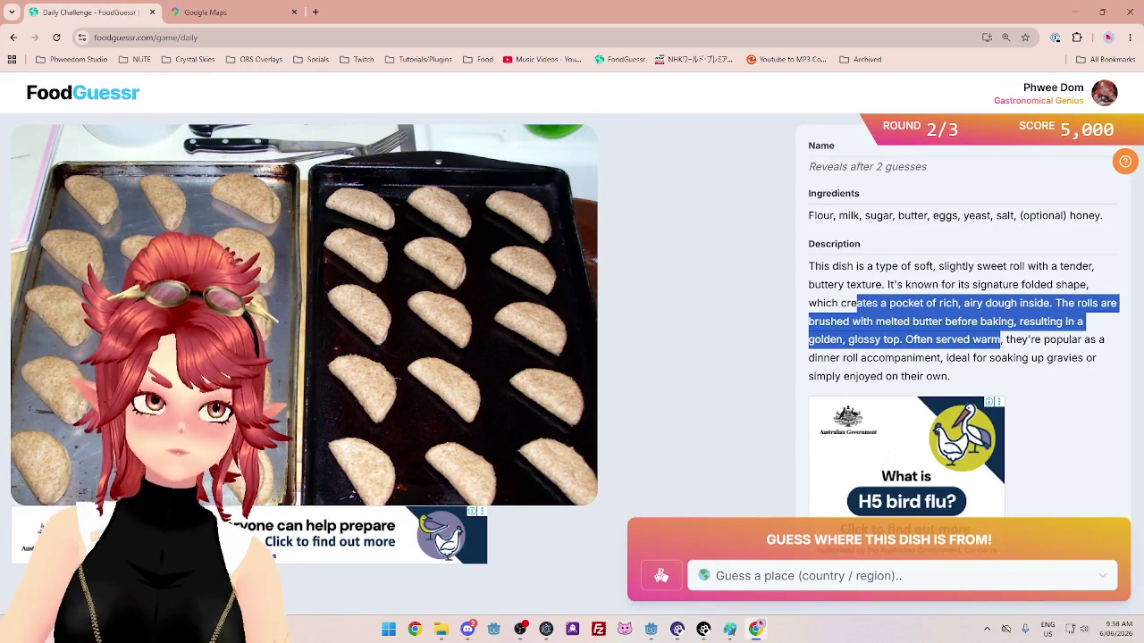
Reread round 2's dish description, briefly checking the Maps tab, and open the country guess list.
left_click_drag(934, 266, 963, 303)
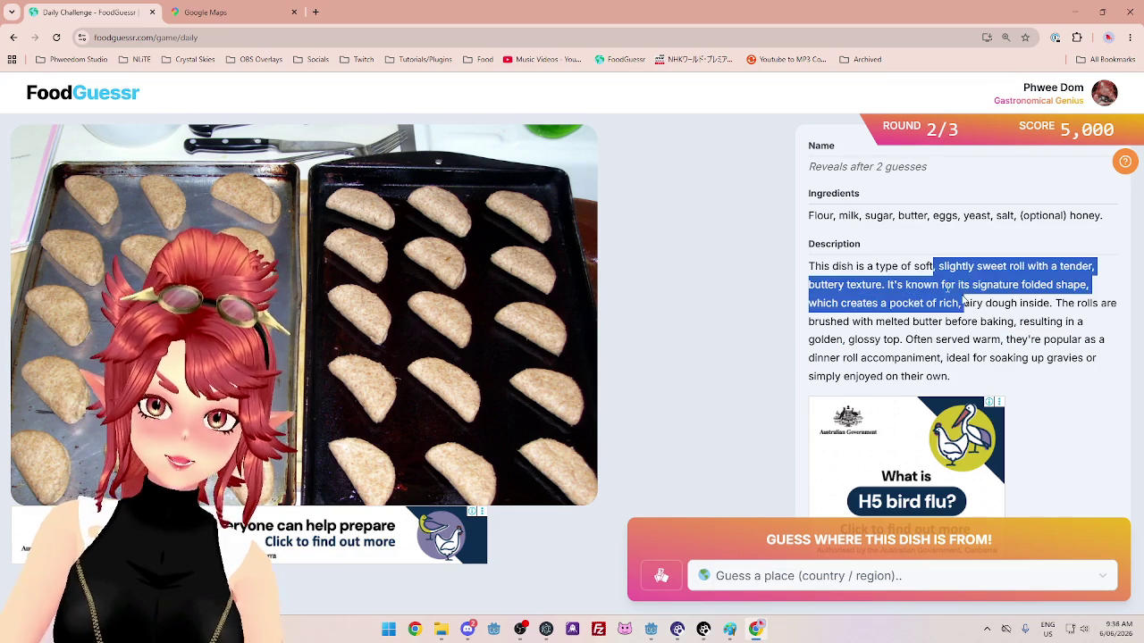
left_click(245, 11)
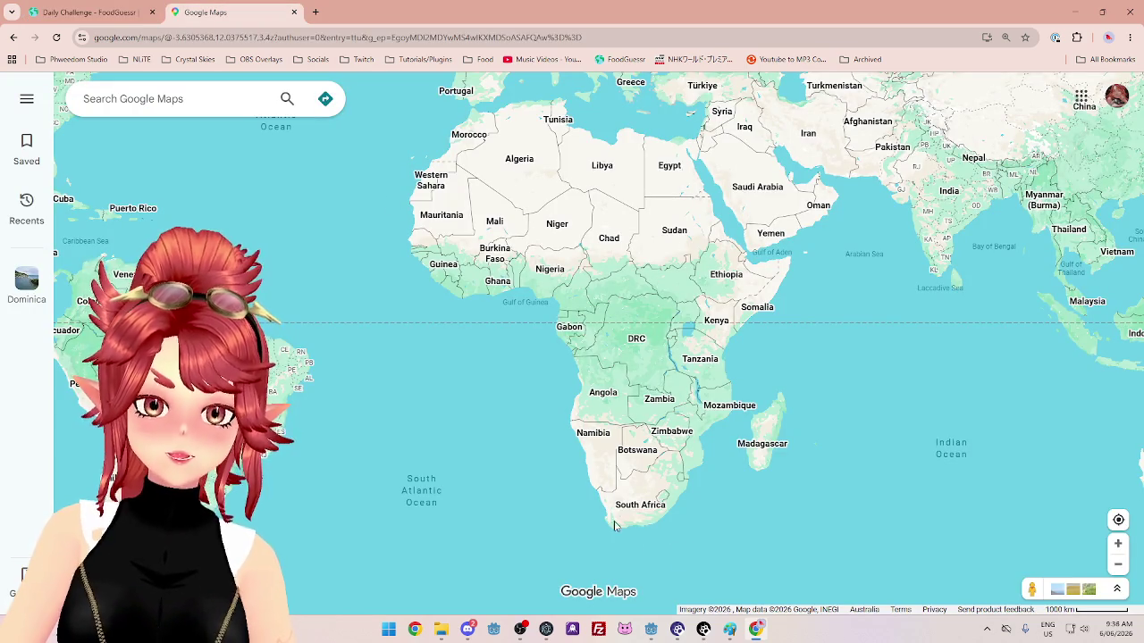
left_click(144, 14)
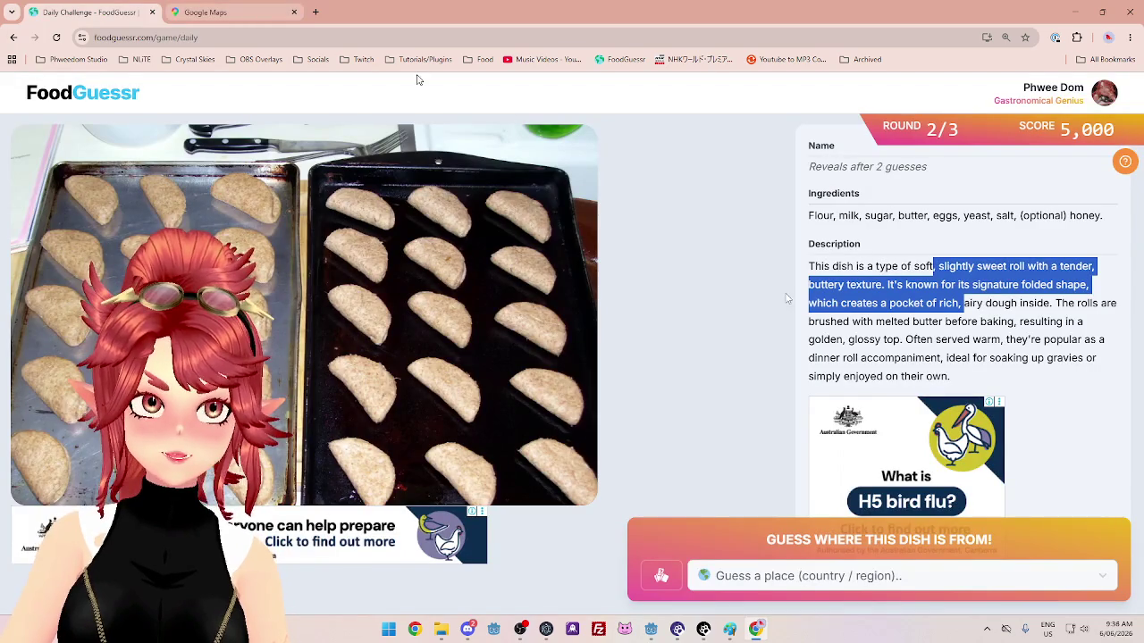
left_click(839, 321)
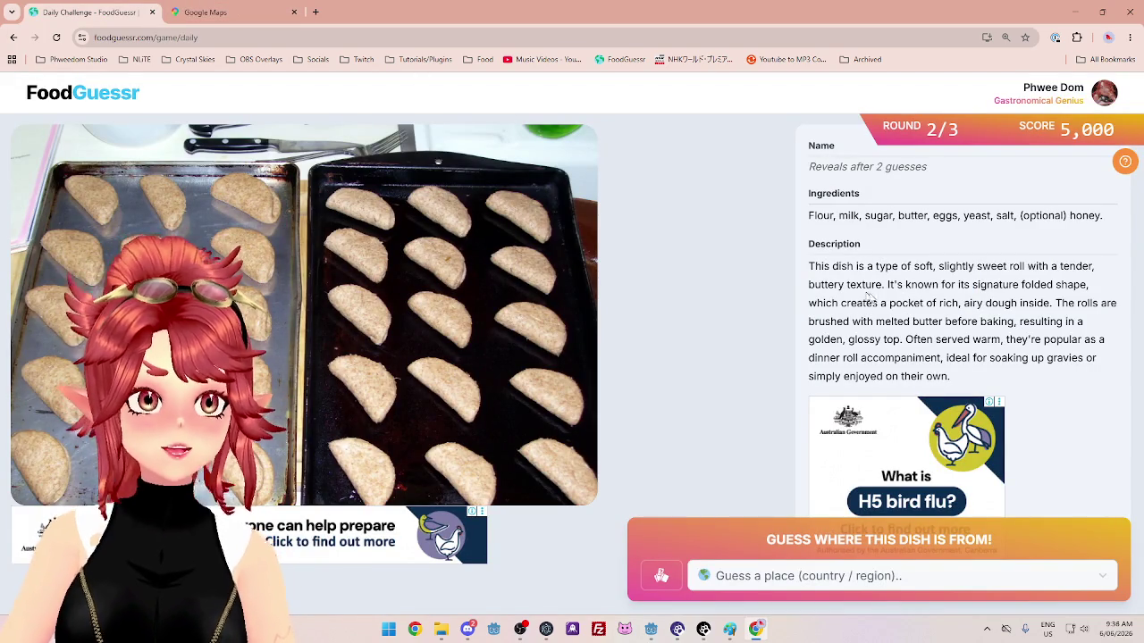
left_click_drag(980, 321, 1003, 340)
left_click(1002, 337)
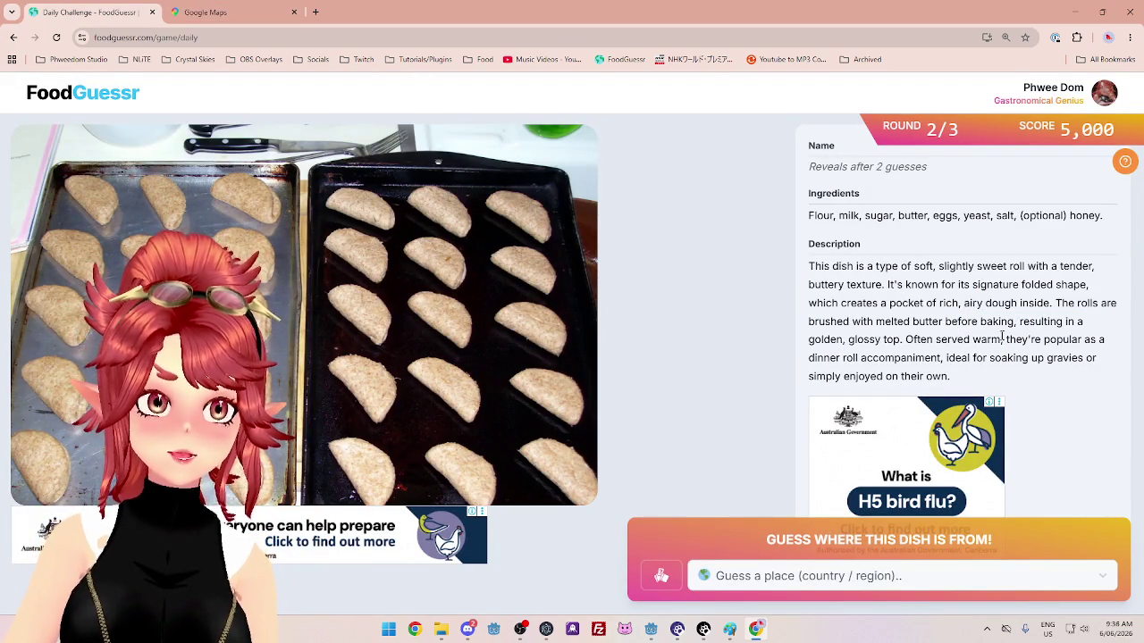
left_click(973, 577)
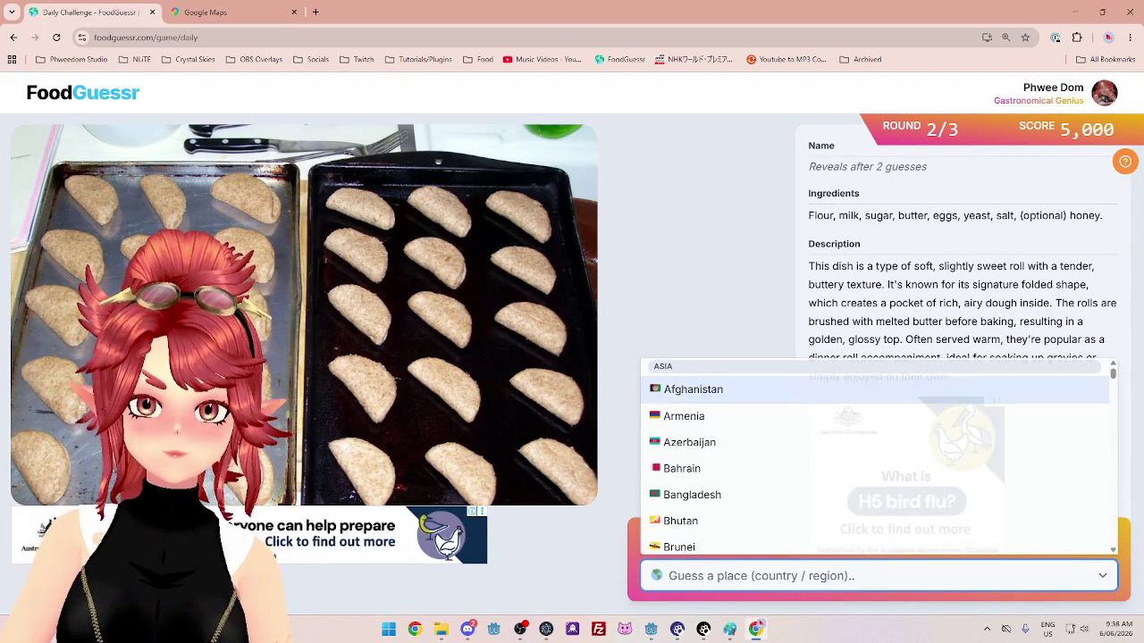
Guess South Africa for round 2's dinner rolls by typing 'south'.
left_click(803, 576)
left_click(766, 577)
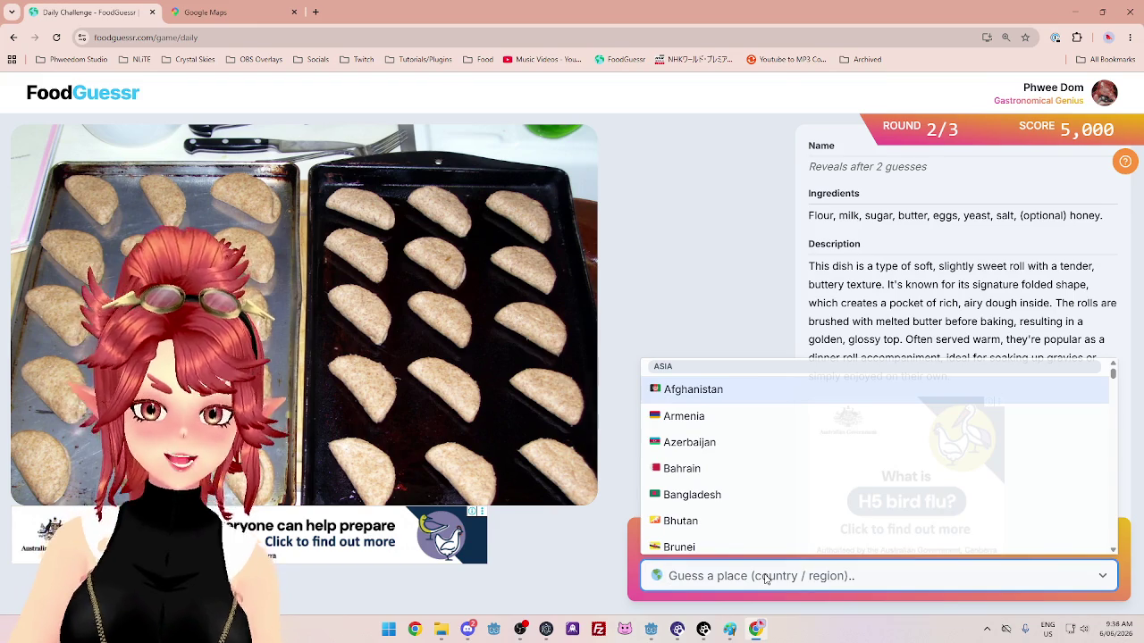
type("south")
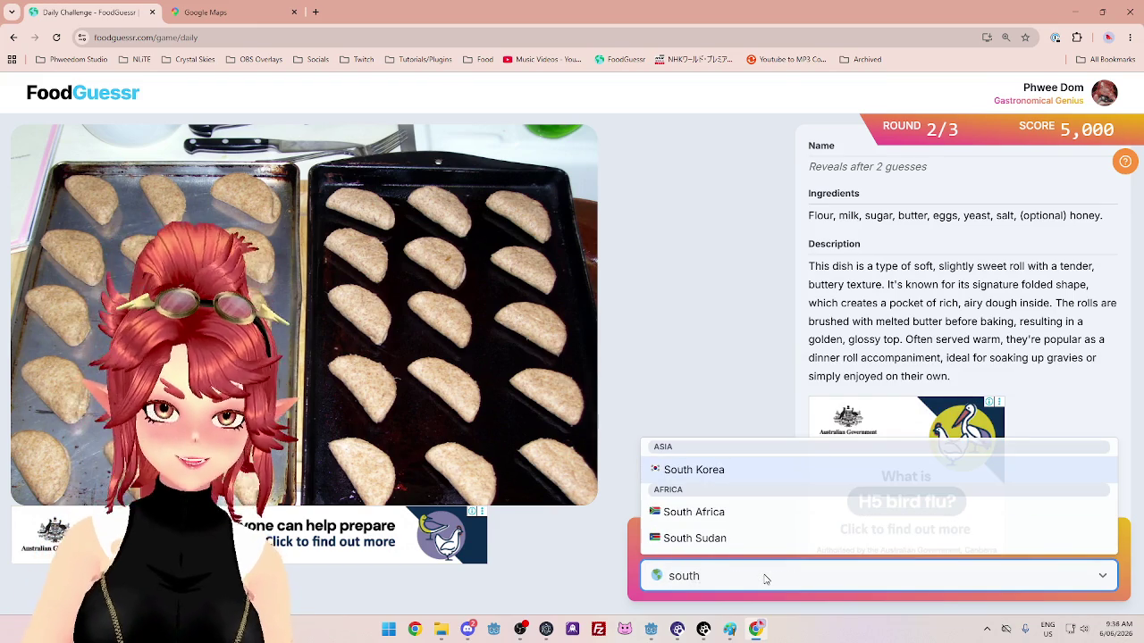
left_click(727, 515)
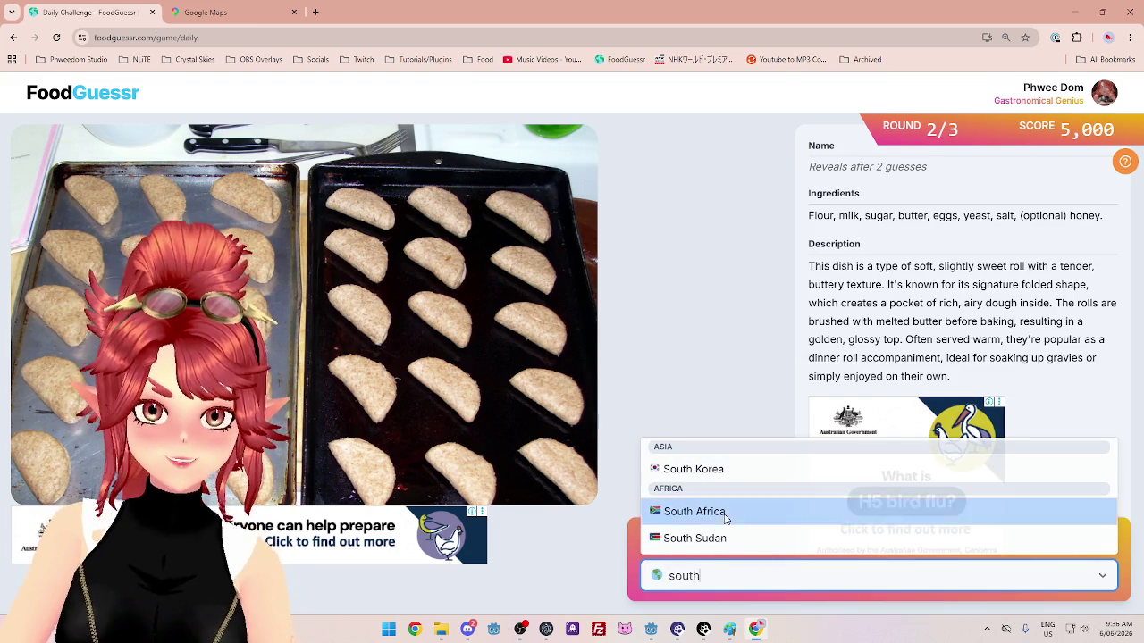
Check the Americas on the world map, then guess United States by typing 'un'.
left_click(240, 16)
left_click_drag(504, 376, 687, 436)
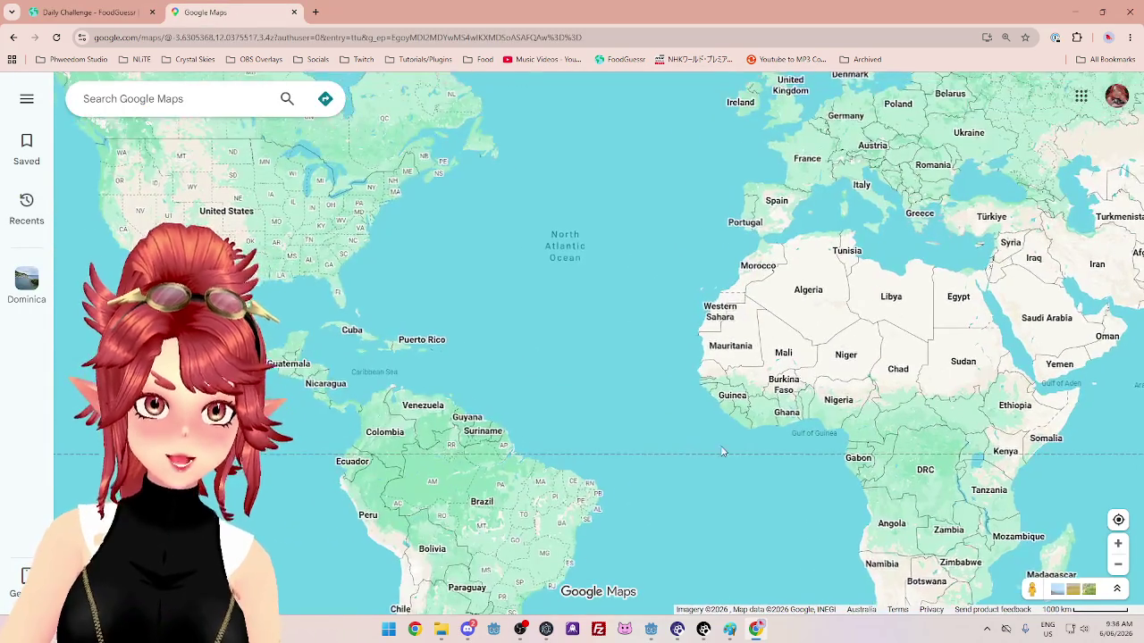
scroll(706, 447, "down", 2)
left_click(90, 12)
left_click(854, 580)
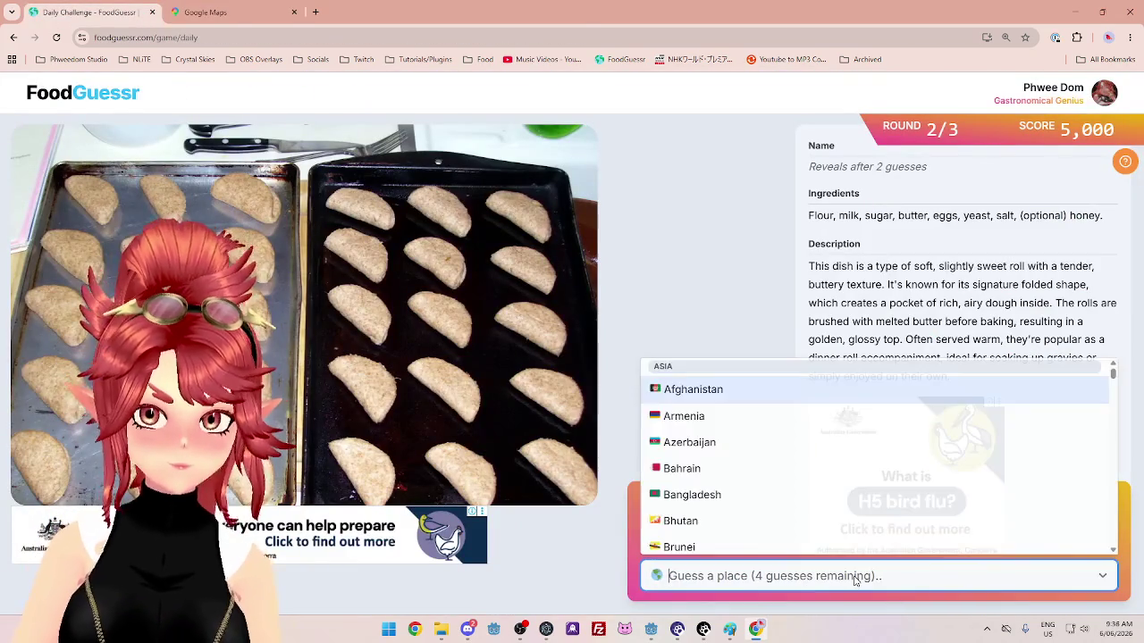
type("un")
left_click(782, 539)
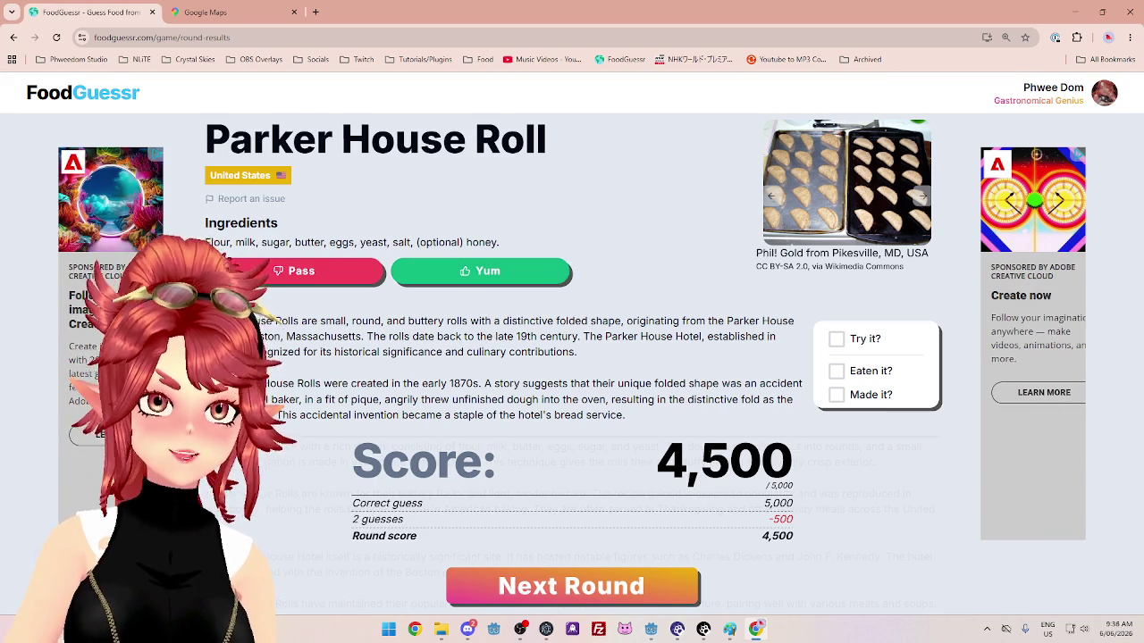
Highlight the roll's history: opening lines, Boston, Massachusetts origin, and late 19th-century sentence.
scroll(314, 366, "down", 1)
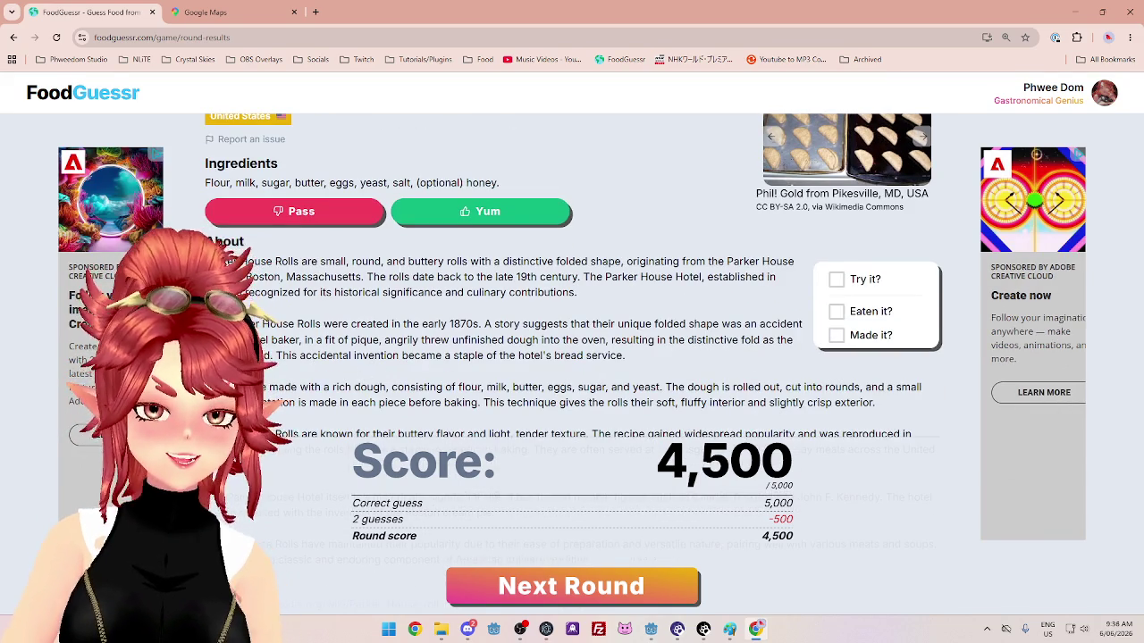
scroll(348, 329, "up", 1)
mouse_move(365, 322)
left_mouse_down()
mouse_move(666, 323)
mouse_move(706, 337)
left_mouse_up()
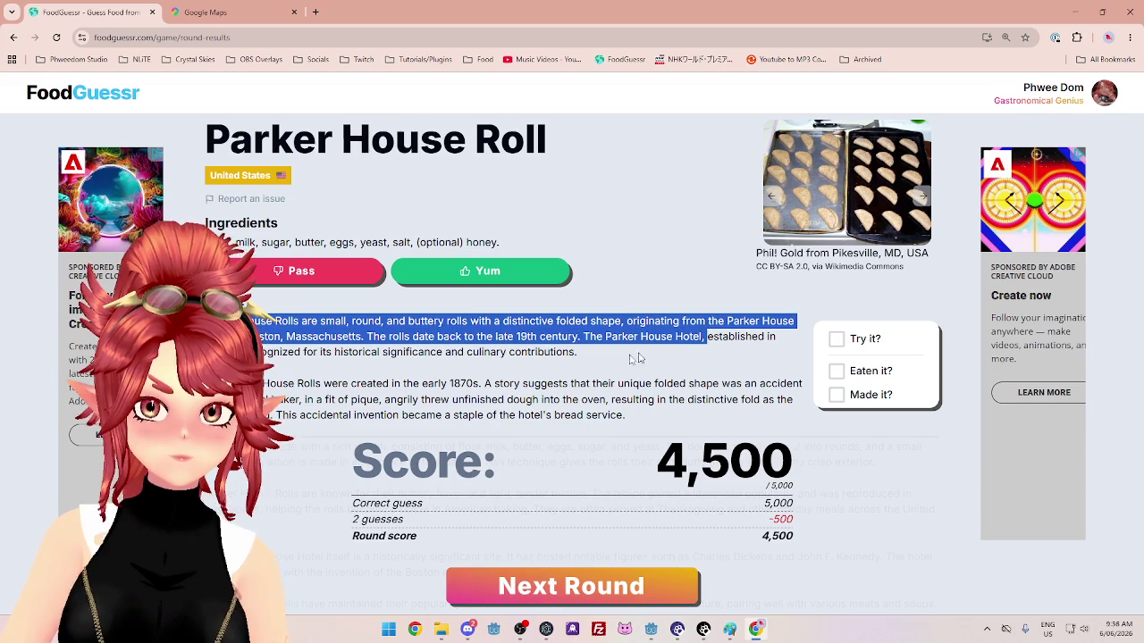
left_click(323, 353)
left_click_drag(259, 337, 382, 337)
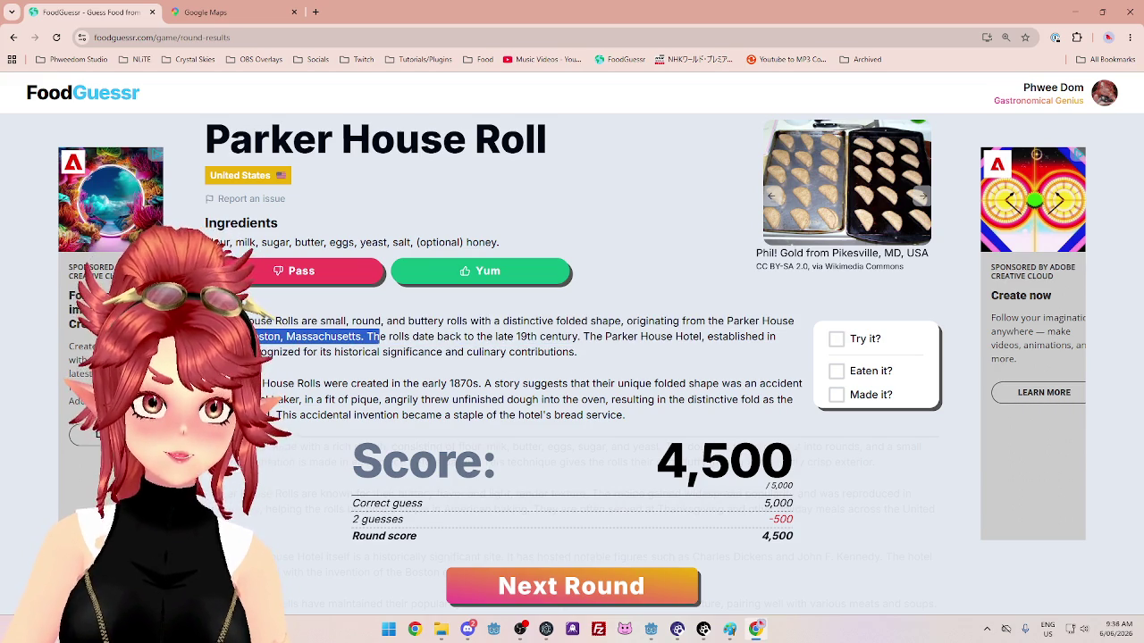
left_click(424, 351)
left_click_drag(366, 337, 581, 339)
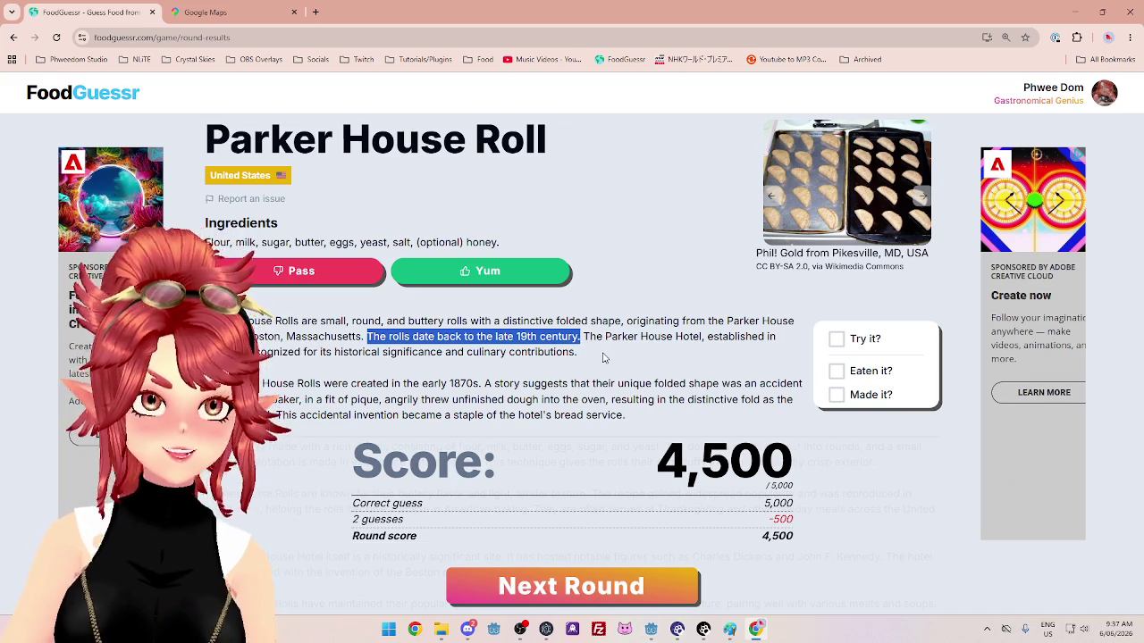
left_click(589, 336)
Highlight the Parker House Hotel sentence, then advance to the final round's dish.
left_click_drag(584, 336, 588, 351)
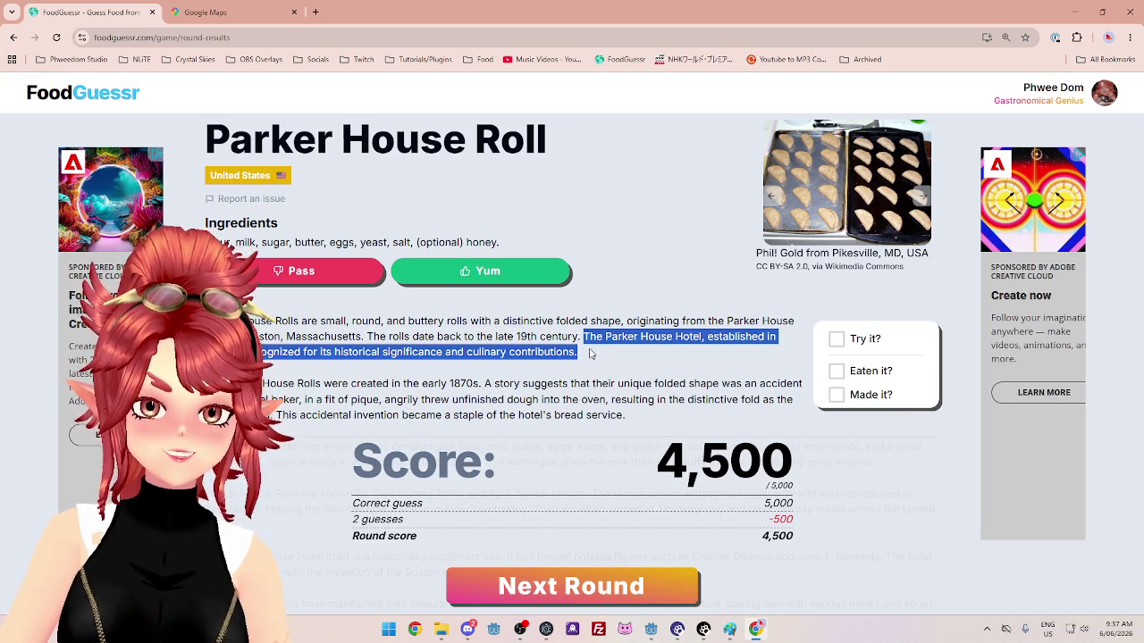
scroll(588, 351, "down", 2)
scroll(590, 350, "up", 1)
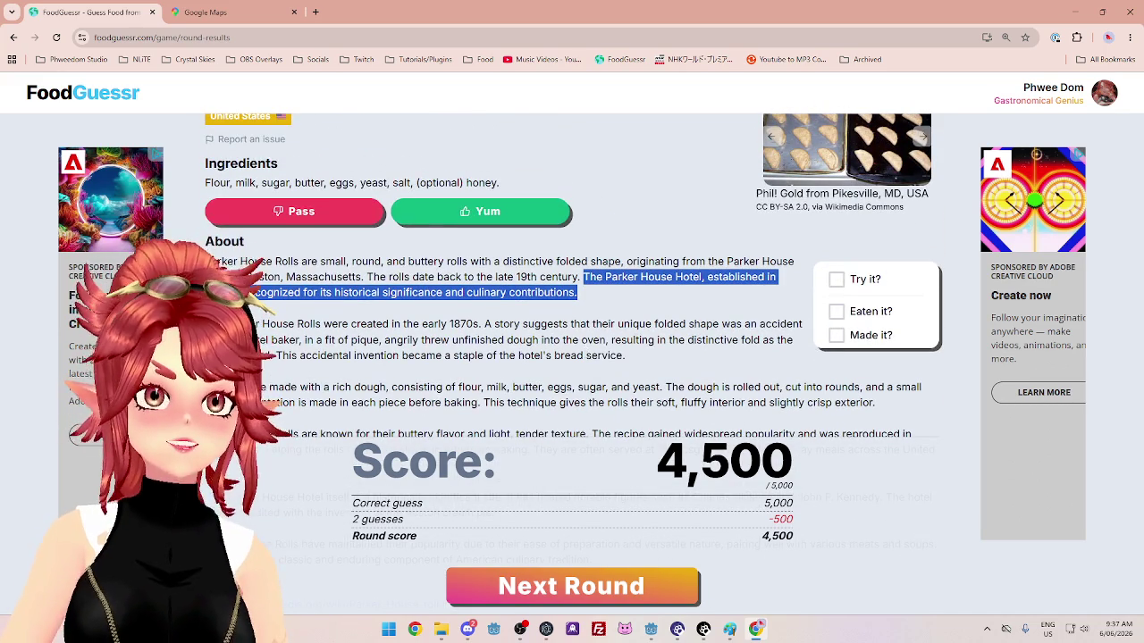
left_click(590, 296)
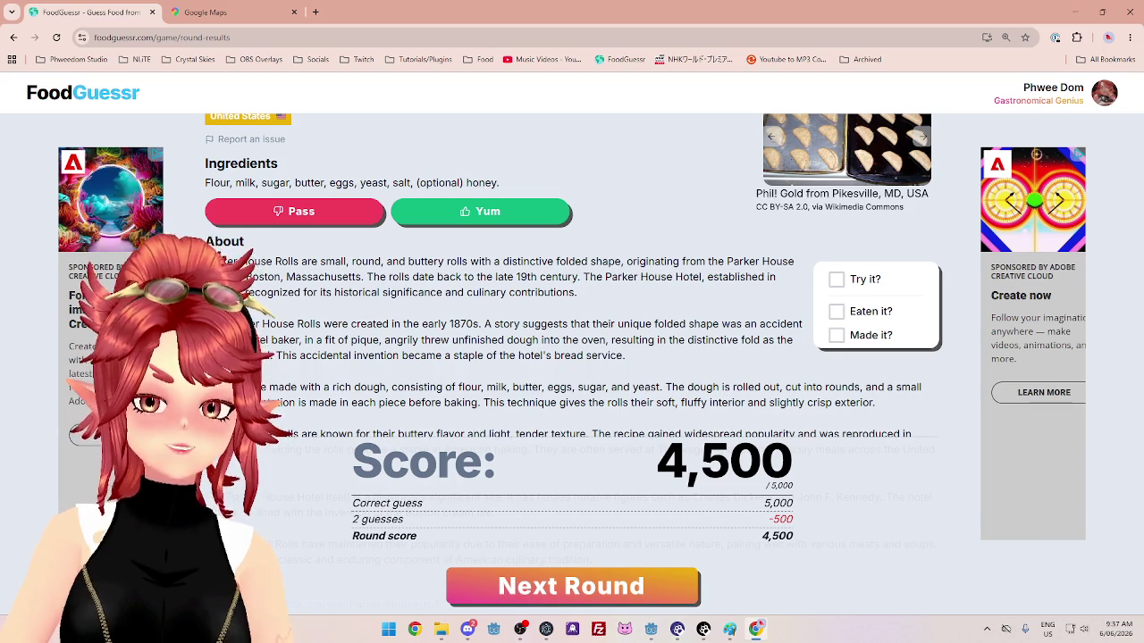
left_click_drag(590, 294, 584, 276)
left_click(591, 275)
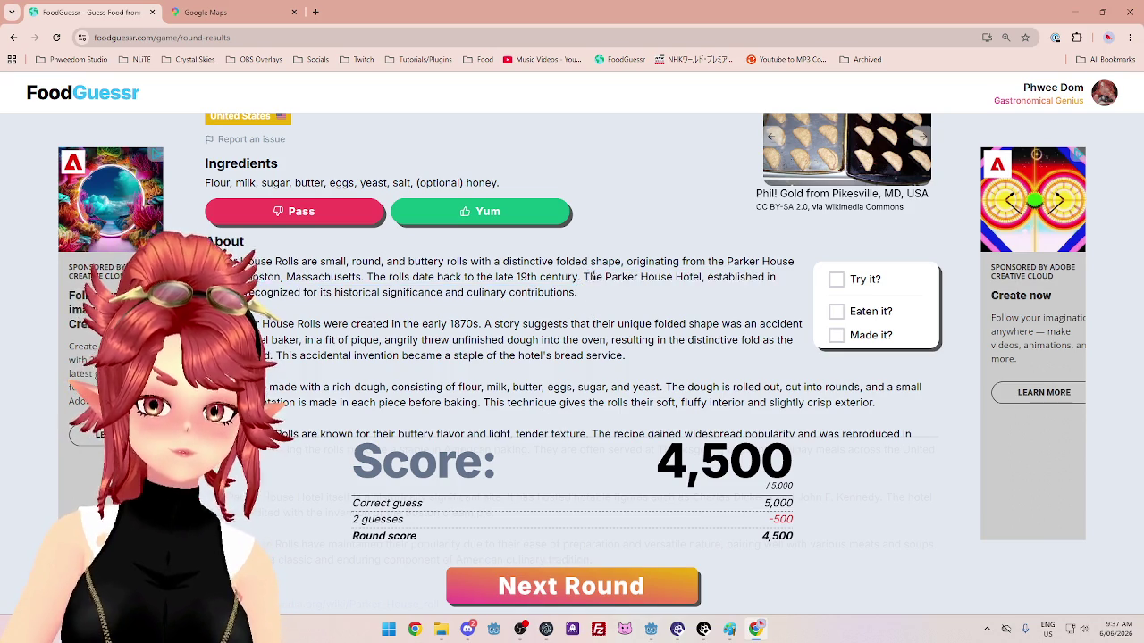
left_click_drag(591, 275, 590, 295)
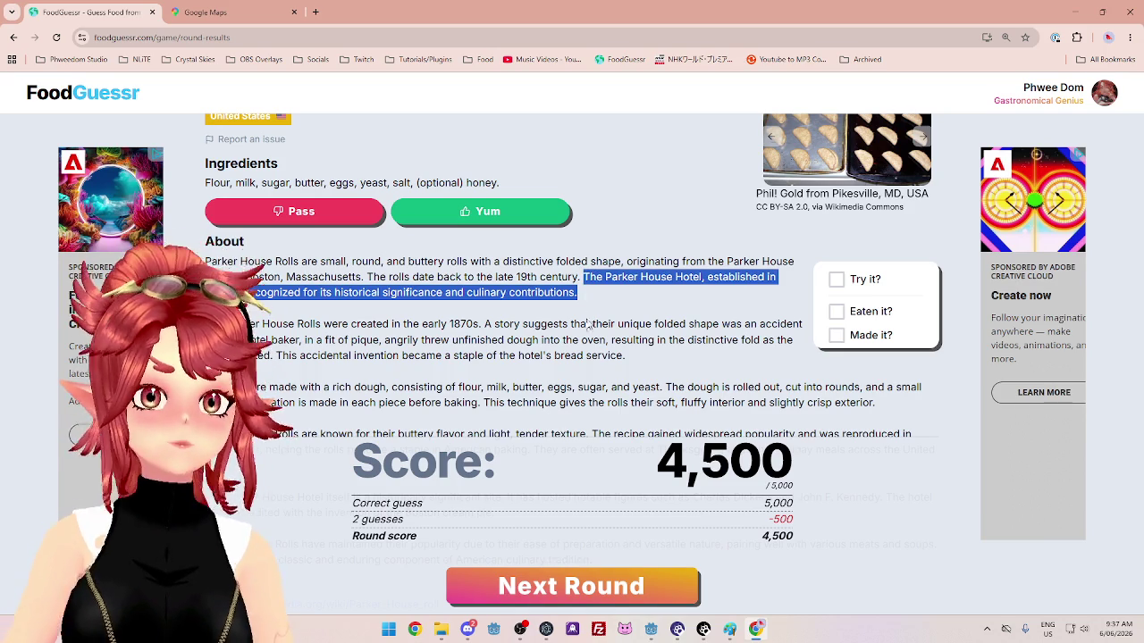
left_click(588, 327)
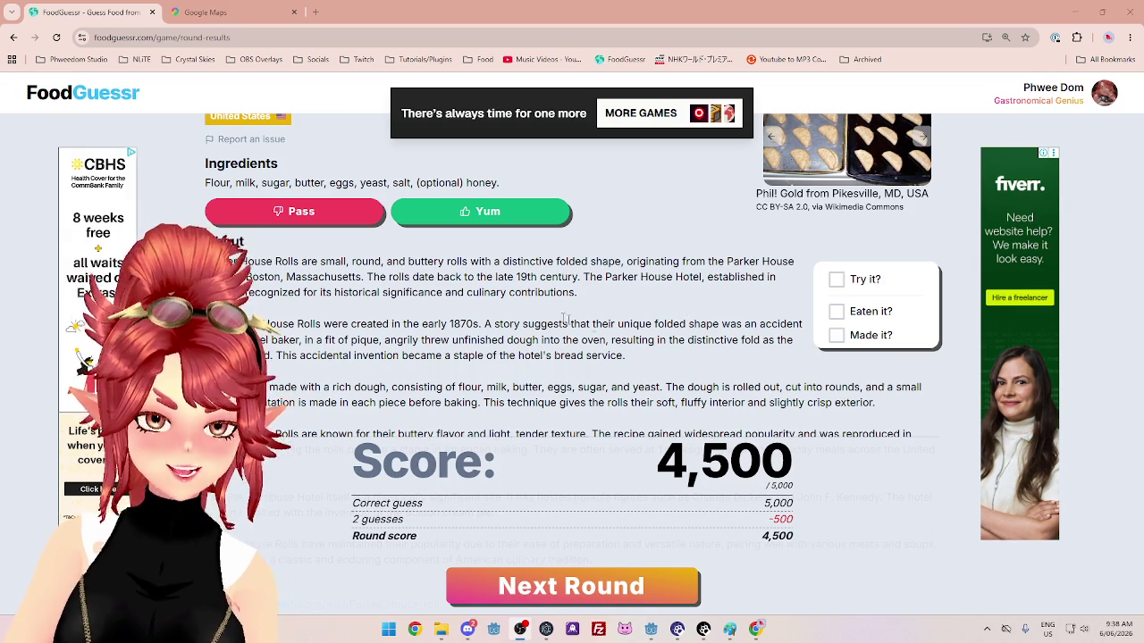
scroll(536, 313, "up", 1)
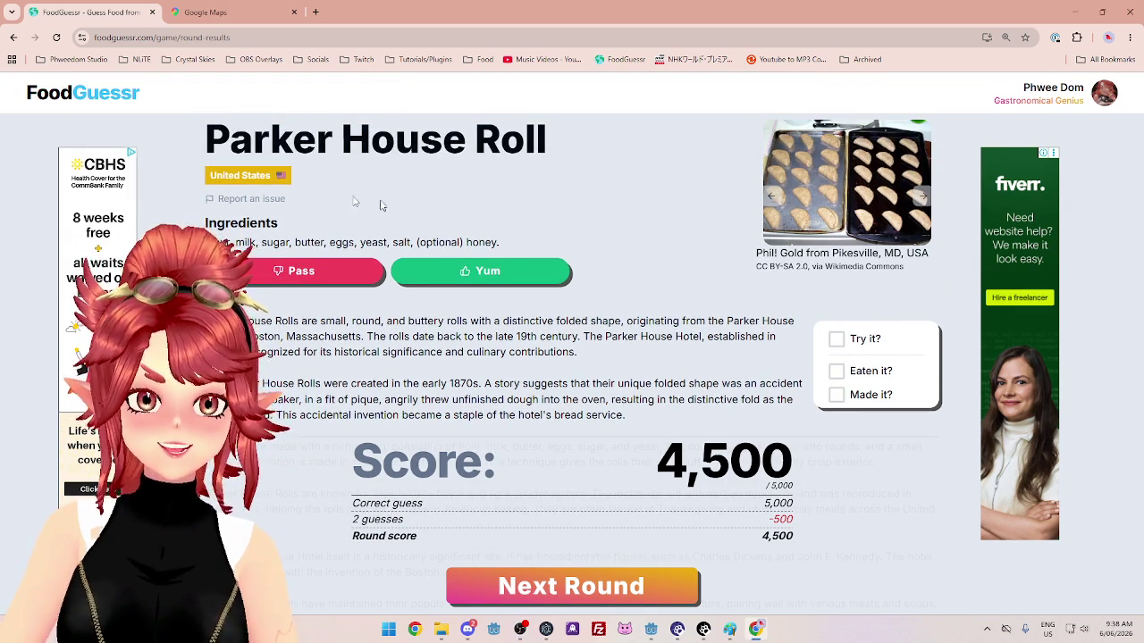
scroll(527, 269, "down", 1)
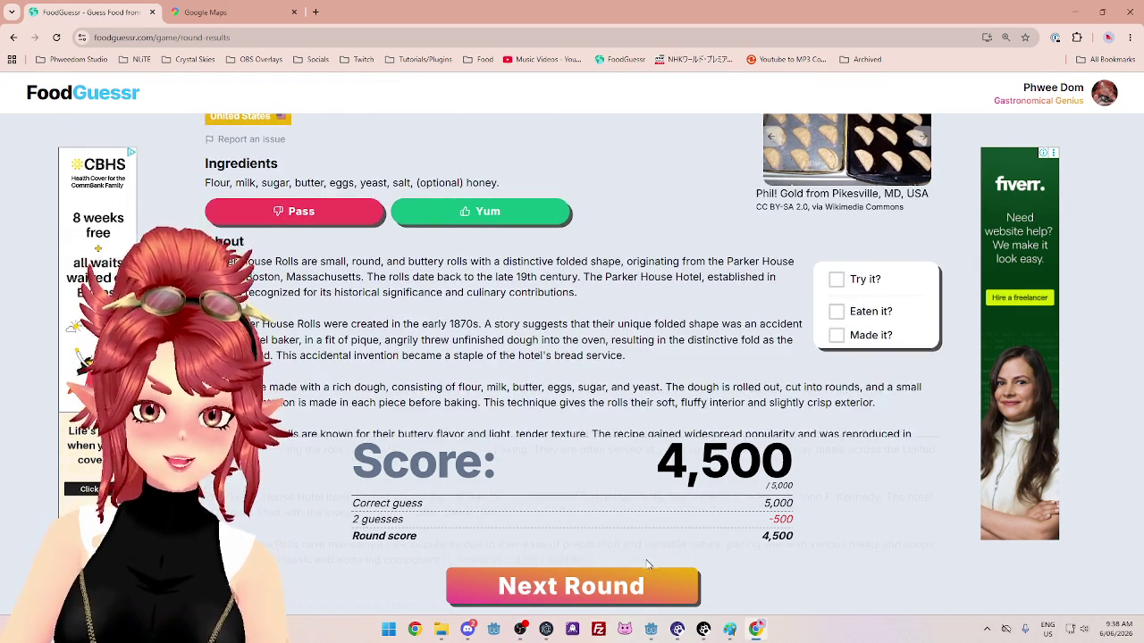
left_click(638, 577)
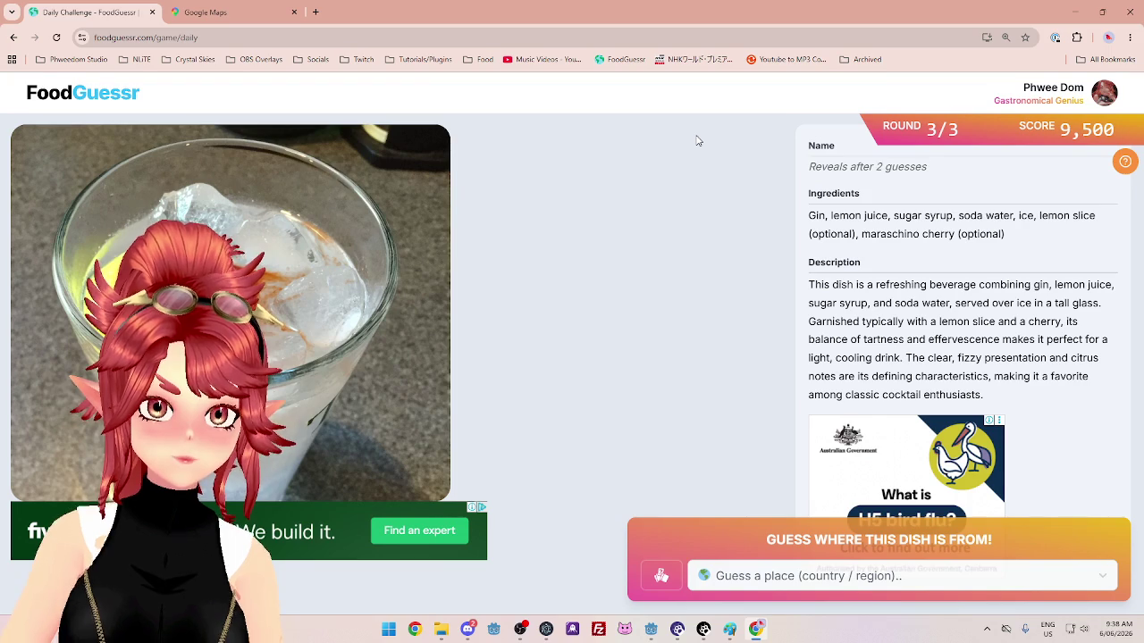
Highlight round 3's clues: lemon juice, maraschino, gin, tartness, effervescence and soda water.
left_click_drag(840, 216, 1092, 216)
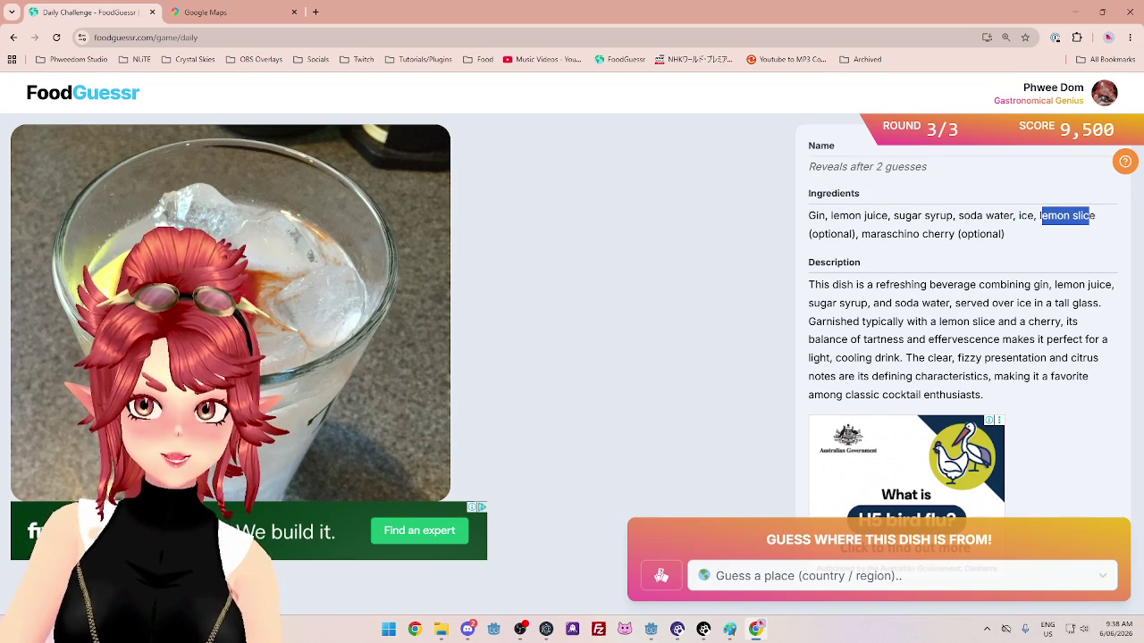
left_click_drag(875, 234, 953, 235)
left_click(925, 234)
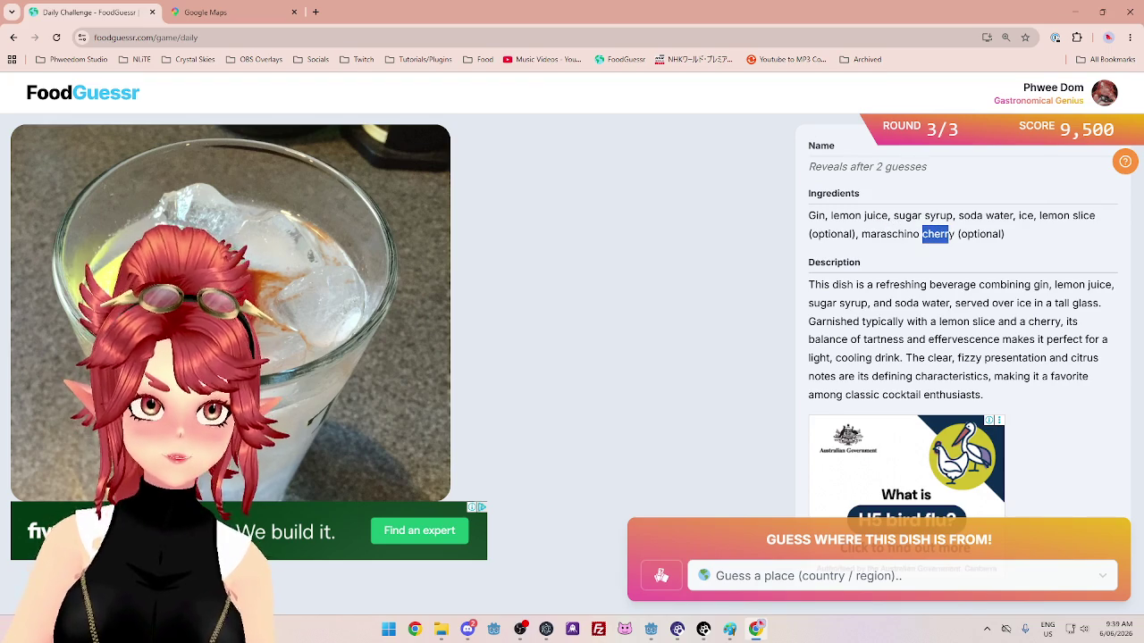
left_click_drag(838, 284, 1082, 285)
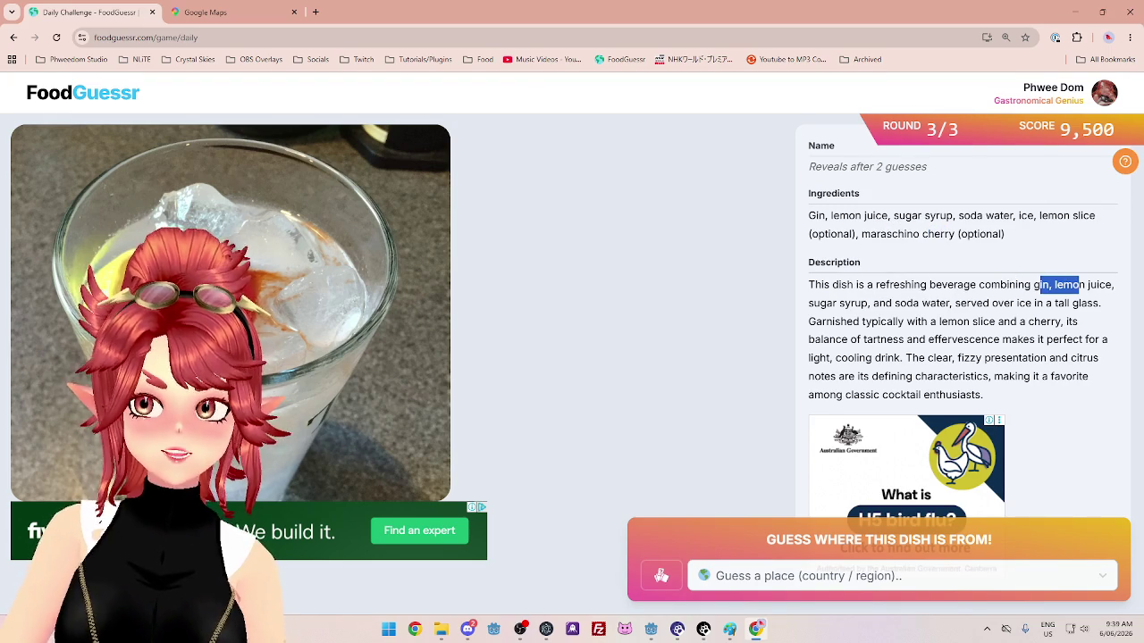
mouse_move(831, 303)
left_mouse_down()
mouse_move(1070, 303)
mouse_move(1106, 335)
left_mouse_up()
left_click_drag(829, 339, 1081, 339)
left_click_drag(840, 357, 1080, 358)
left_click_drag(840, 376, 1082, 376)
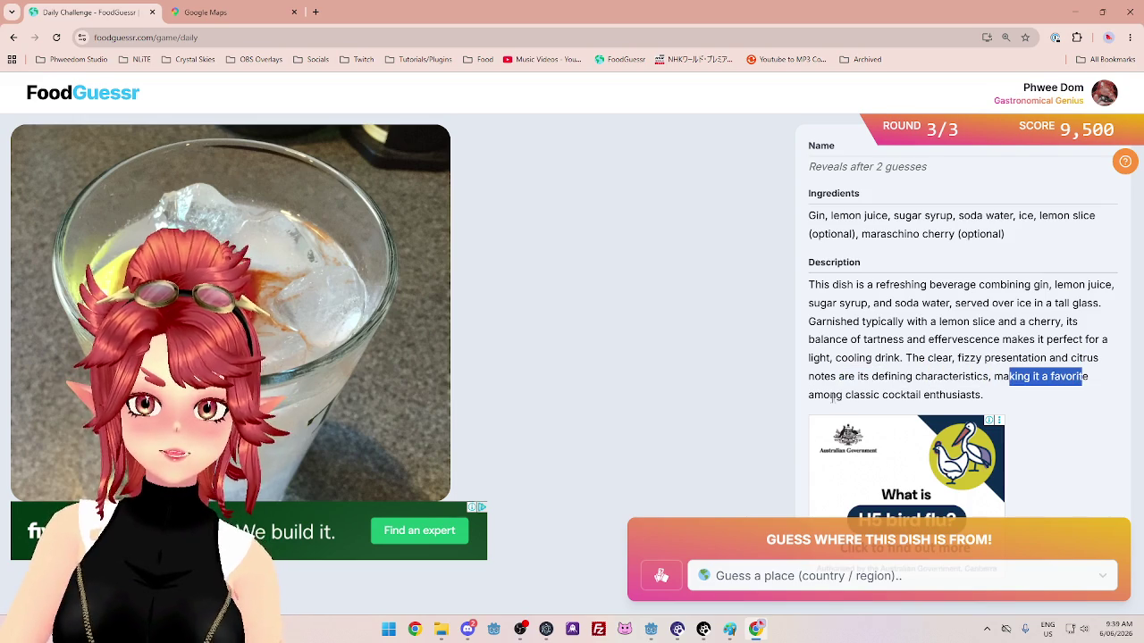
left_click_drag(829, 394, 967, 394)
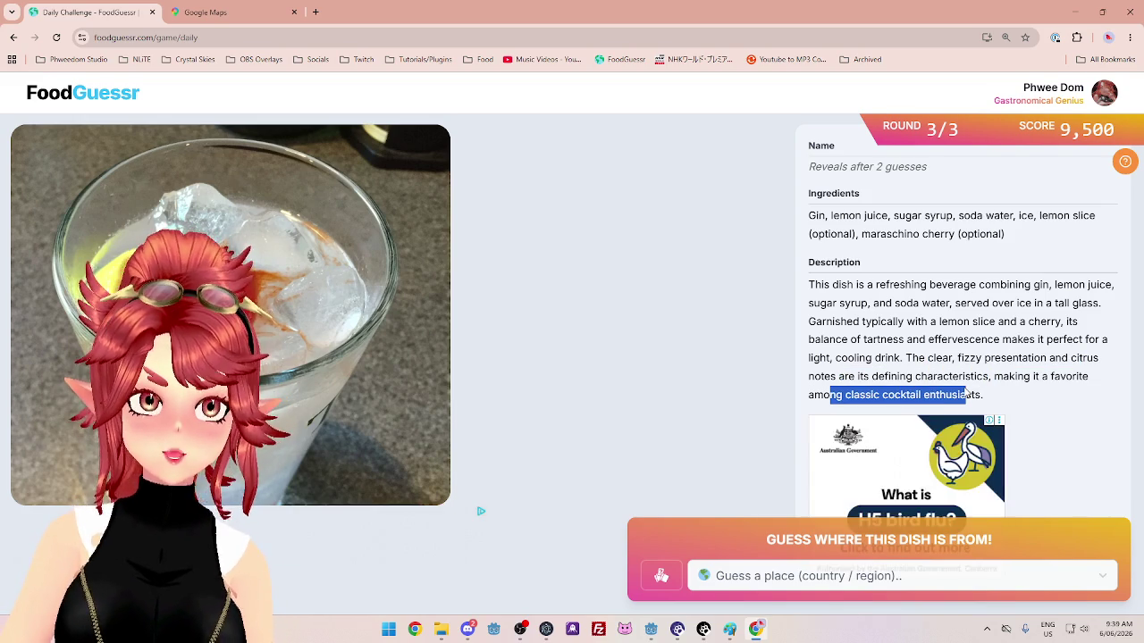
left_click_drag(882, 303, 940, 358)
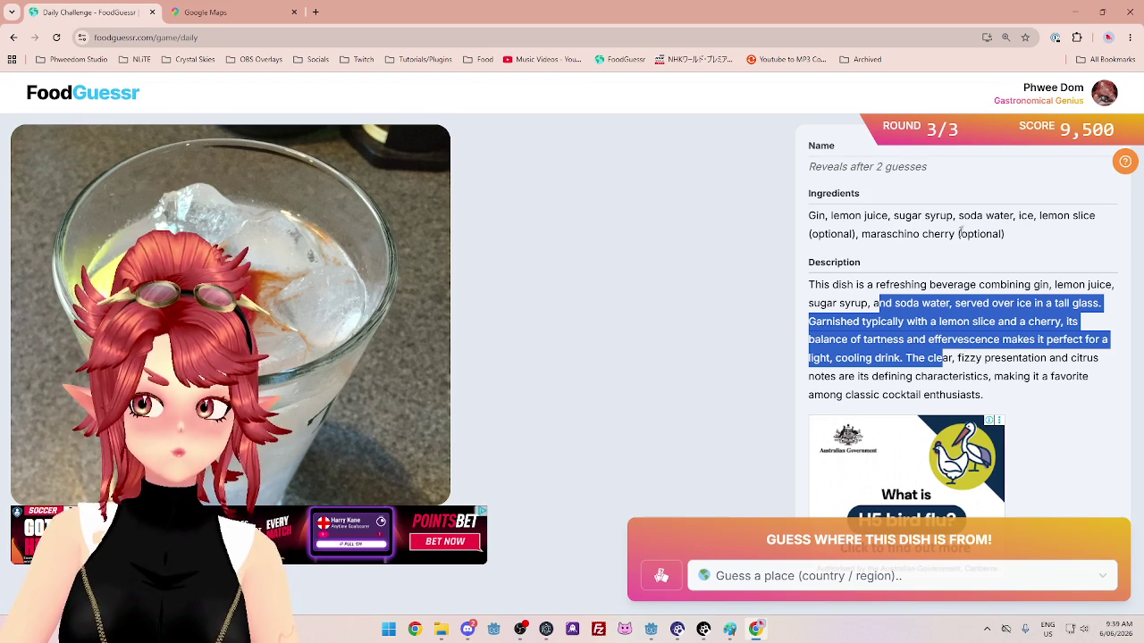
Reselect the ingredients list and the word 'maraschino' while studying the drink.
left_click(962, 231)
left_click_drag(865, 215, 968, 234)
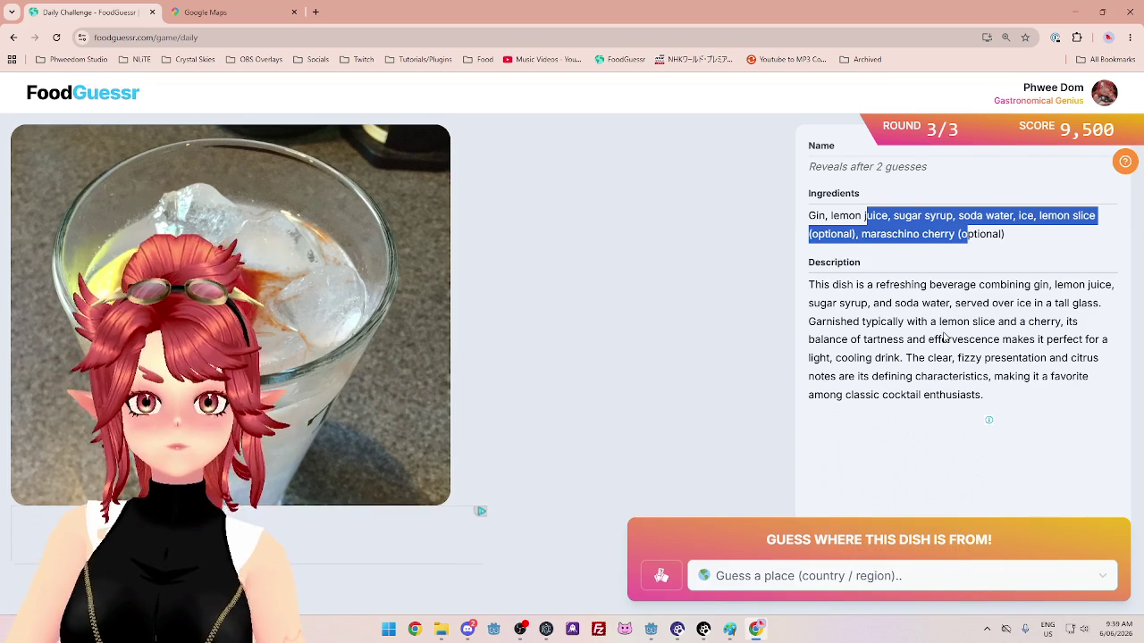
left_click(871, 253)
left_click_drag(861, 235, 920, 234)
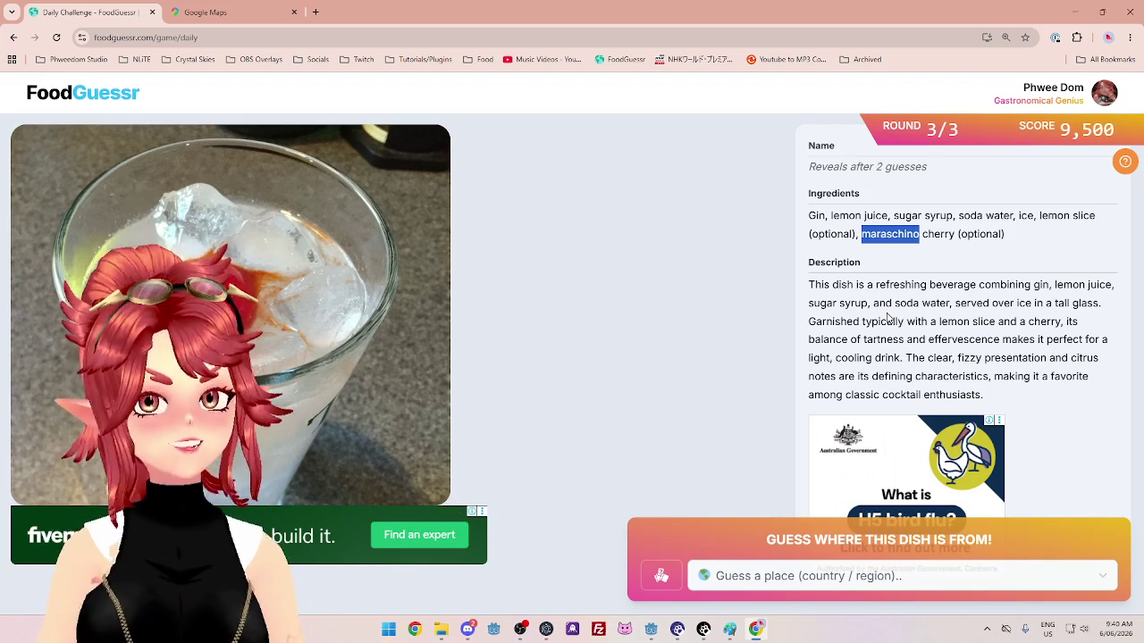
left_click(954, 323)
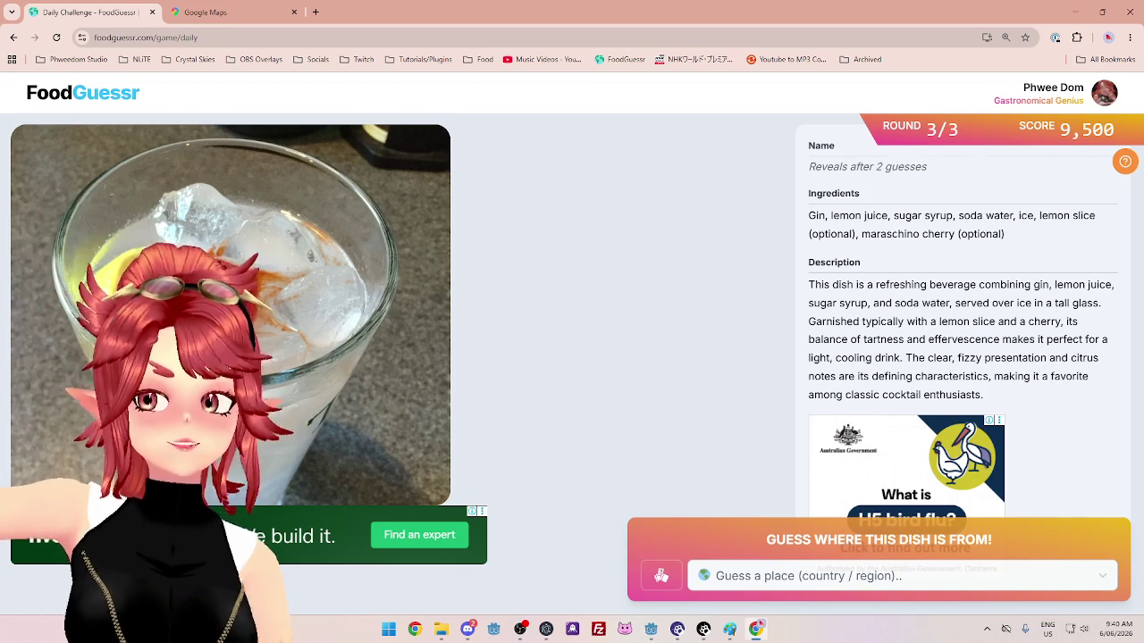
left_click_drag(862, 234, 905, 234)
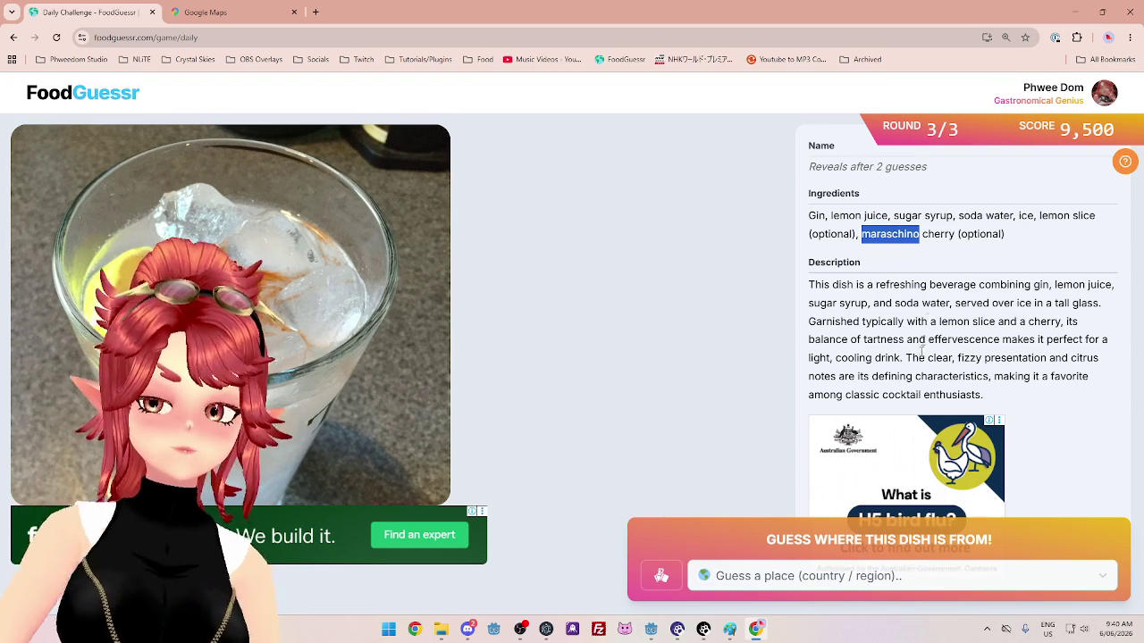
Guess Spain for the gin-and-soda drink by typing 'sp', then return to Google Maps.
left_click(877, 587)
type("spain")
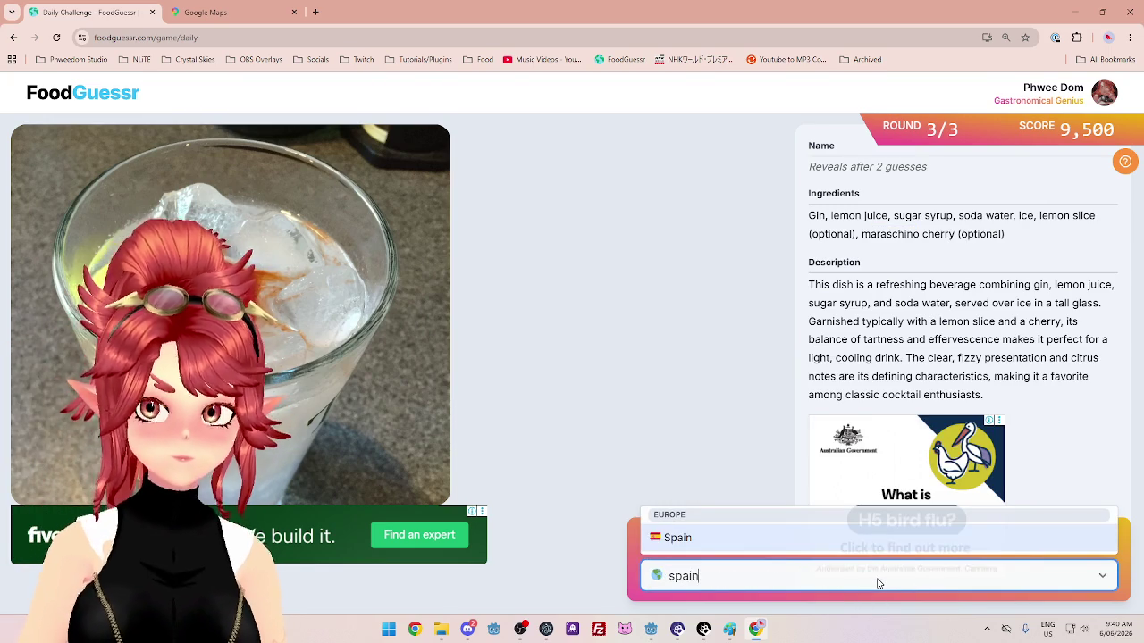
left_click(760, 537)
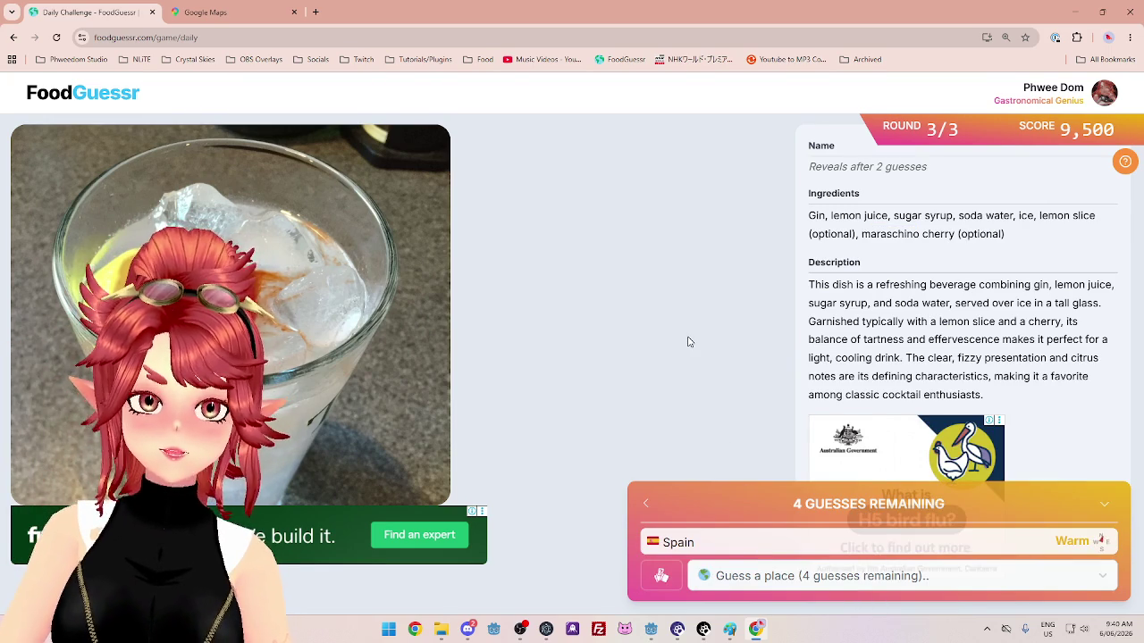
left_click(221, 15)
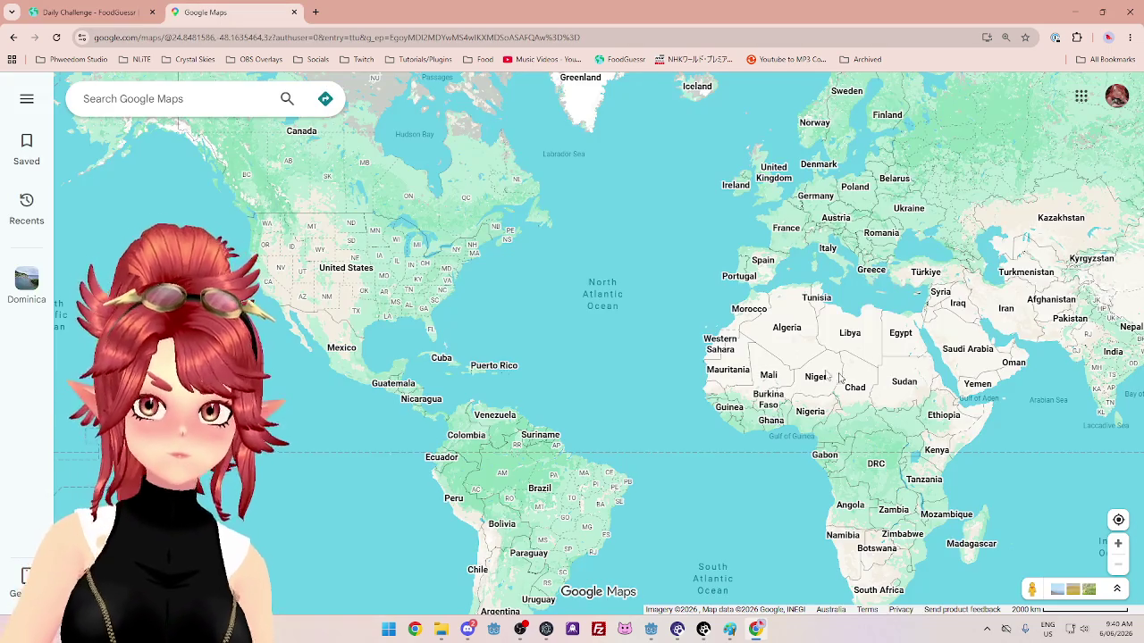
Zoom into western Europe, pan north to the UK and Ireland, then return to FoodGuessr.
scroll(702, 242, "up", 5)
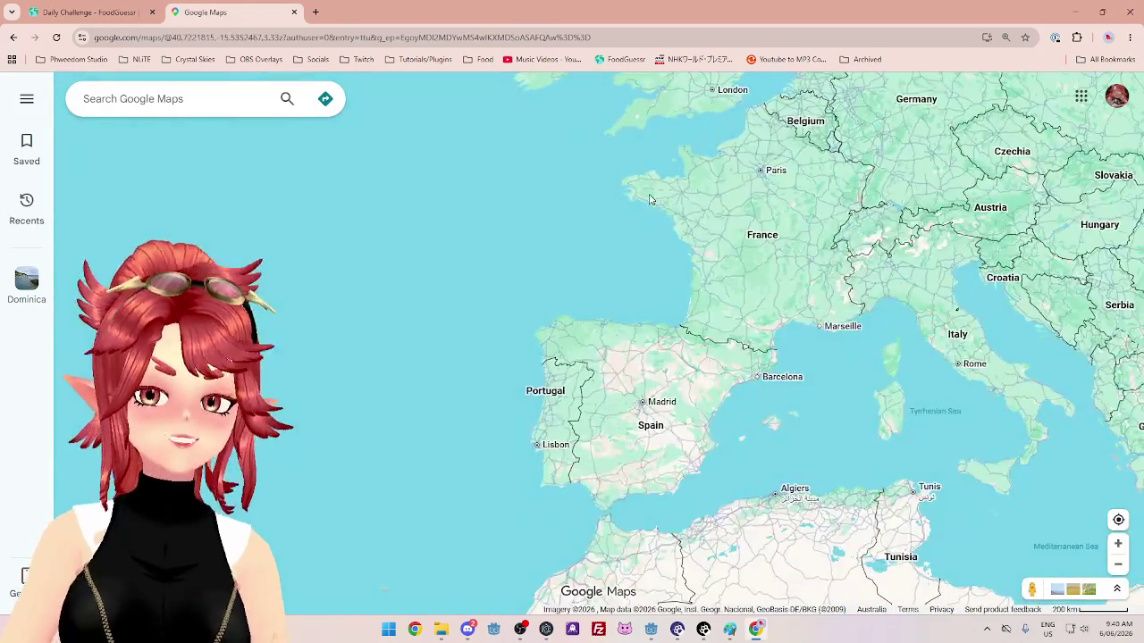
left_click_drag(649, 198, 635, 361)
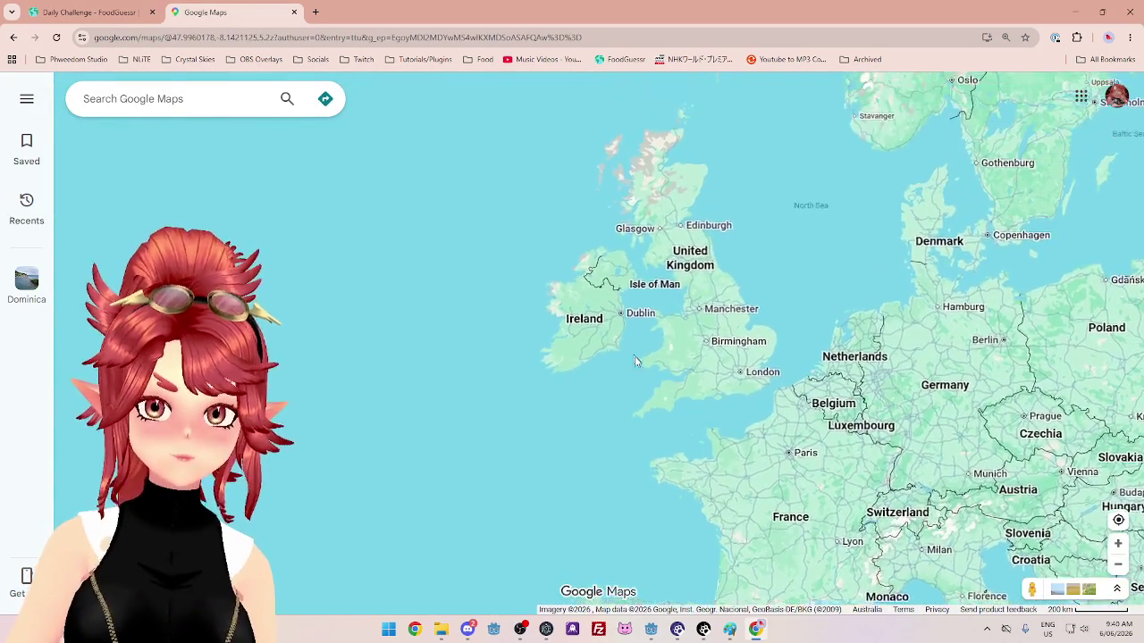
scroll(634, 361, "down", 1)
scroll(634, 361, "down", 1)
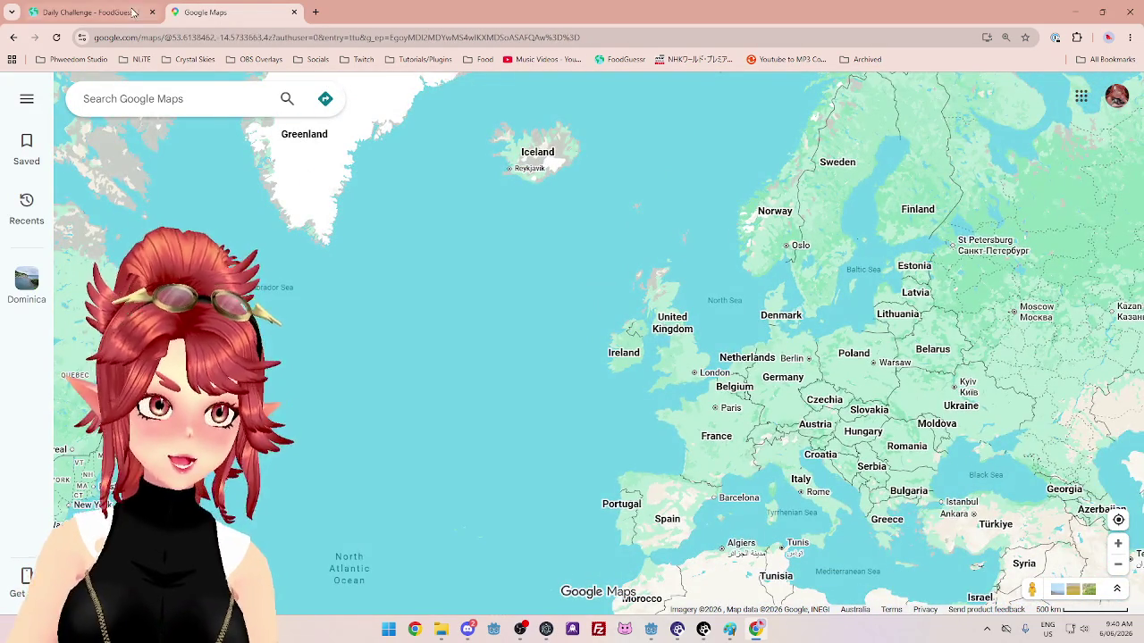
left_click(132, 12)
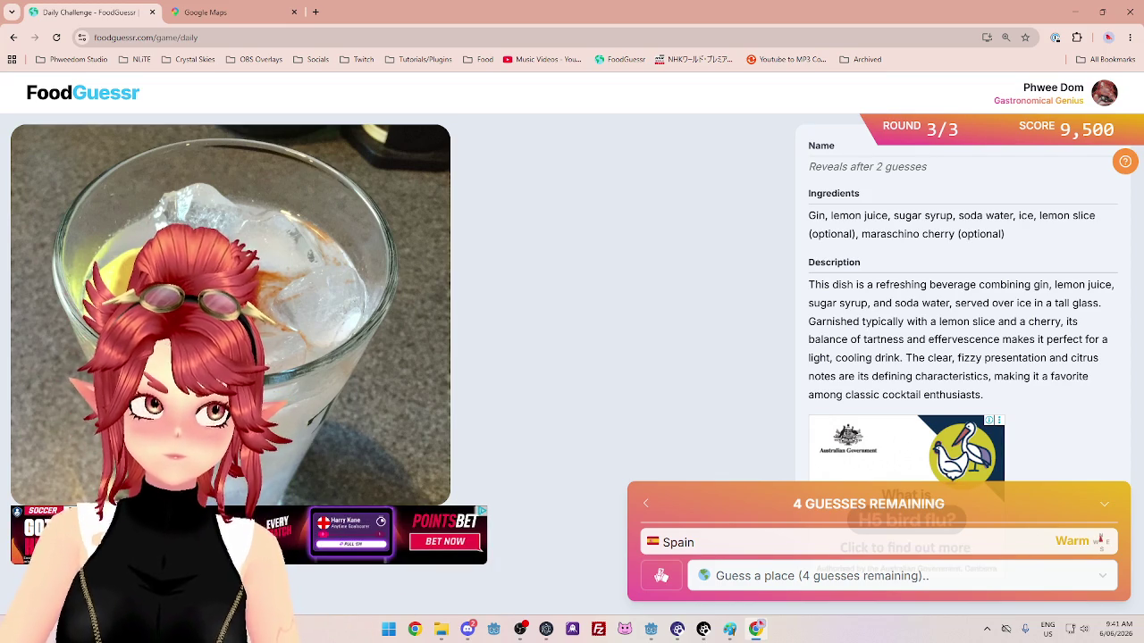
Read the gin drink's description, briefly checking the Google Maps tab.
left_click_drag(955, 303, 1061, 321)
left_click(861, 336)
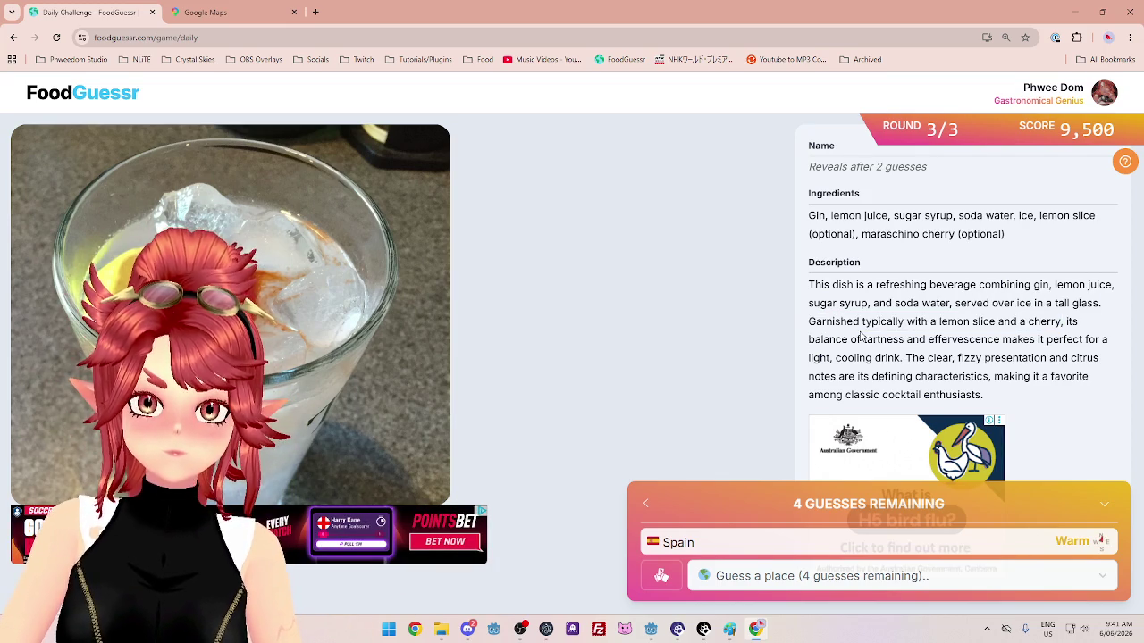
left_click_drag(834, 322, 904, 321)
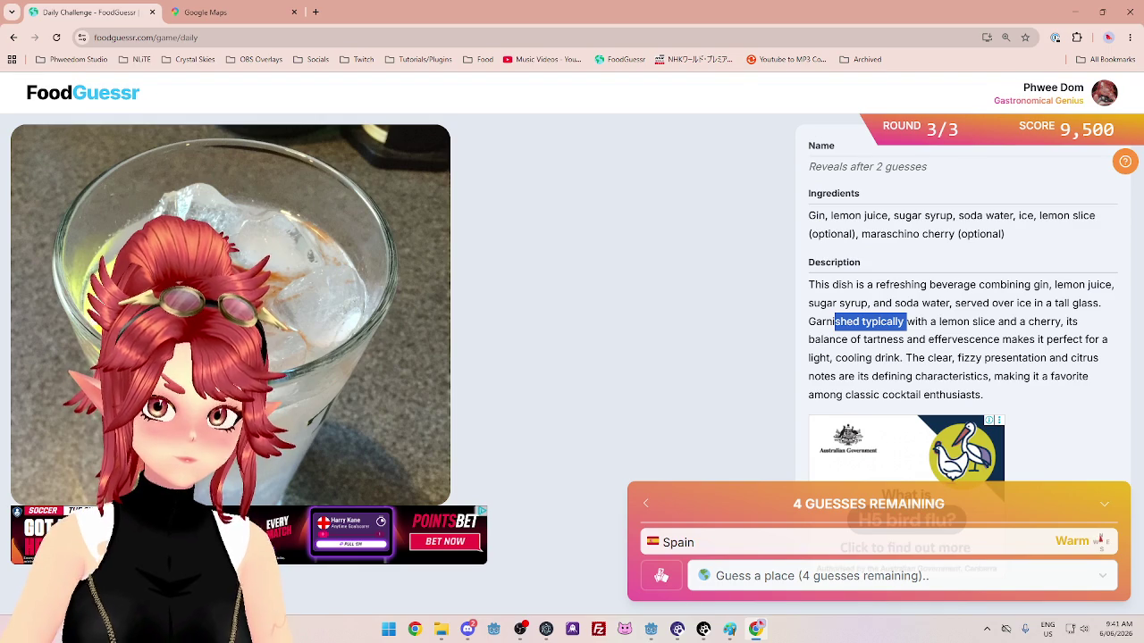
left_click(954, 338)
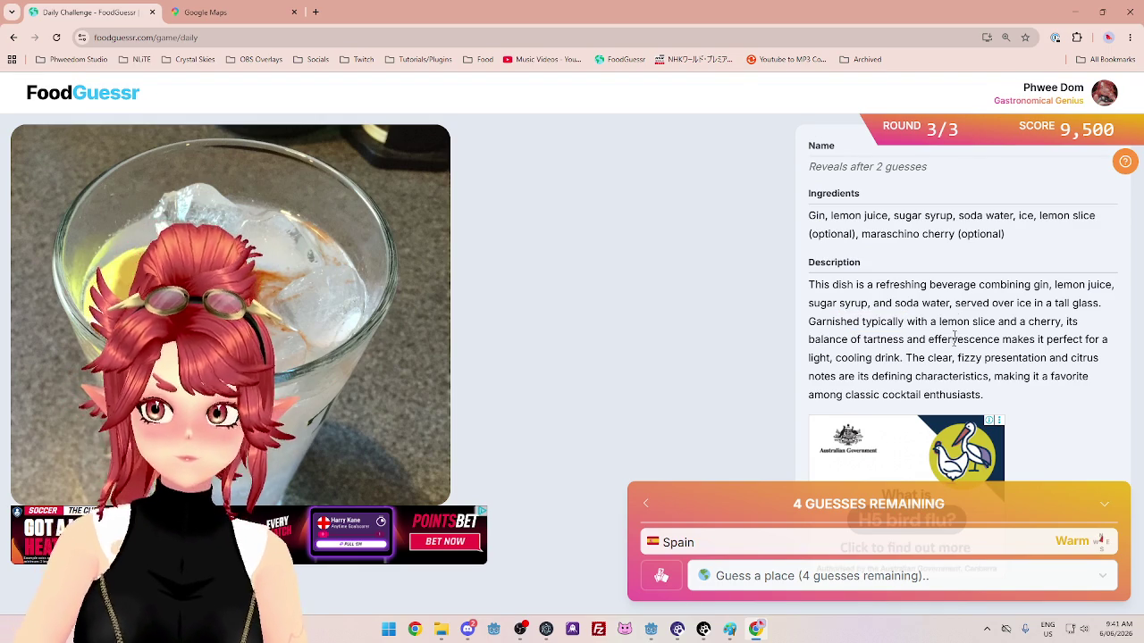
mouse_move(1017, 340)
left_mouse_down()
mouse_move(908, 358)
mouse_move(1037, 358)
mouse_move(867, 340)
mouse_move(869, 302)
mouse_move(956, 286)
mouse_move(936, 340)
mouse_move(1024, 360)
left_mouse_up()
left_click(870, 301)
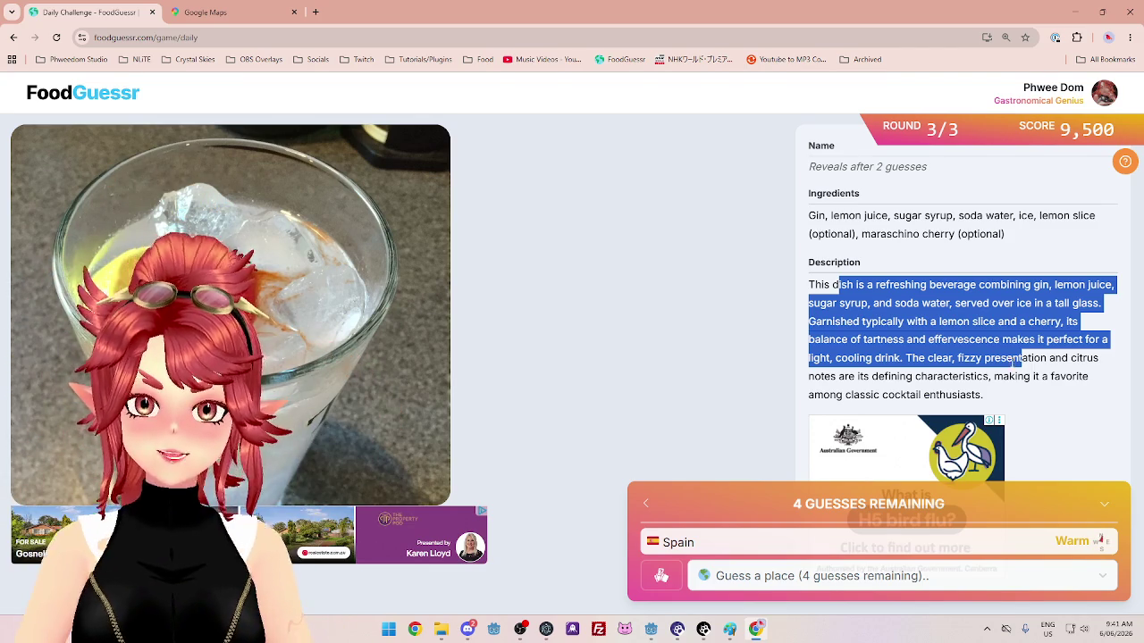
left_click(253, 12)
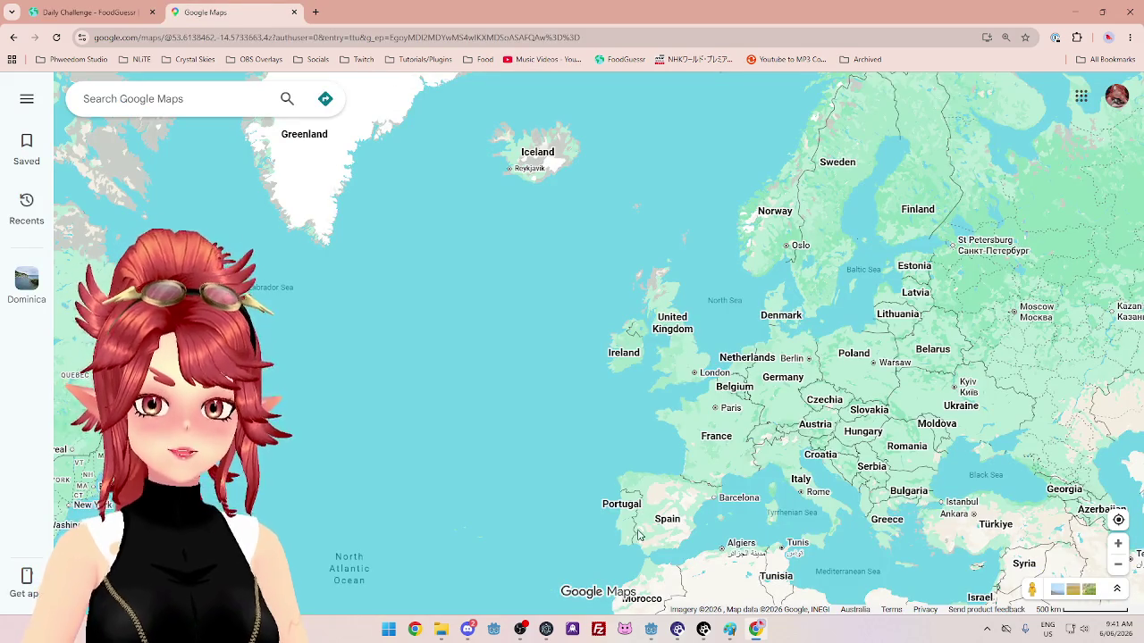
left_click(134, 12)
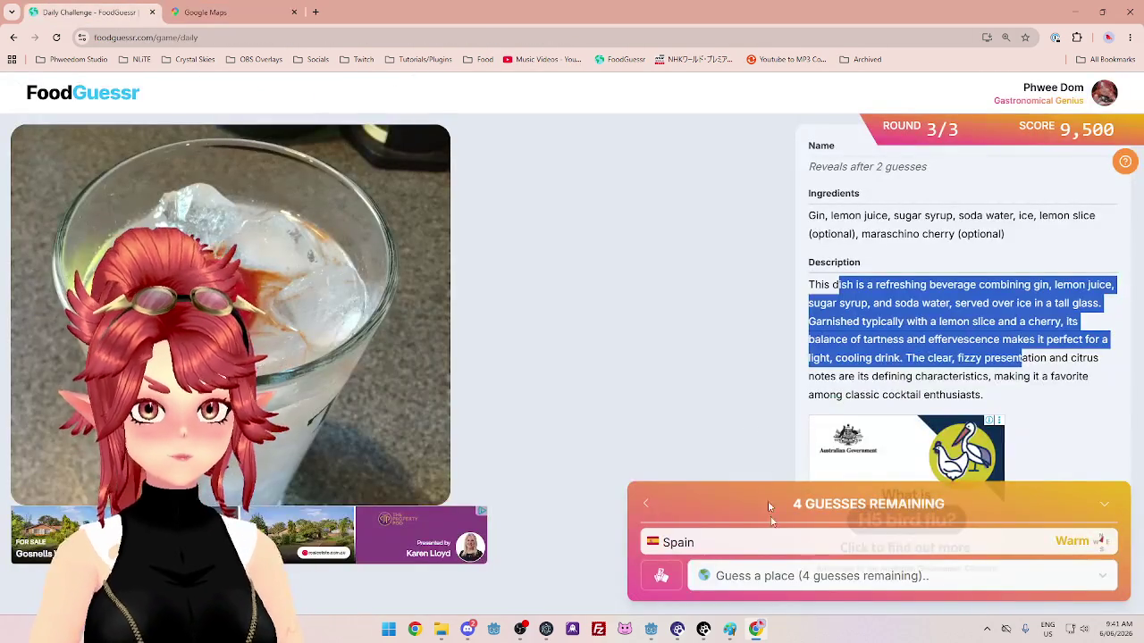
Guess United Kingdom as the drink's country of origin.
left_click(804, 581)
type("u")
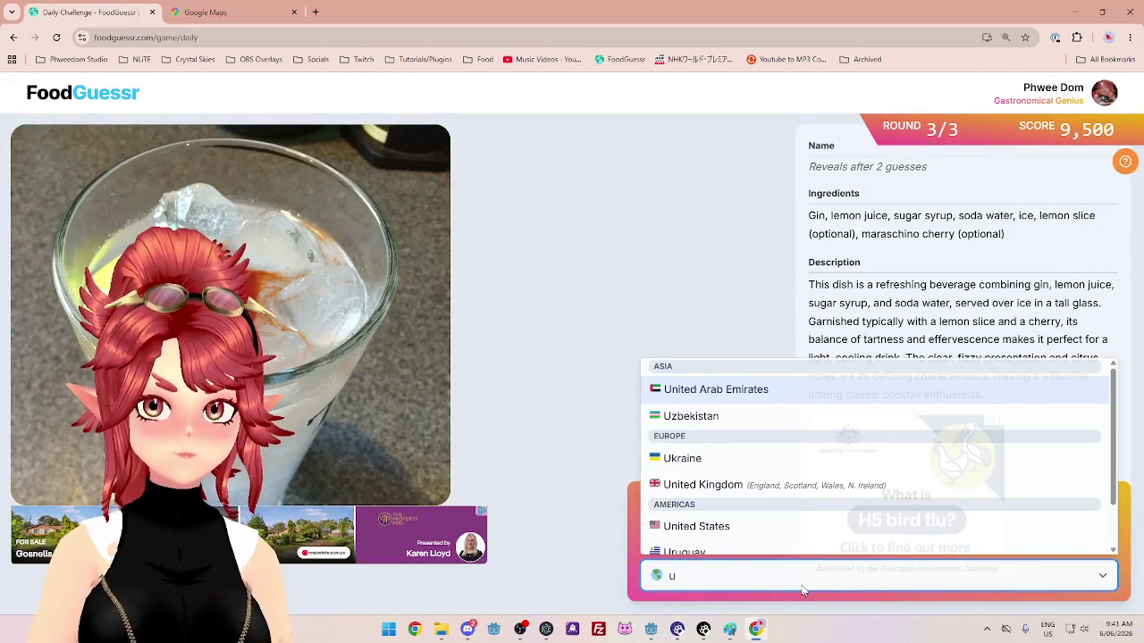
left_click(722, 484)
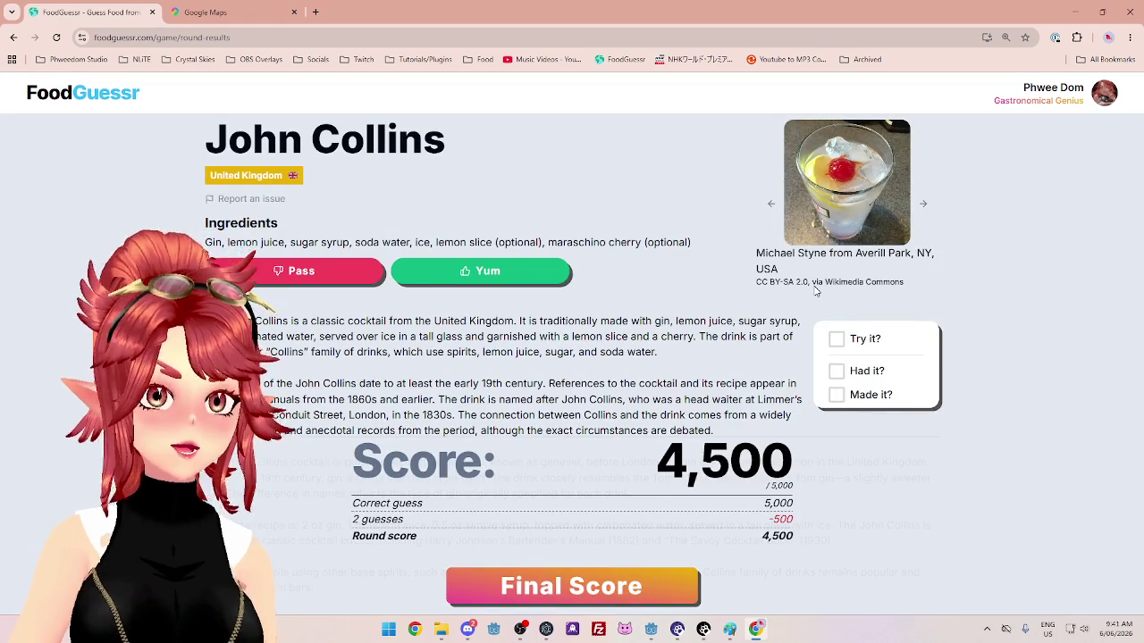
Read the John Collins description: its ingredients, London origin and Tom Collins comparison.
left_click_drag(348, 321, 480, 319)
left_click_drag(664, 322, 764, 321)
left_click_drag(319, 337, 558, 338)
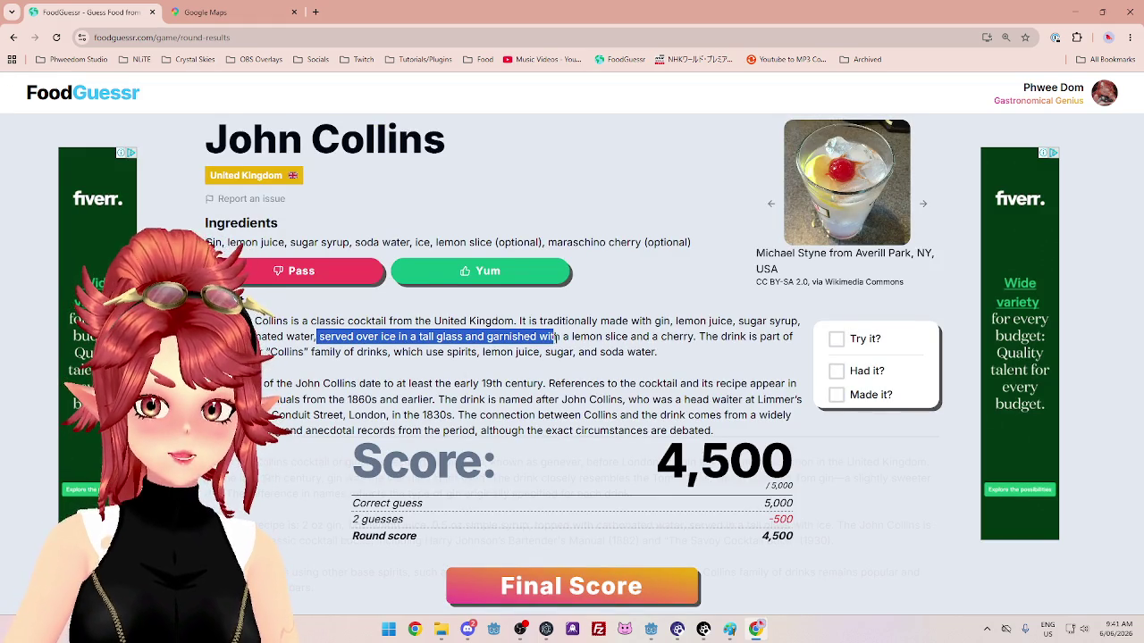
left_click_drag(266, 352, 523, 363)
scroll(523, 363, "down", 1)
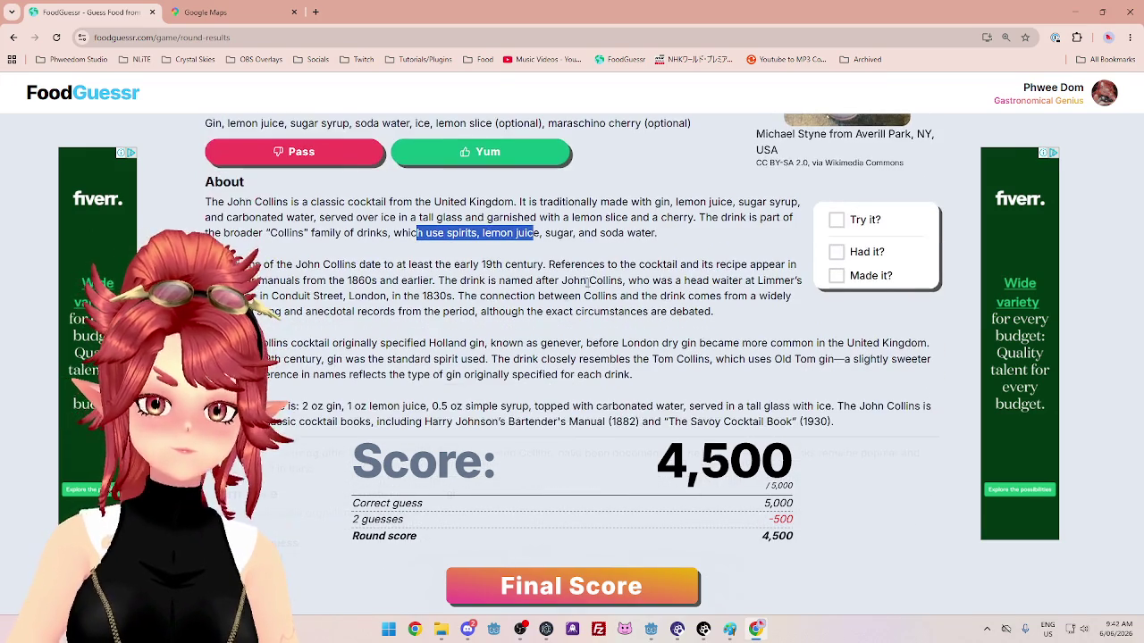
left_click_drag(291, 296, 498, 296)
mouse_move(336, 312)
left_mouse_down()
mouse_move(512, 312)
mouse_move(733, 284)
left_mouse_up()
scroll(506, 357, "down", 1)
left_click_drag(609, 284, 824, 283)
left_click_drag(354, 299, 702, 317)
View the 14,000 of 15,000 daily recap, then close the FoodGuessr tab.
scroll(511, 383, "down", 3)
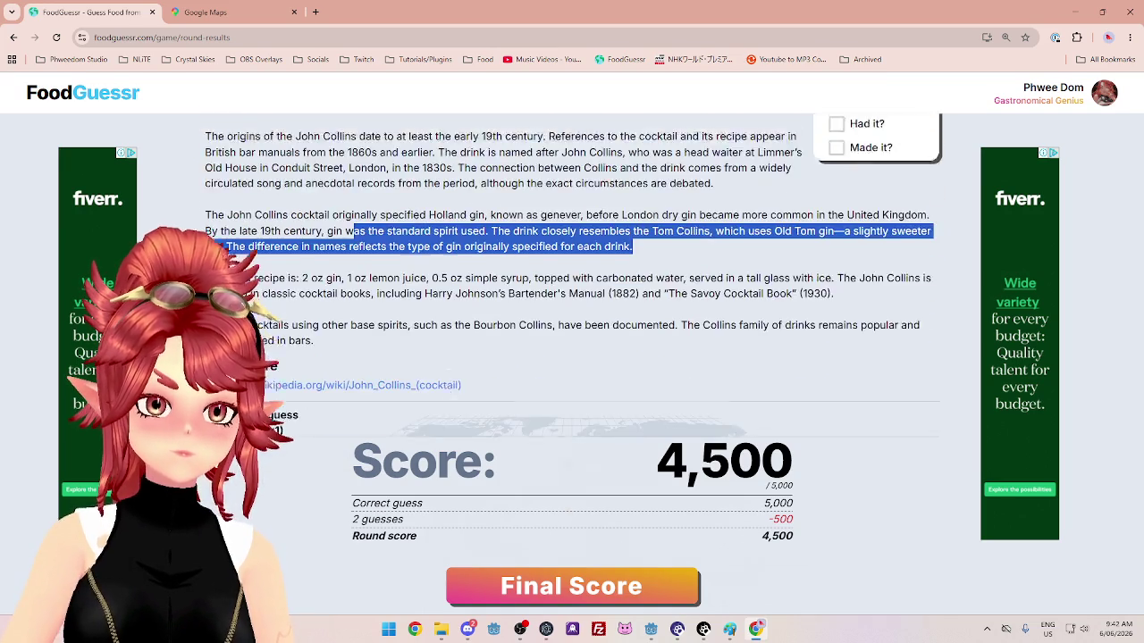
left_click(607, 590)
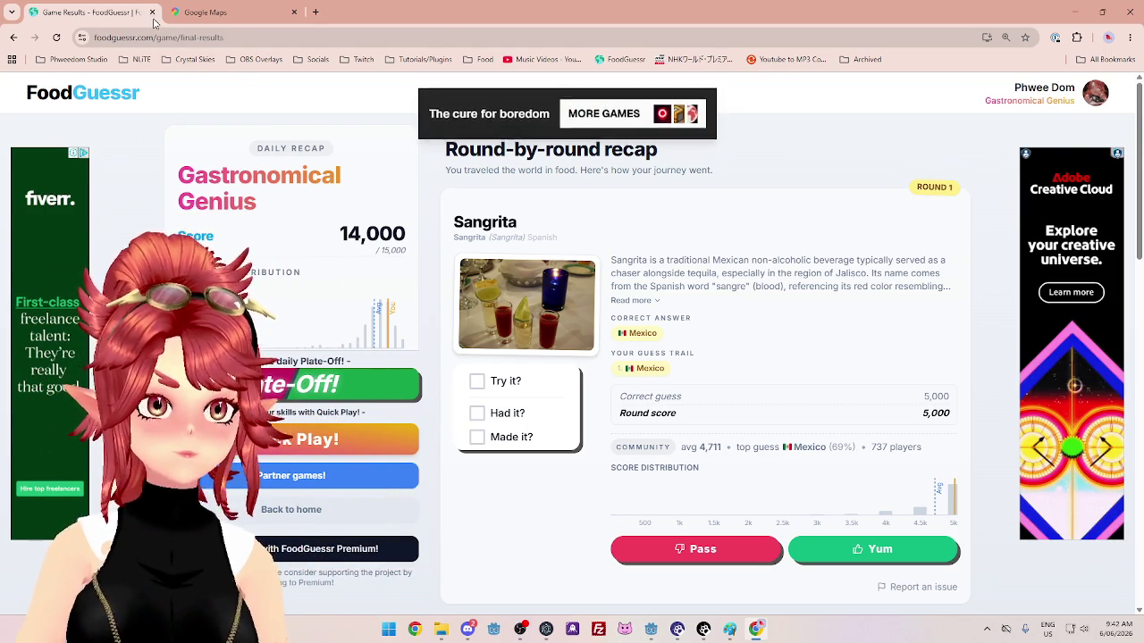
left_click(152, 12)
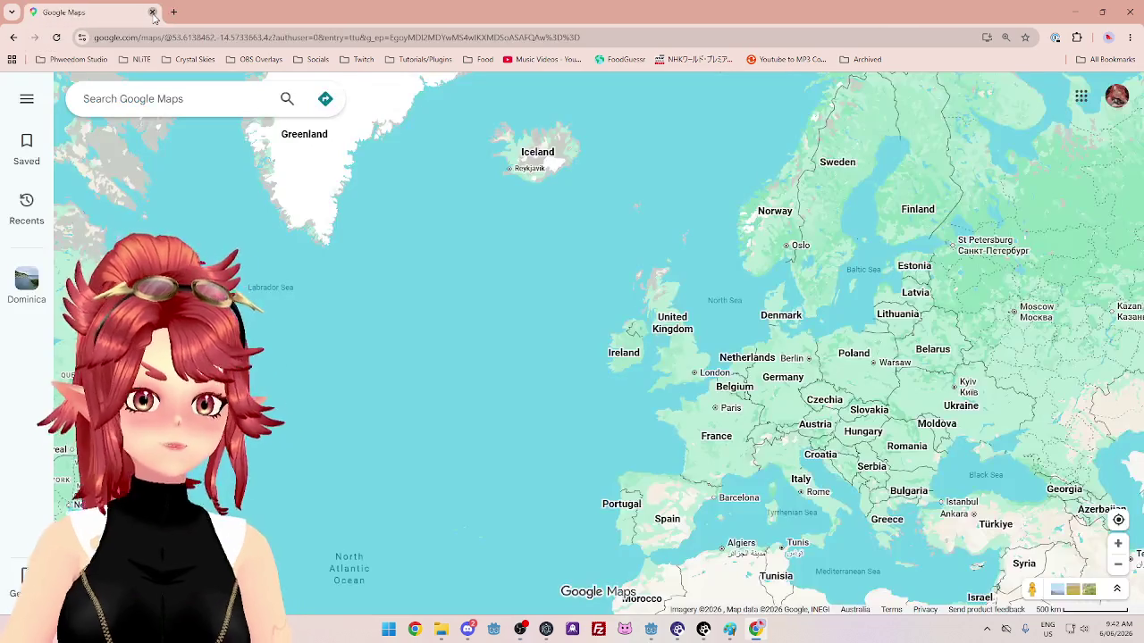
Close Chrome and Paint, discarding the untitled drawing's changes.
left_click(153, 13)
left_click(1130, 7)
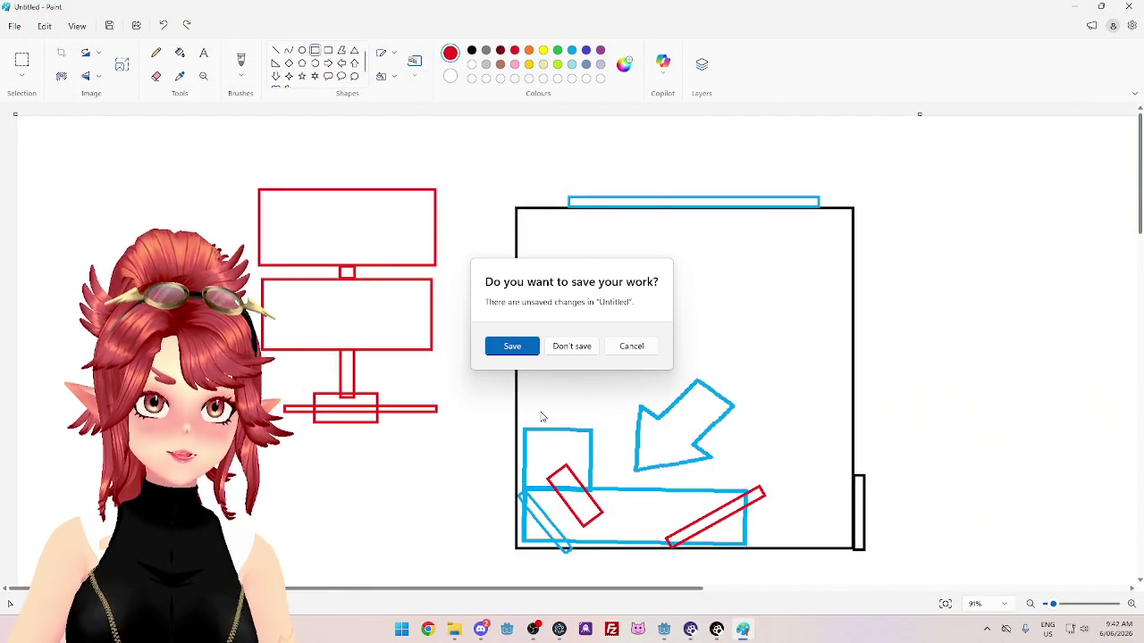
left_click(563, 350)
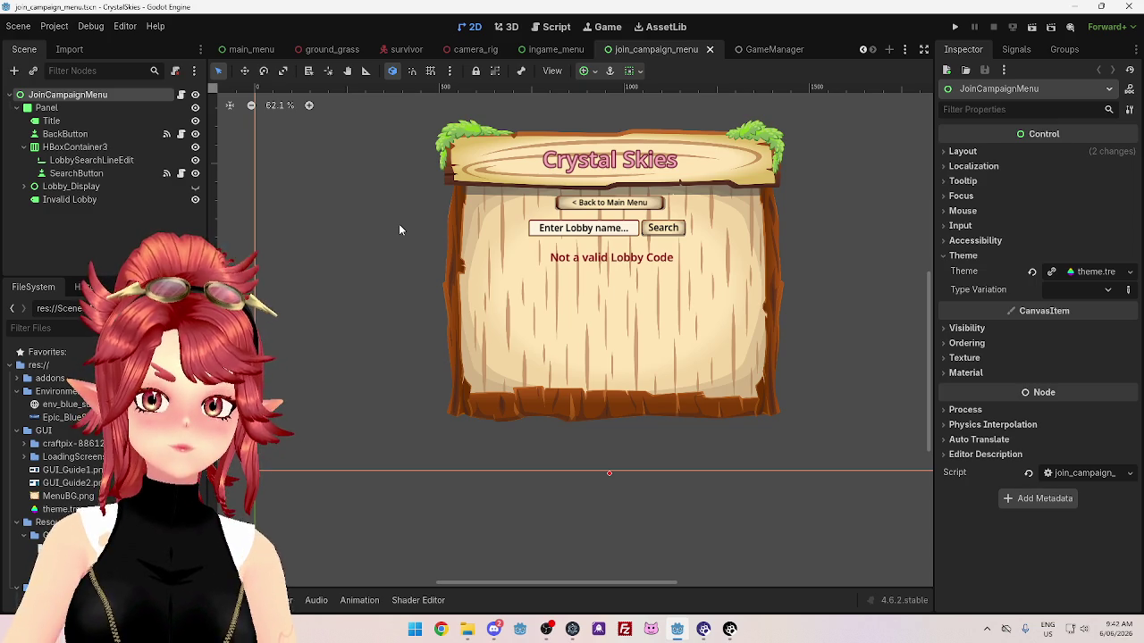
Switch to the Script workspace and open PacketManager.gd.
left_click(554, 27)
left_click(268, 215)
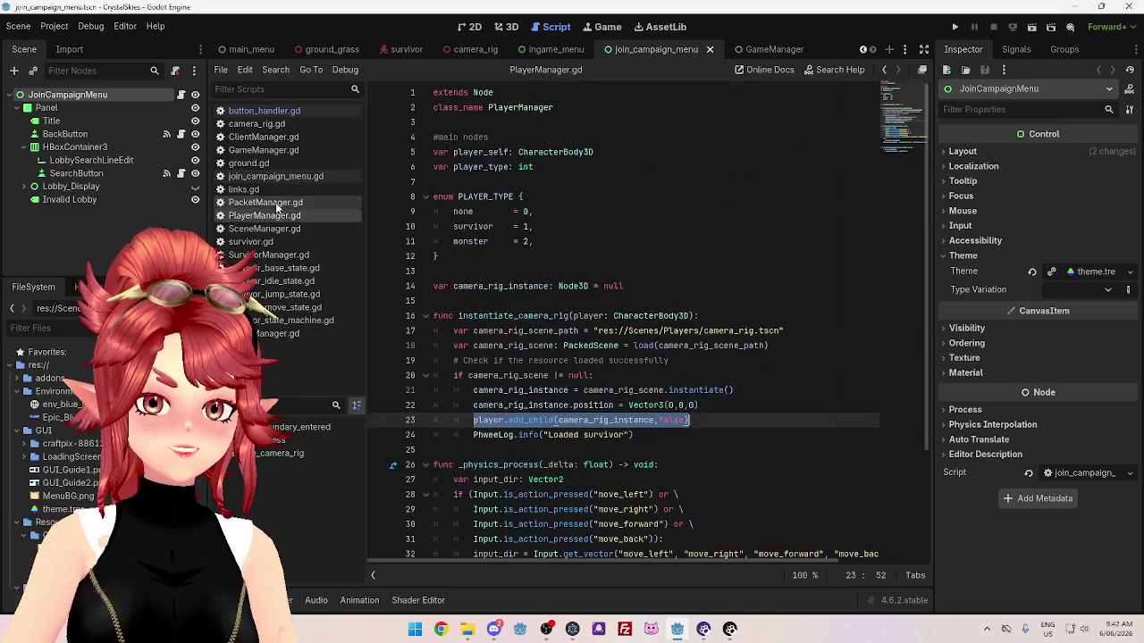
left_click(277, 204)
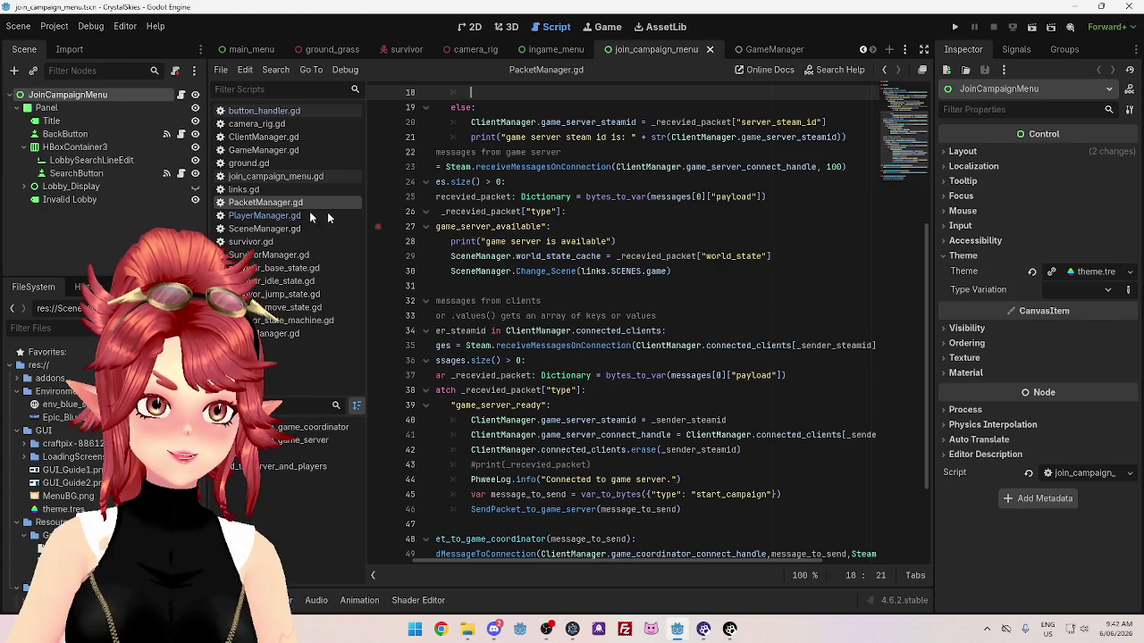
Check the four autoloaded global scripts in Project Settings, then close it.
left_click(65, 29)
left_click(82, 45)
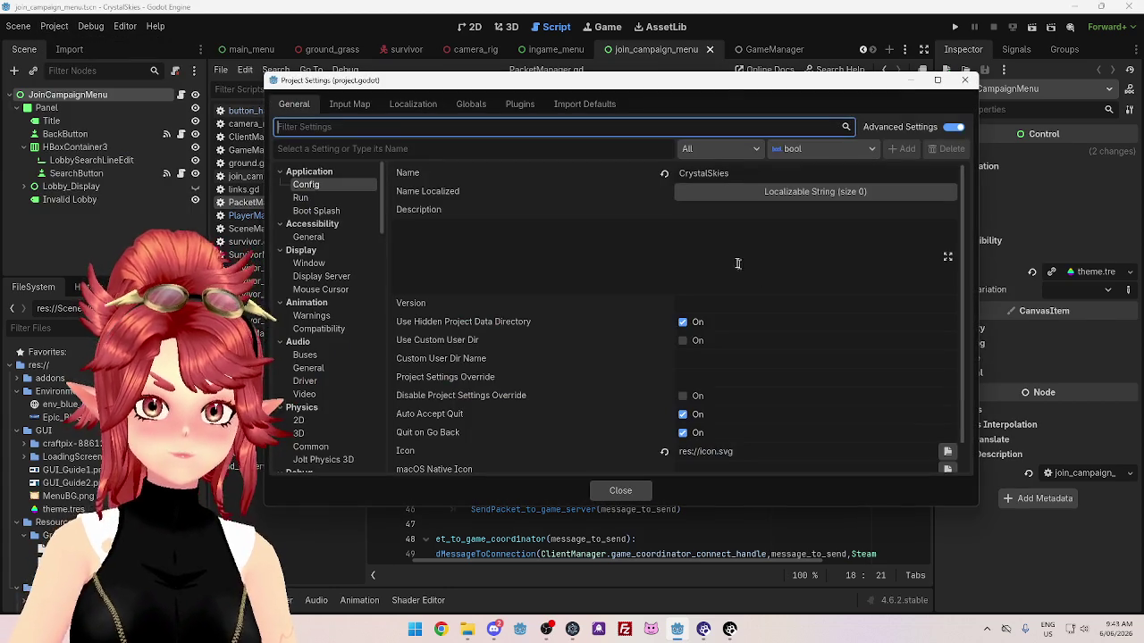
left_click(471, 104)
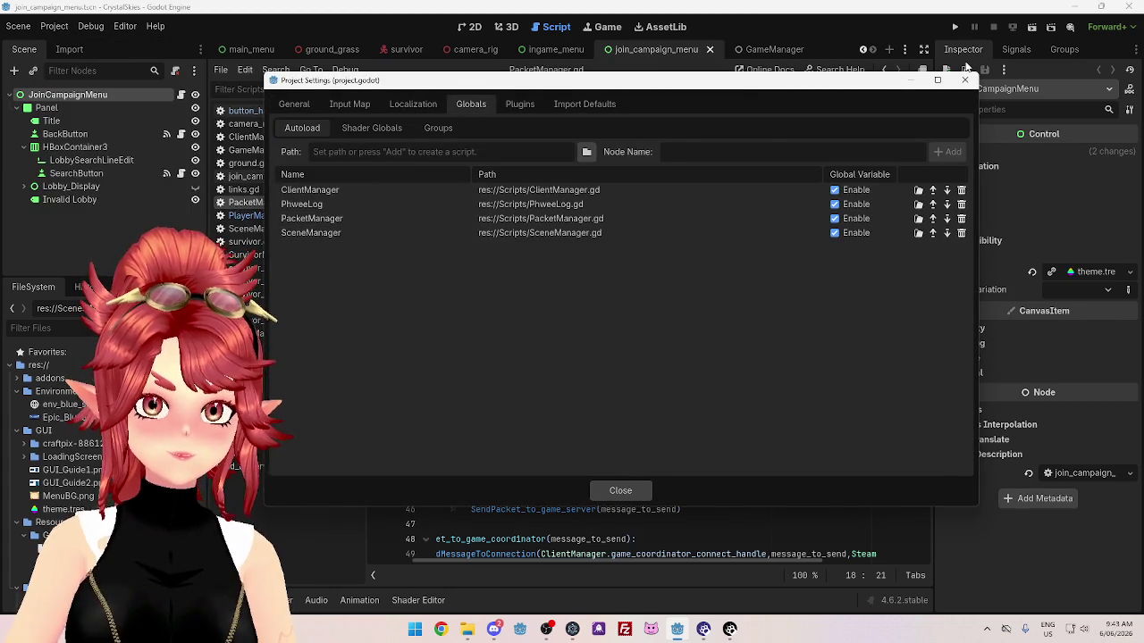
left_click(965, 79)
scroll(712, 399, "down", 2)
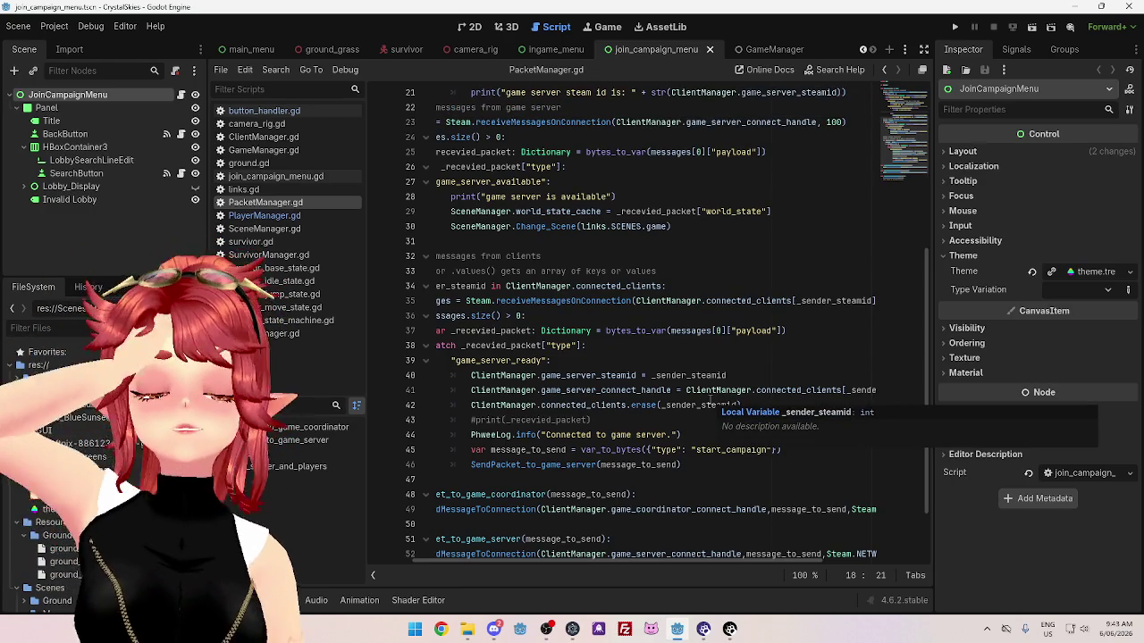
scroll(696, 387, "down", 2)
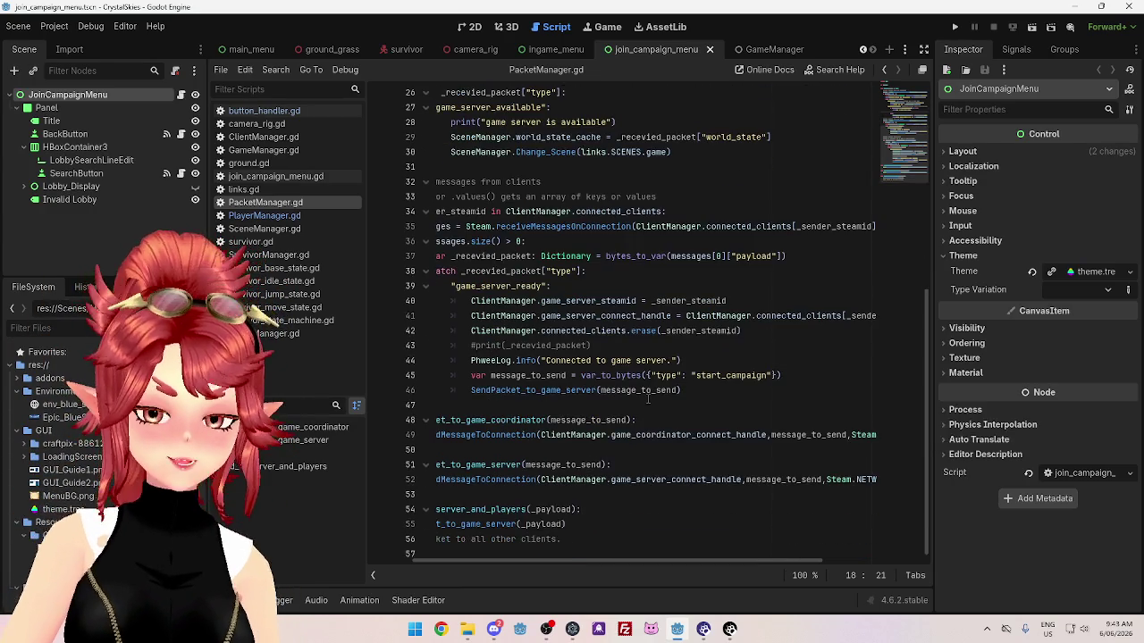
mouse_move(649, 400)
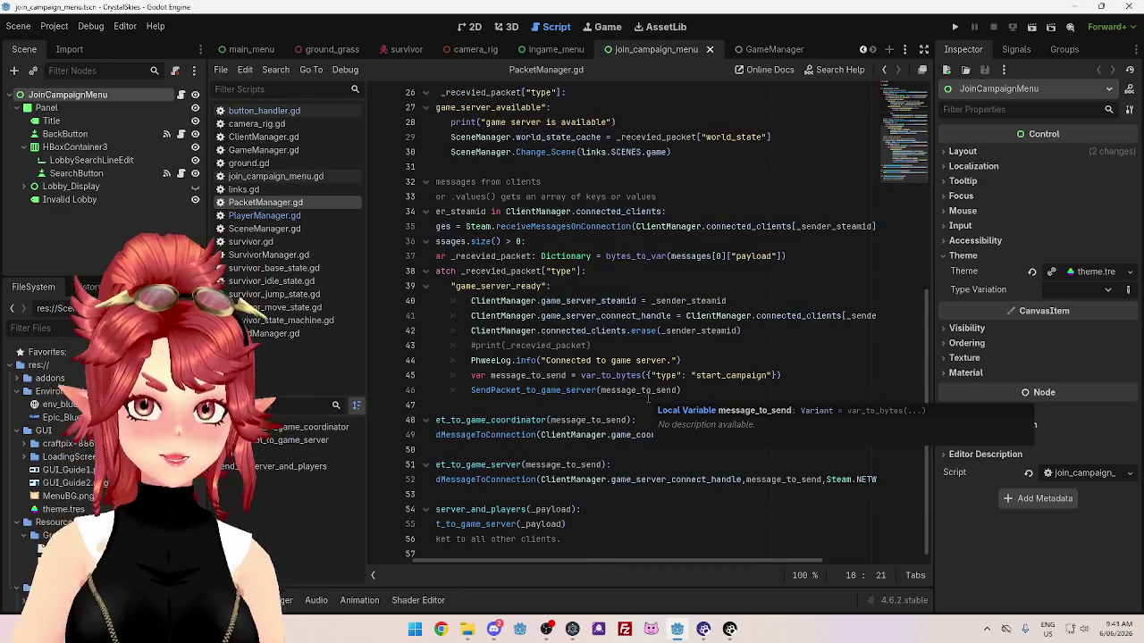
scroll(572, 398, "up", 6)
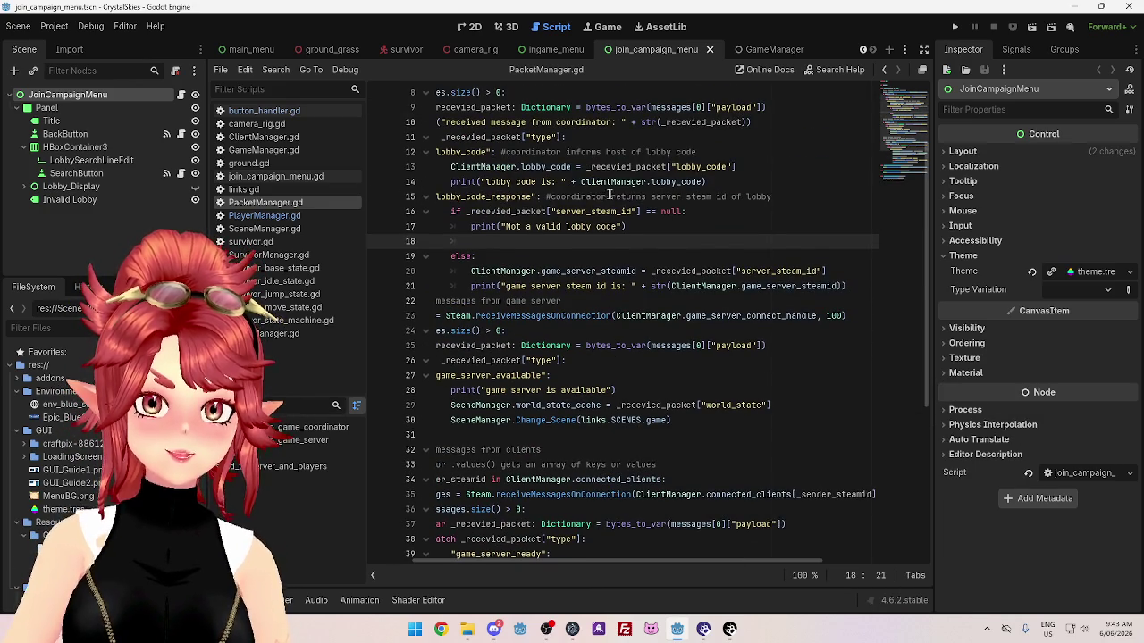
left_click(571, 212)
left_click(515, 241)
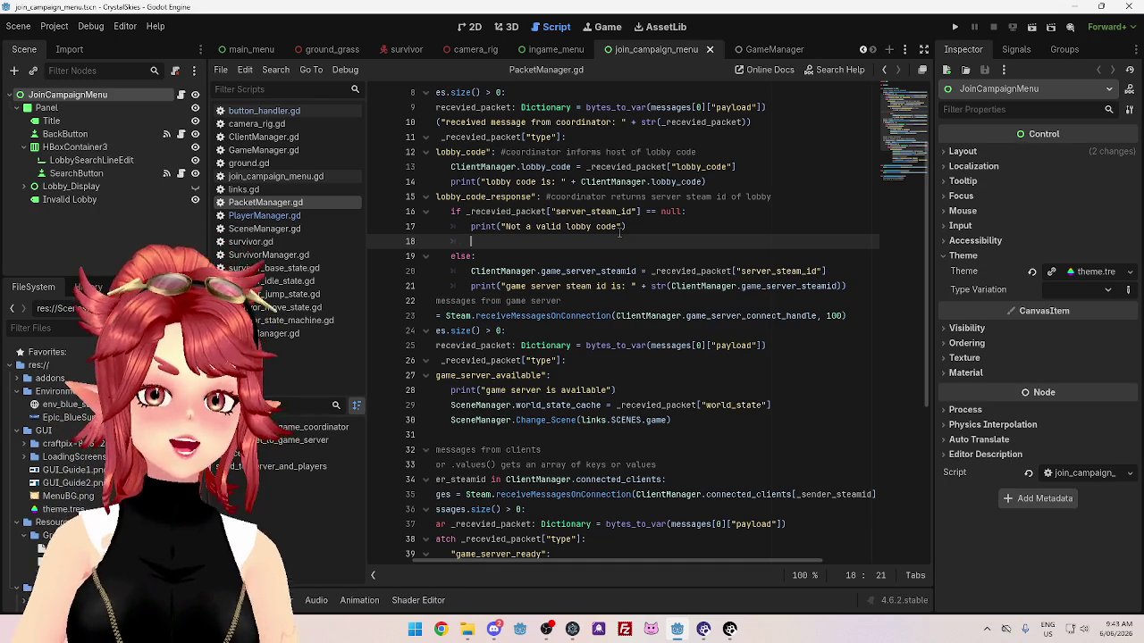
left_click(474, 27)
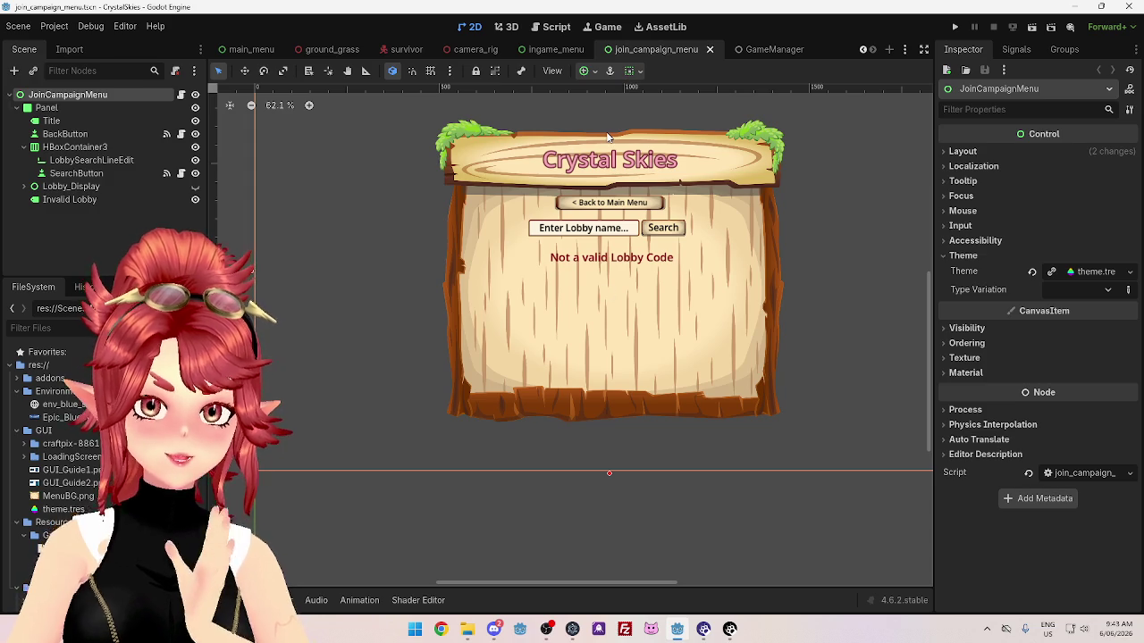
left_click(554, 28)
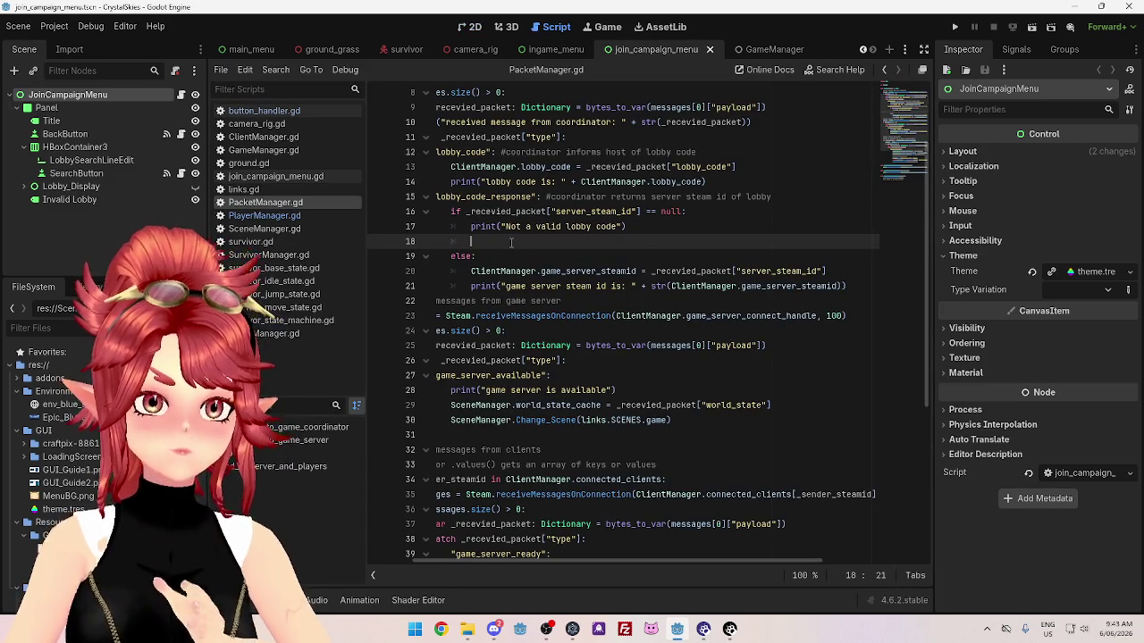
left_click(554, 49)
left_click(616, 49)
key("ctrl+F1")
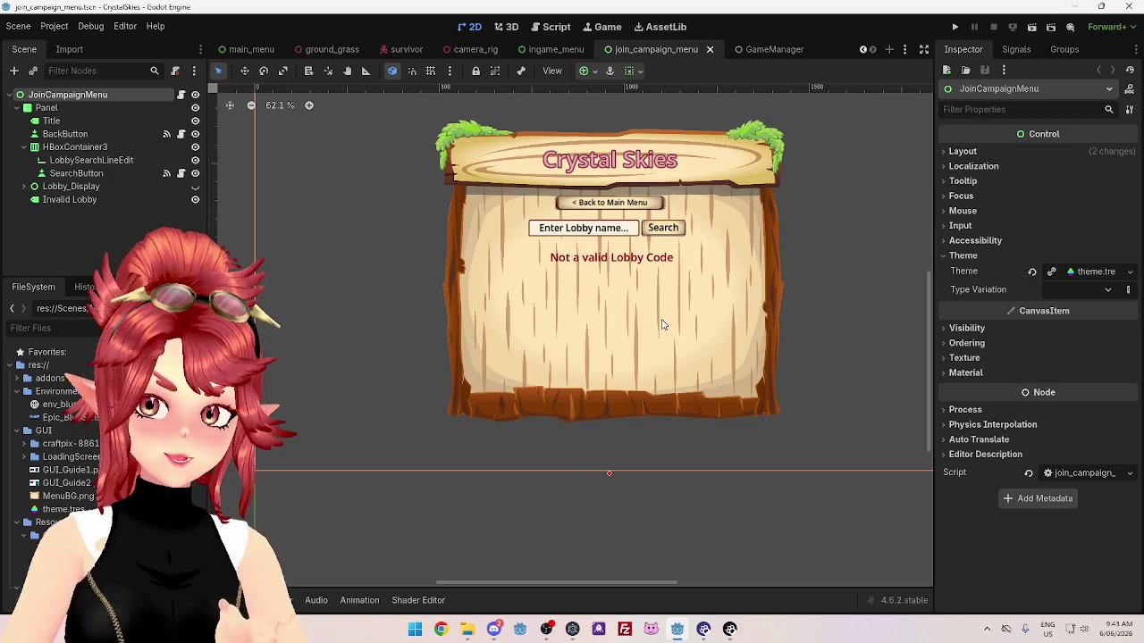
left_click(552, 27)
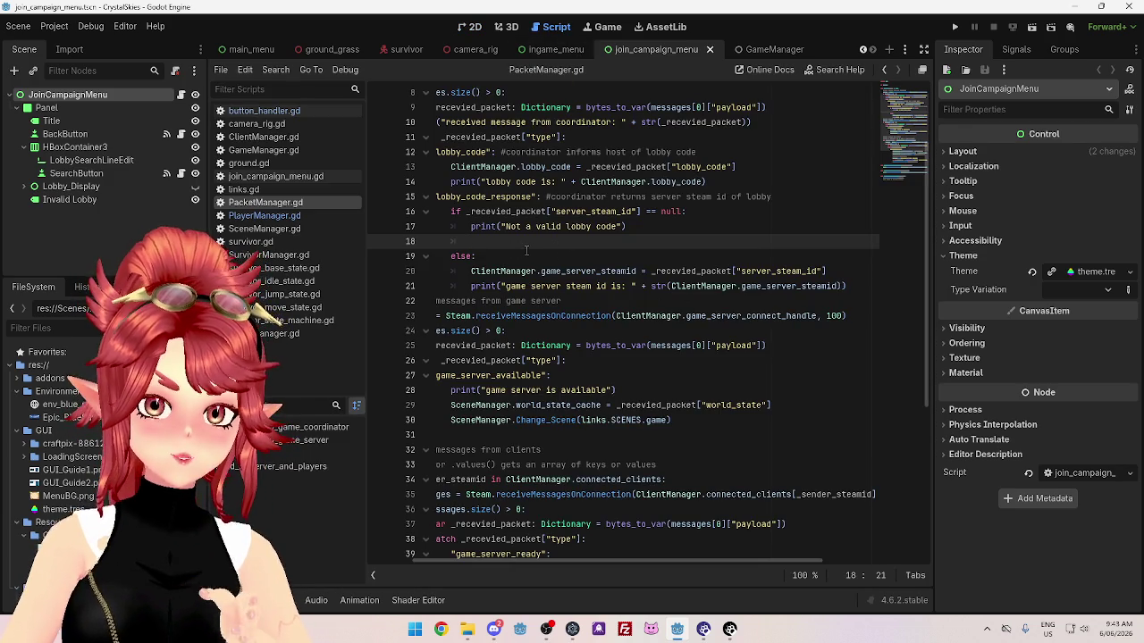
left_click(468, 28)
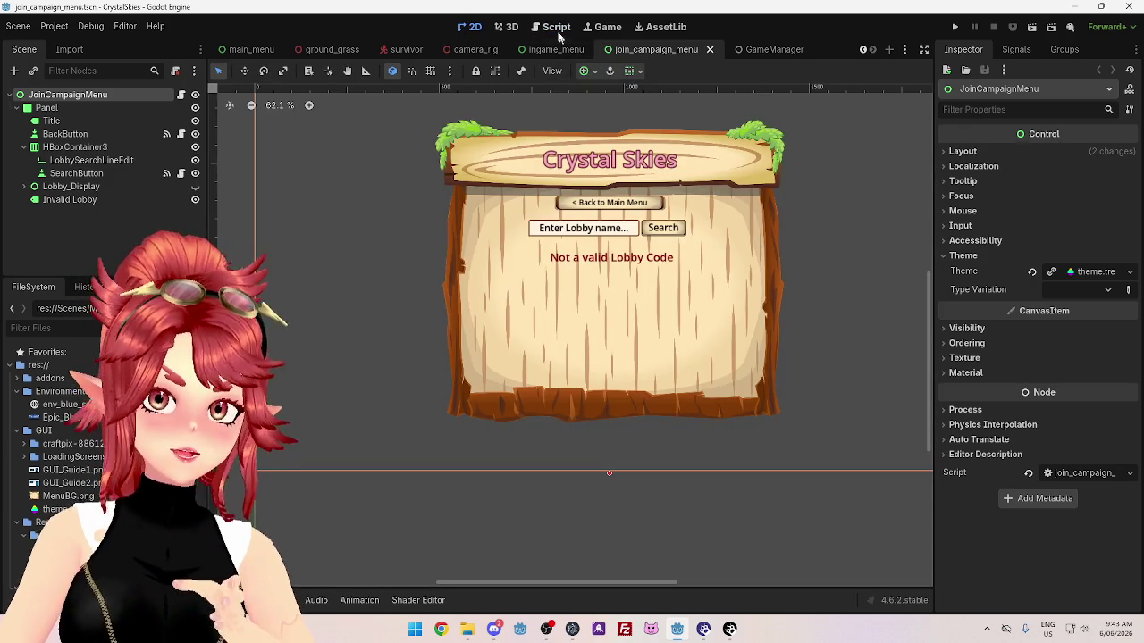
left_click(554, 27)
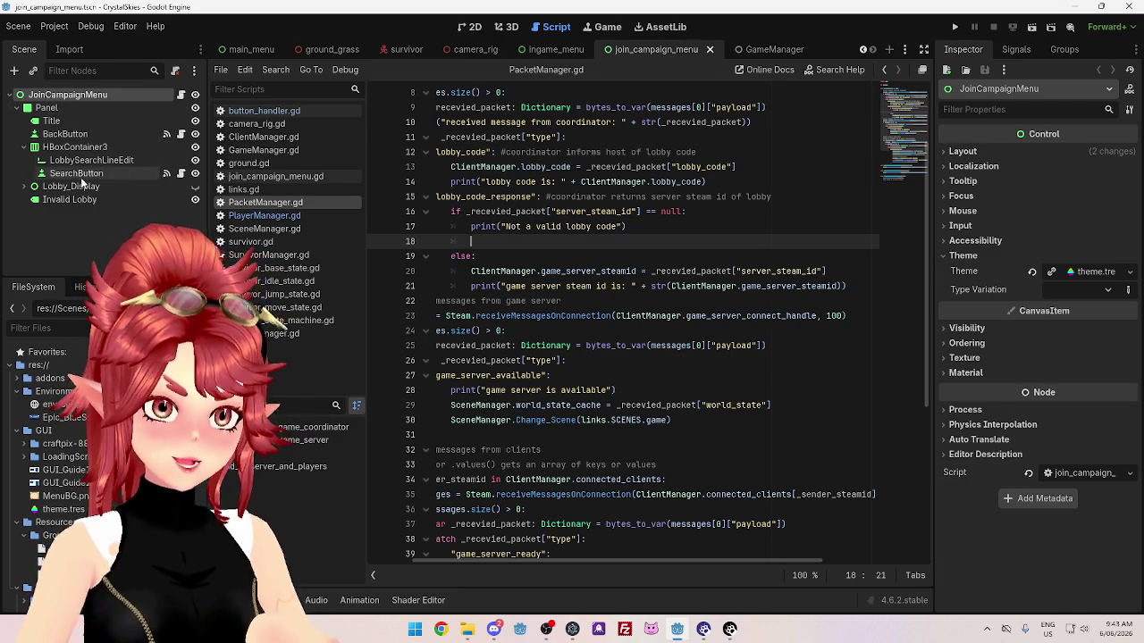
scroll(576, 347, "up", 3)
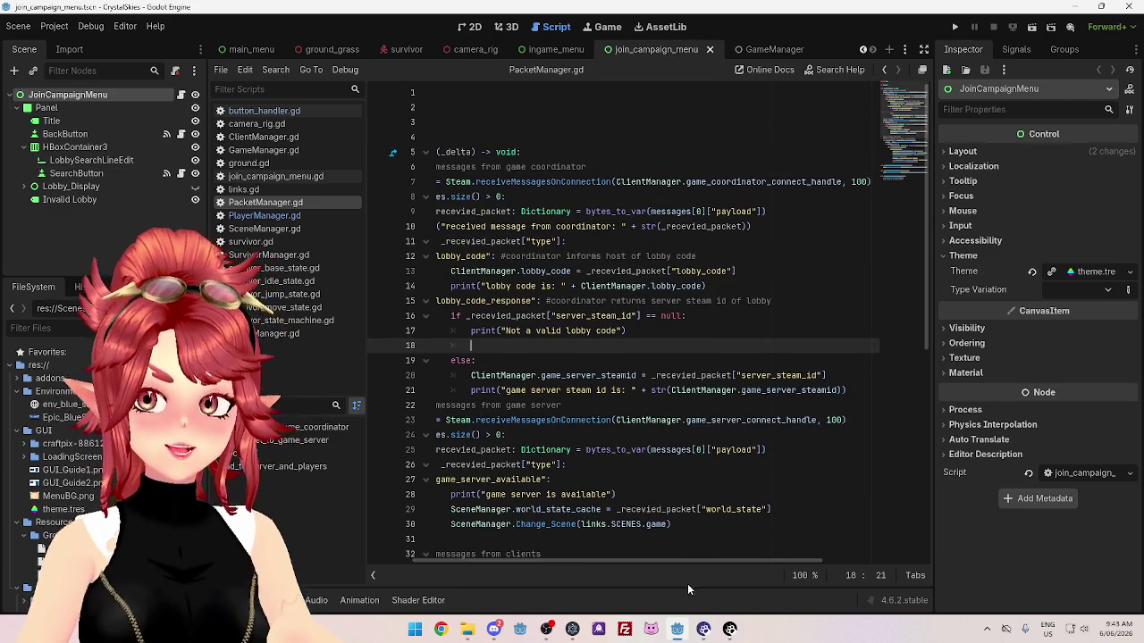
left_click_drag(681, 561, 639, 561)
left_click(505, 121)
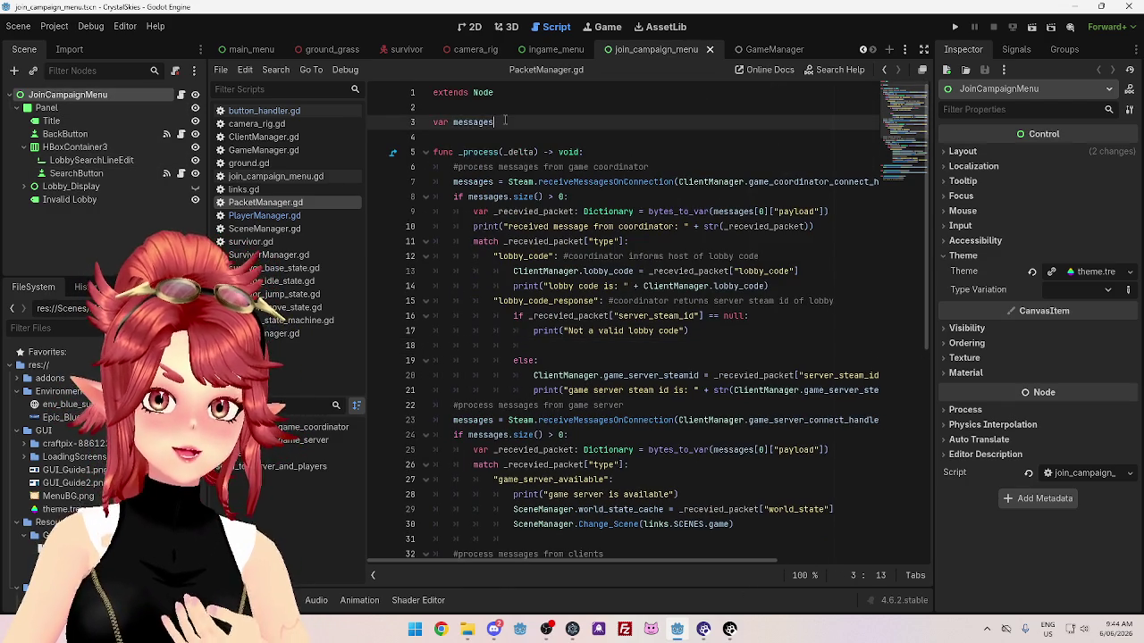
key("Return")
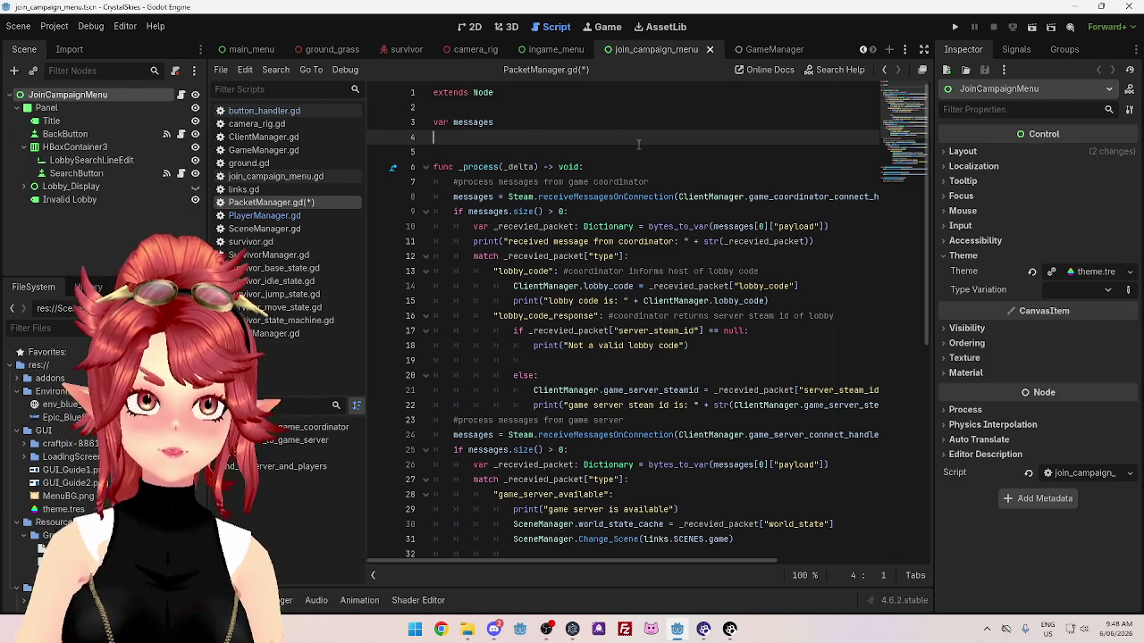
key("Delete")
scroll(639, 144, "down", 1)
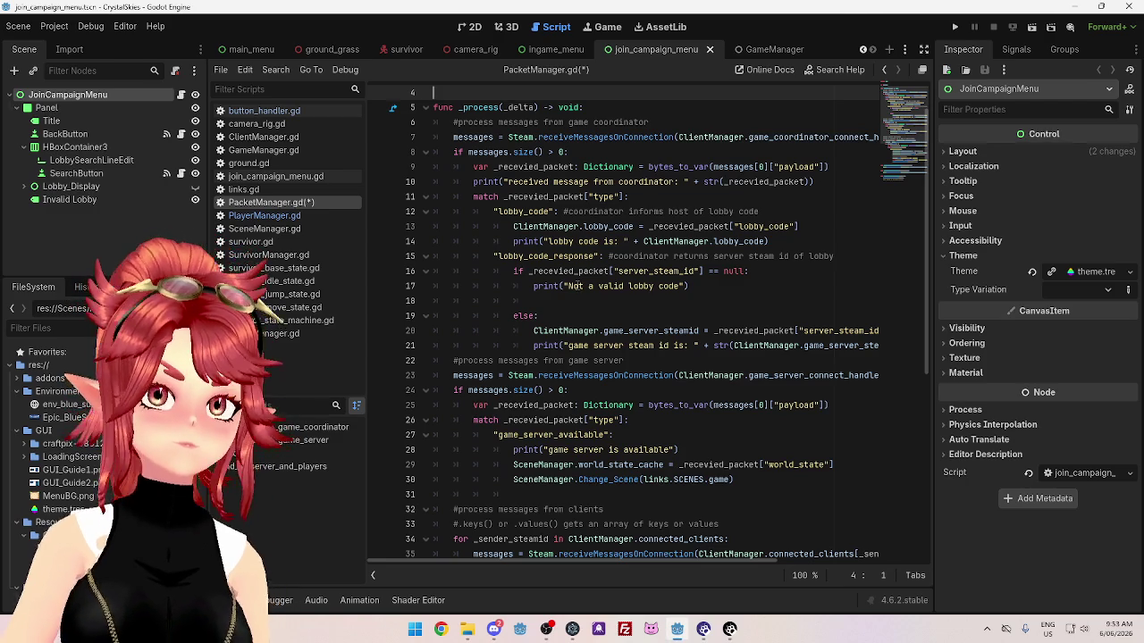
Open a new Google Chrome window from the taskbar.
left_click(441, 629)
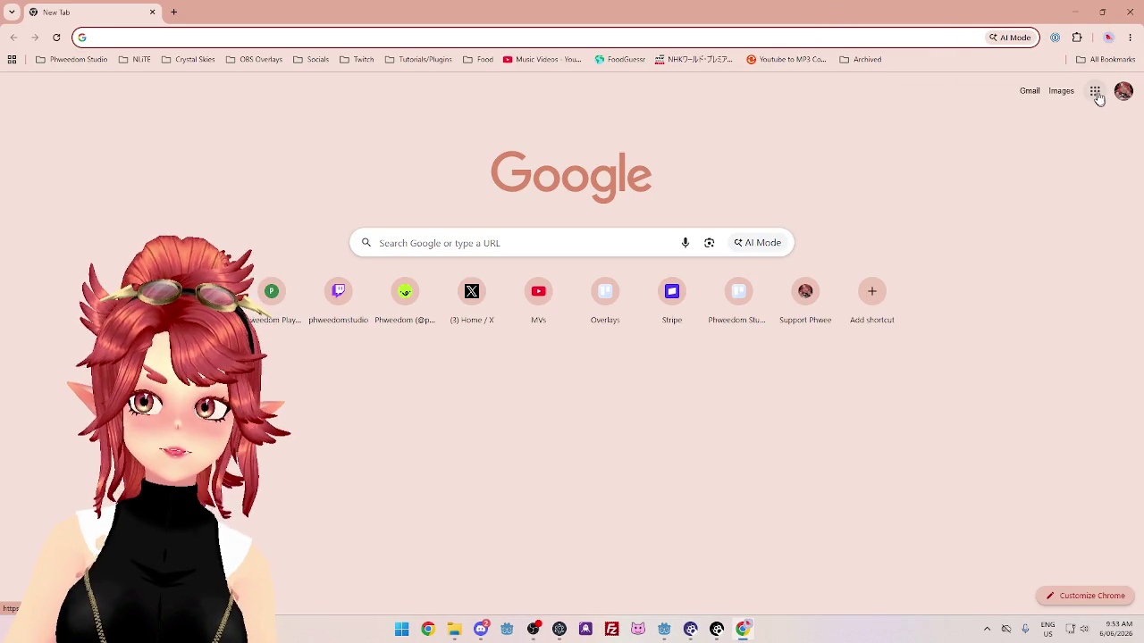
Open Google Maps from the apps grid and pan from Perth north toward Southeast Asia.
left_click(1096, 93)
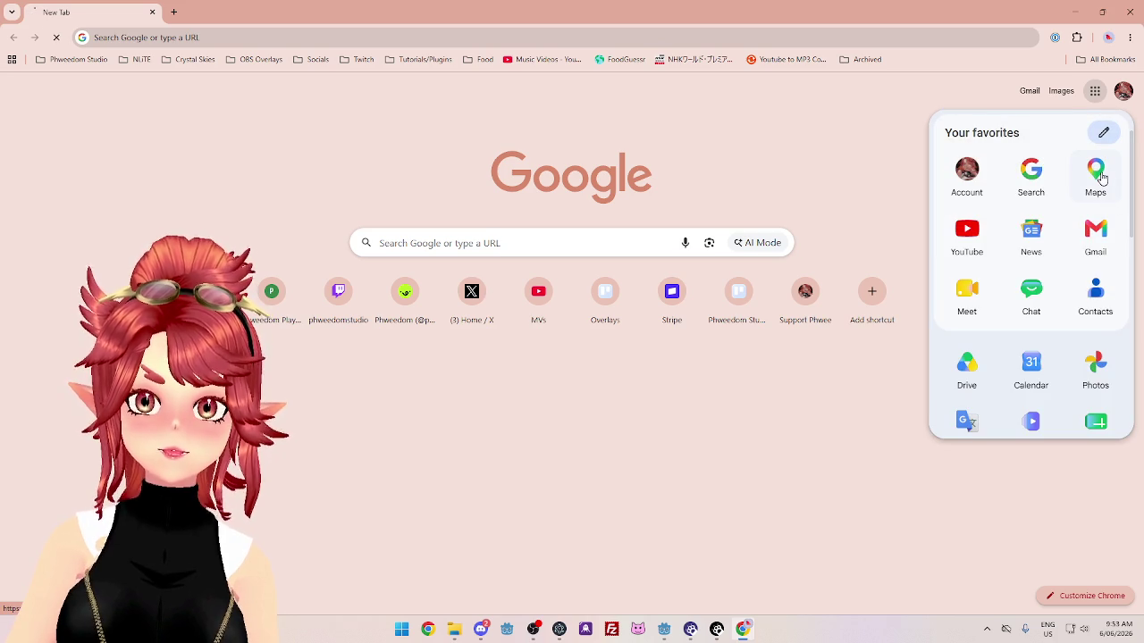
scroll(599, 125, "down", 2)
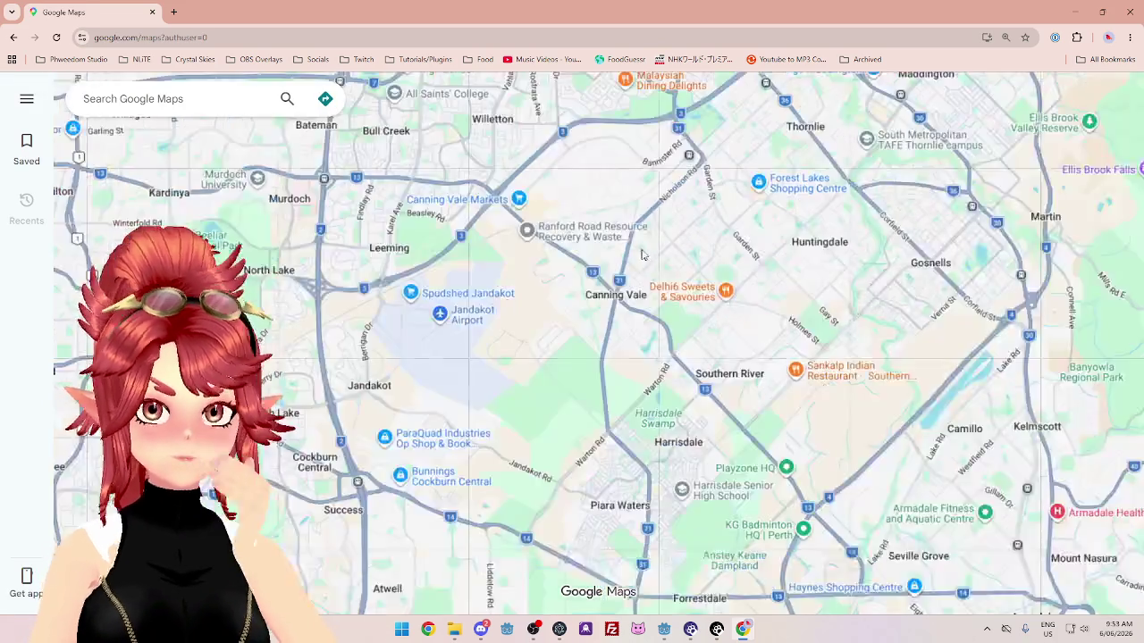
scroll(646, 262, "down", 3)
scroll(647, 263, "down", 7)
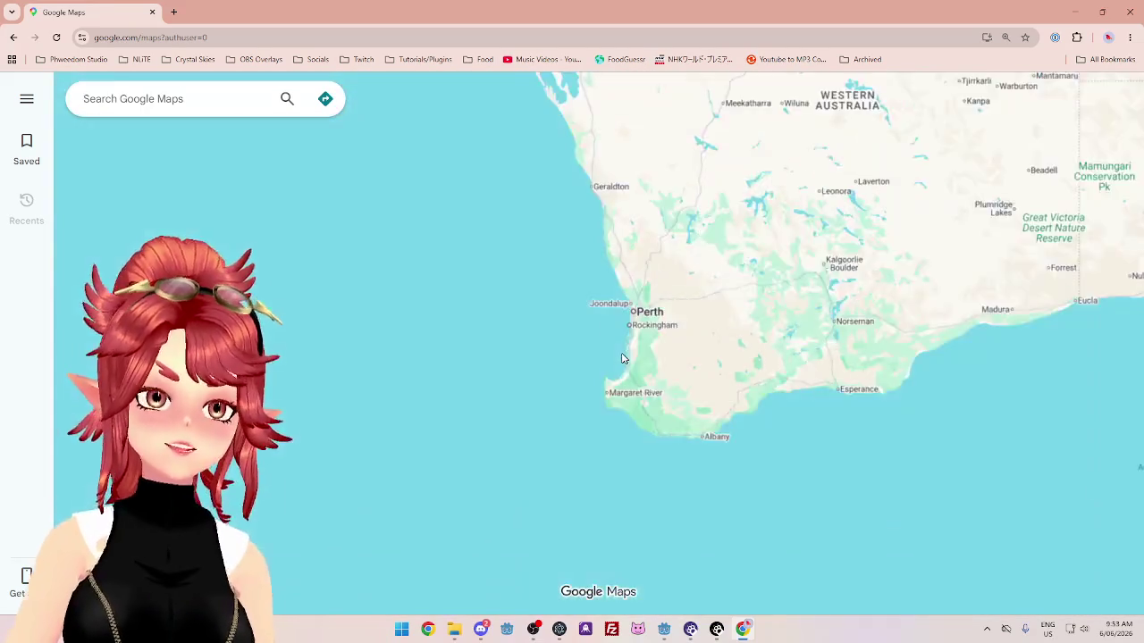
scroll(614, 365, "down", 2)
mouse_move(731, 229)
left_mouse_down()
mouse_move(629, 356)
mouse_move(688, 536)
left_mouse_up()
scroll(629, 357, "up", 3)
scroll(629, 356, "up", 4)
scroll(751, 394, "down", 4)
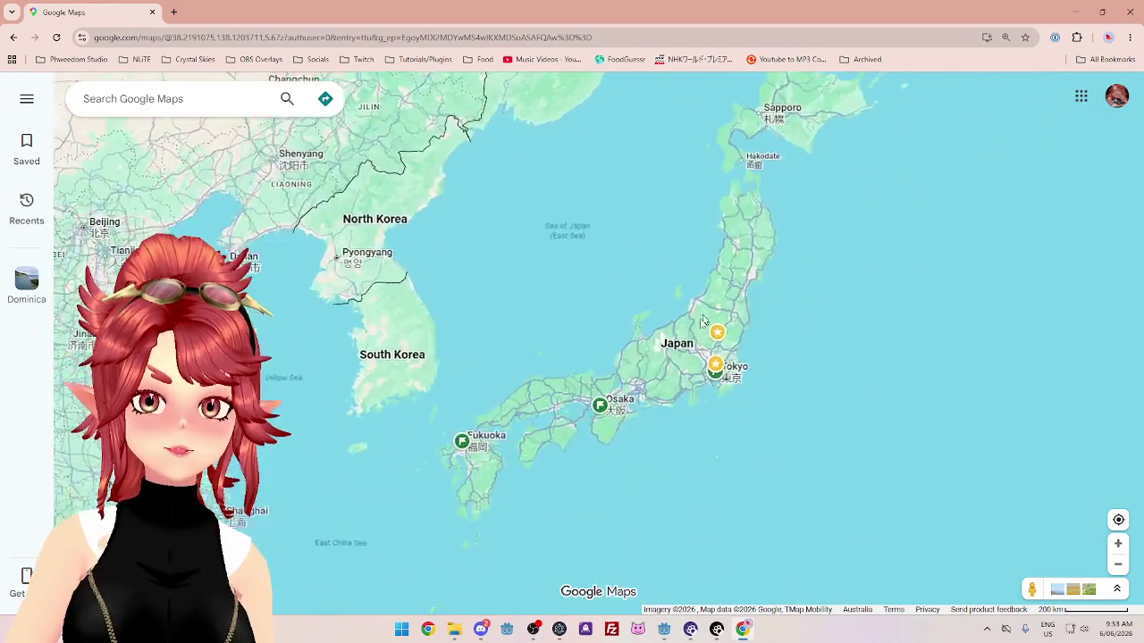
scroll(775, 422, "down", 3)
mouse_move(759, 513)
left_mouse_down()
mouse_move(589, 418)
mouse_move(564, 531)
mouse_move(710, 386)
left_mouse_up()
Zoom in on Taiwan and center the map on its northern tip.
scroll(825, 411, "up", 2)
left_click_drag(825, 419, 843, 273)
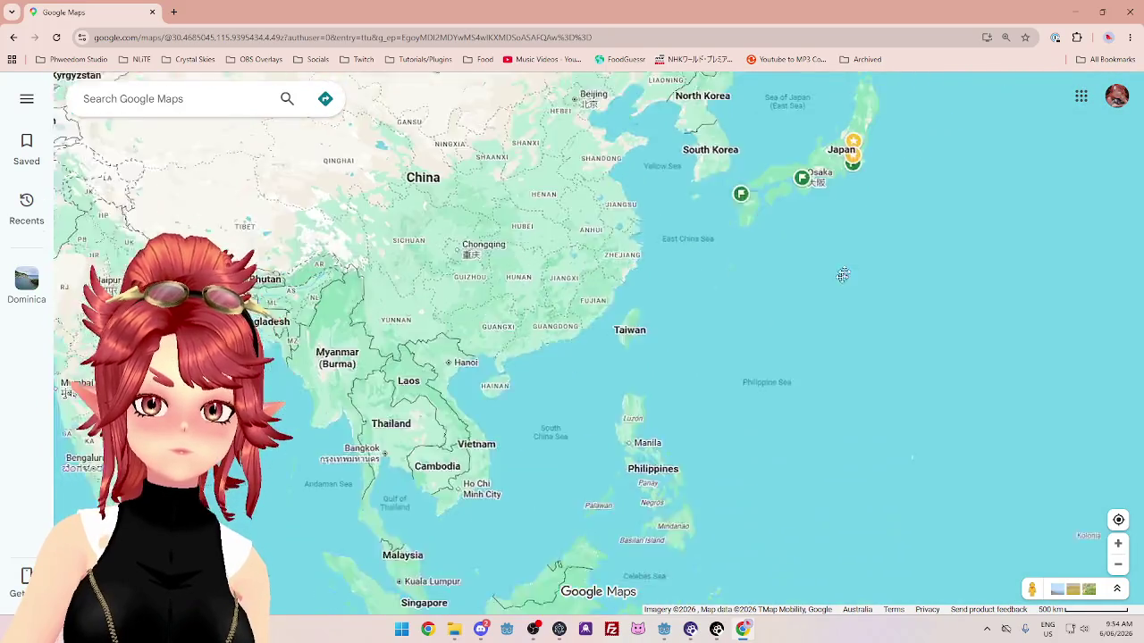
scroll(740, 131, "up", 3)
scroll(703, 286, "up", 4)
mouse_move(740, 131)
left_mouse_down()
mouse_move(703, 286)
mouse_move(572, 339)
left_mouse_up()
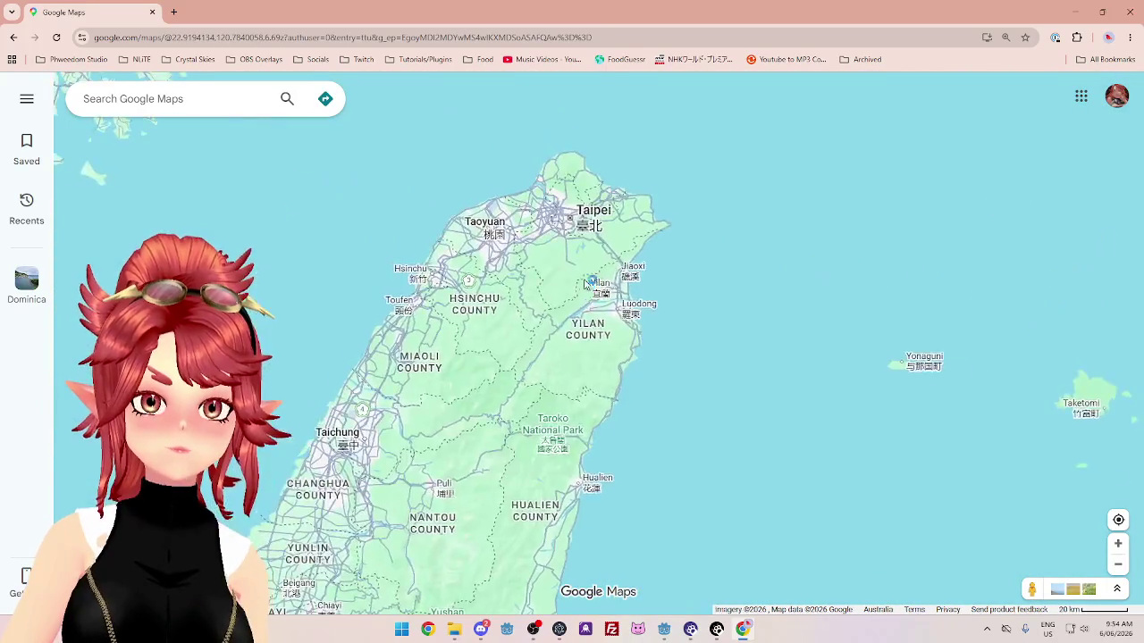
scroll(517, 260, "up", 1)
scroll(558, 213, "up", 2)
Frame central Taipei and the surrounding New Taipei districts on the map.
left_click_drag(557, 214, 578, 308)
scroll(655, 362, "down", 1)
scroll(657, 360, "up", 2)
scroll(828, 465, "down", 2)
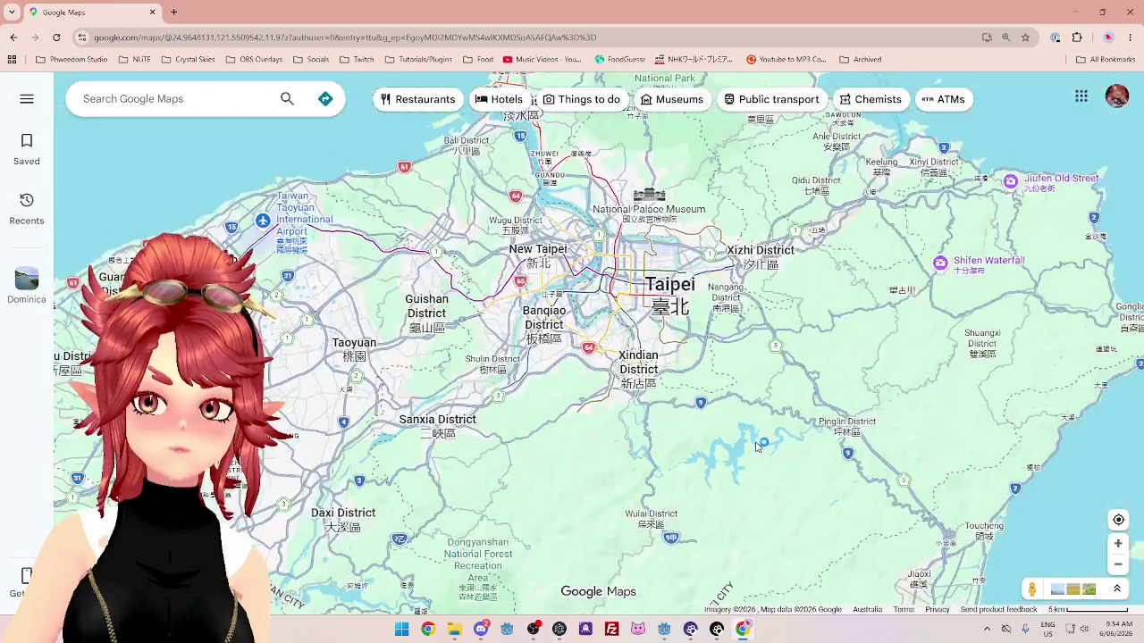
mouse_move(754, 420)
left_mouse_down()
mouse_move(754, 254)
mouse_move(725, 362)
left_mouse_up()
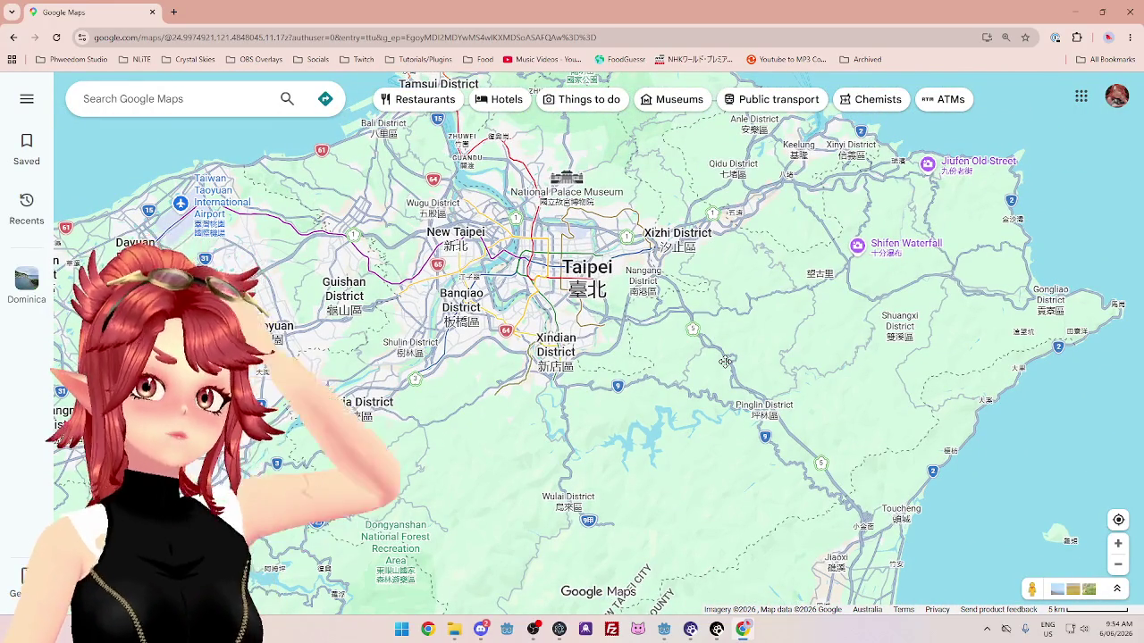
left_click_drag(725, 362, 715, 341)
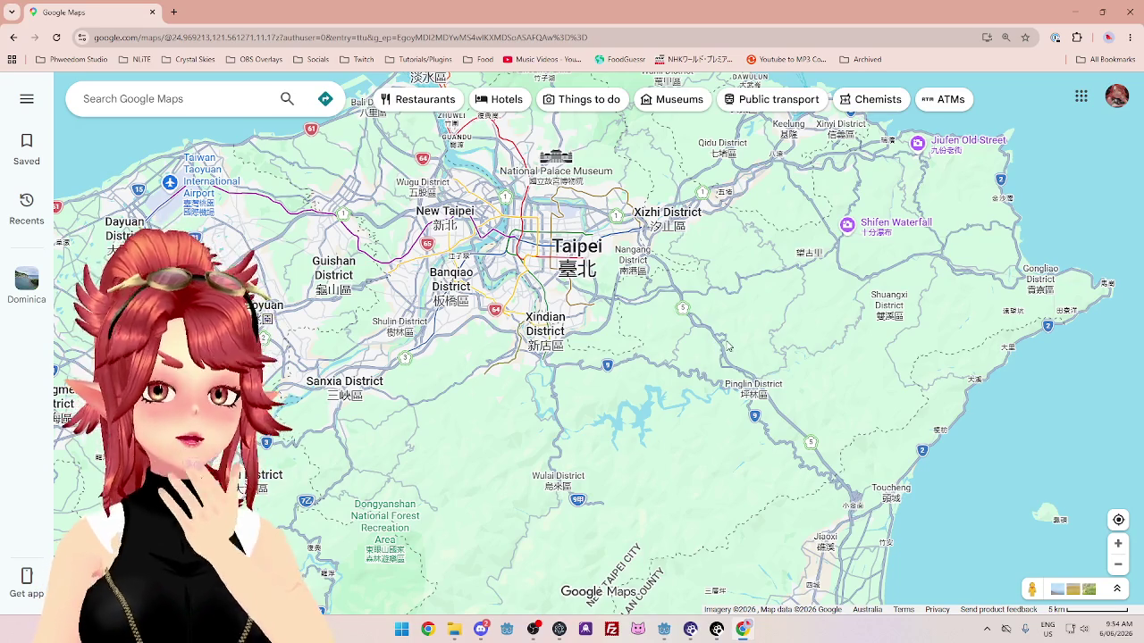
scroll(586, 259, "up", 5)
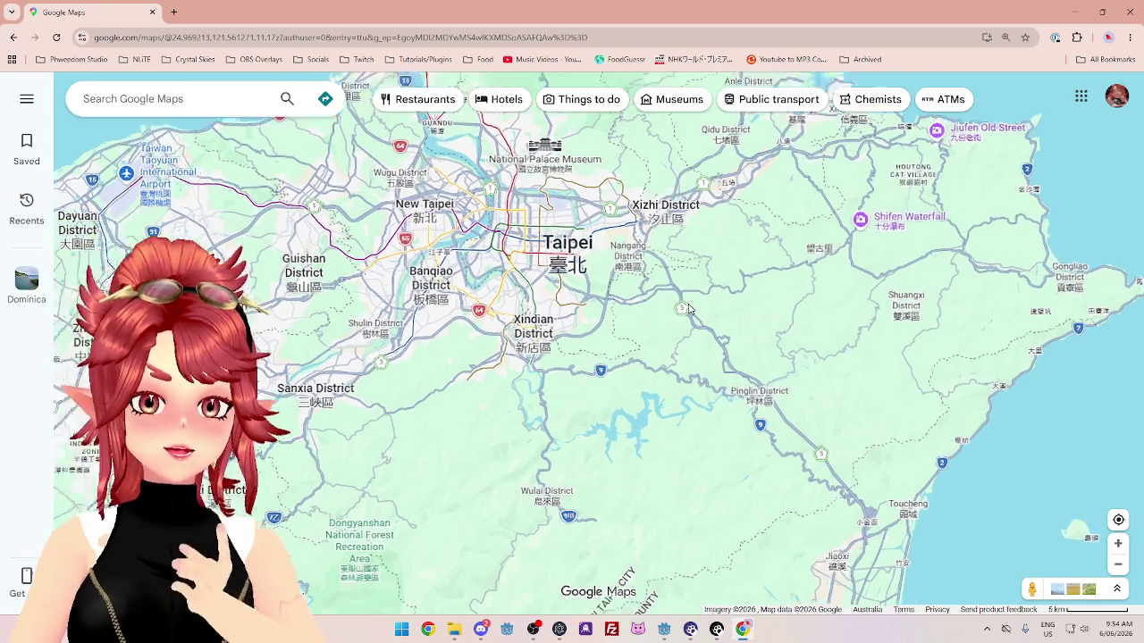
left_click_drag(586, 250, 626, 317)
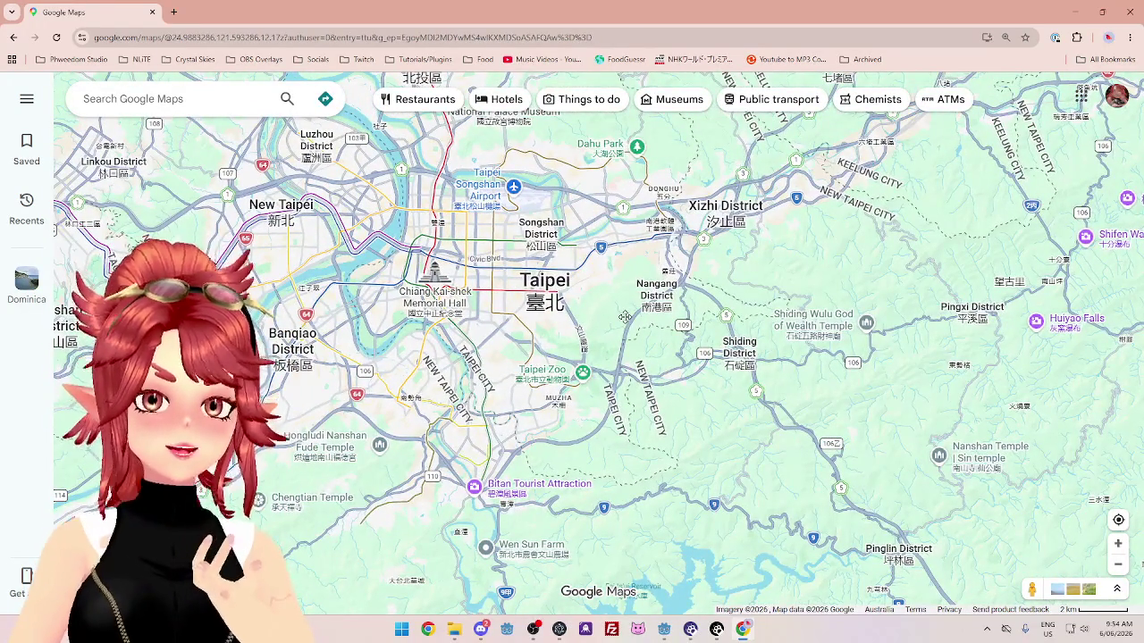
Search Google for 'taipei attra' in a new tab and scroll the results.
left_click(176, 13)
type("taipei attractions")
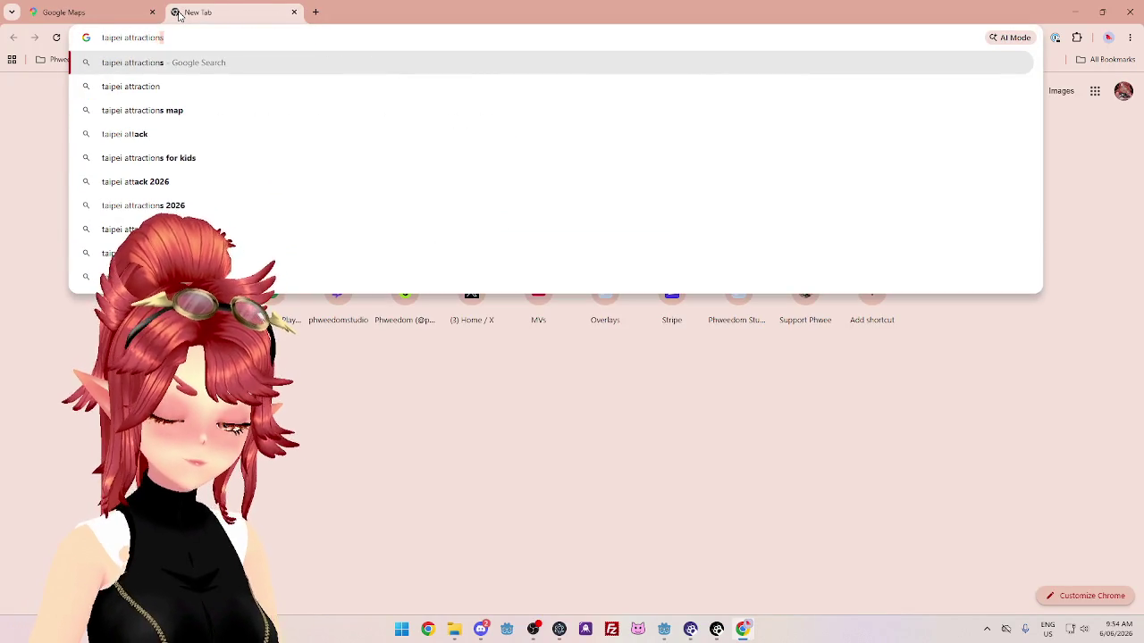
key("Return")
scroll(370, 369, "down", 5)
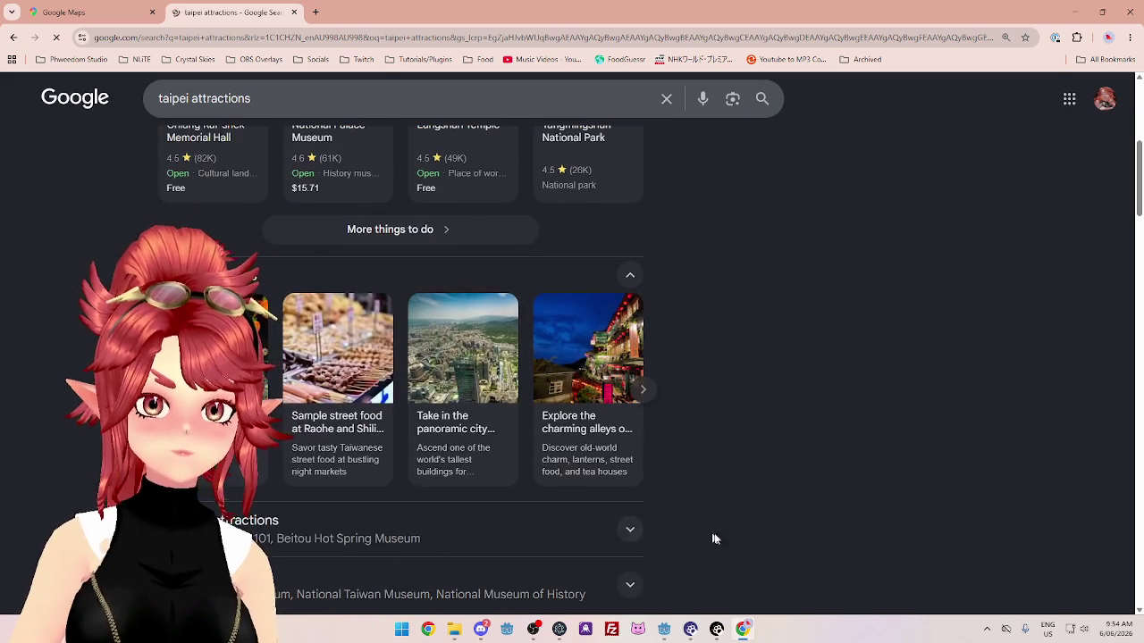
scroll(715, 539, "down", 3)
scroll(871, 516, "up", 3)
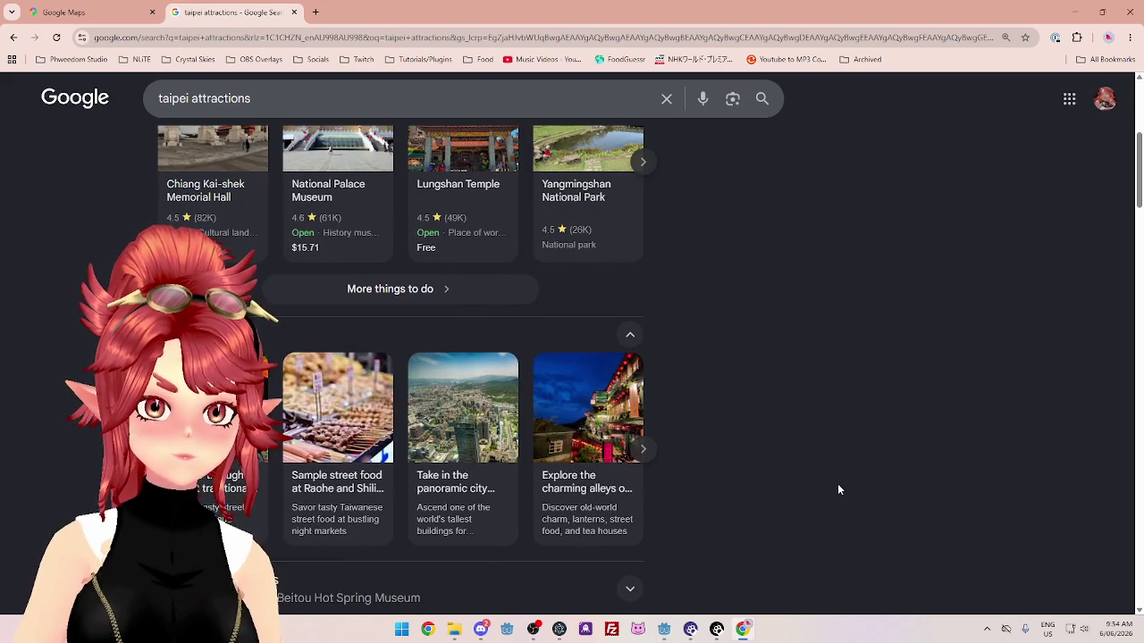
scroll(761, 468, "down", 2)
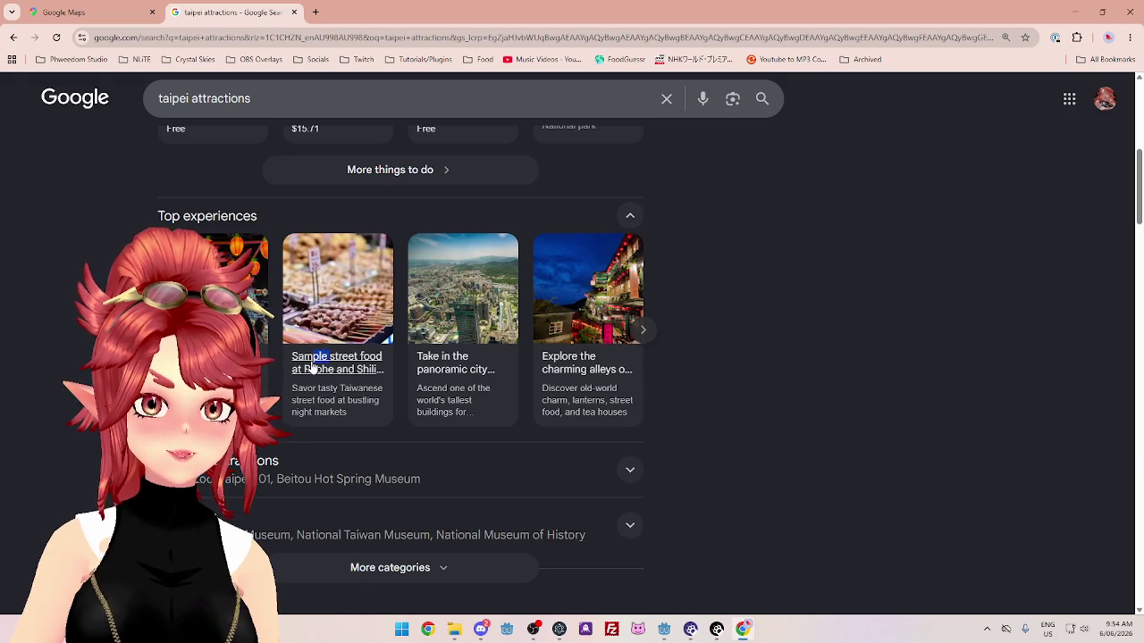
Close the street-food details panel and scroll the Top experiences cards.
left_click(733, 451)
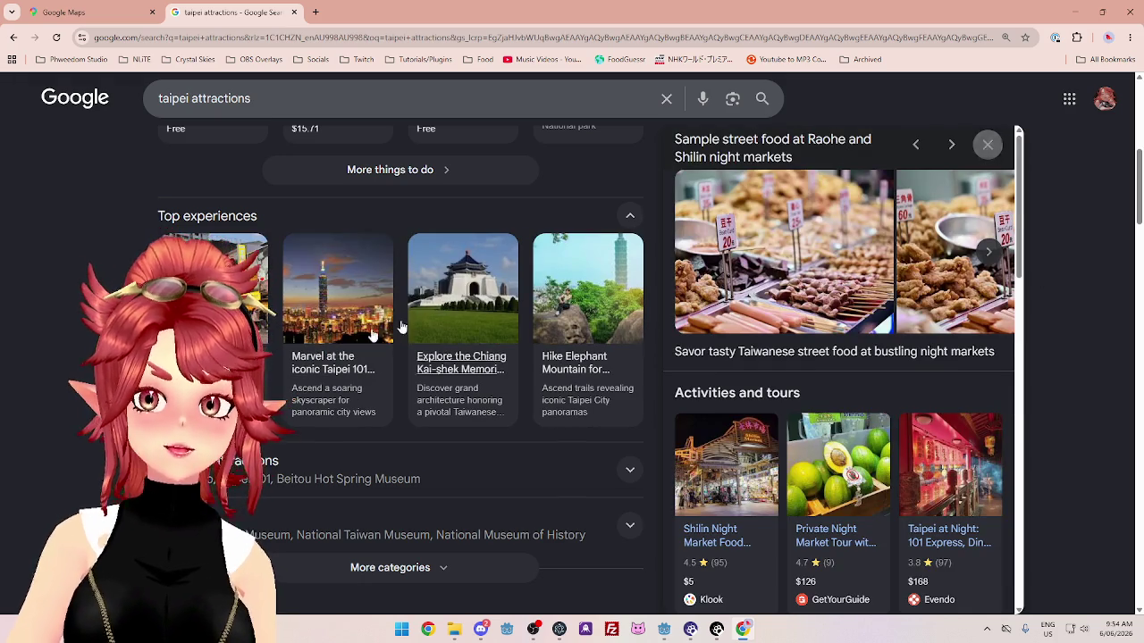
left_click(987, 147)
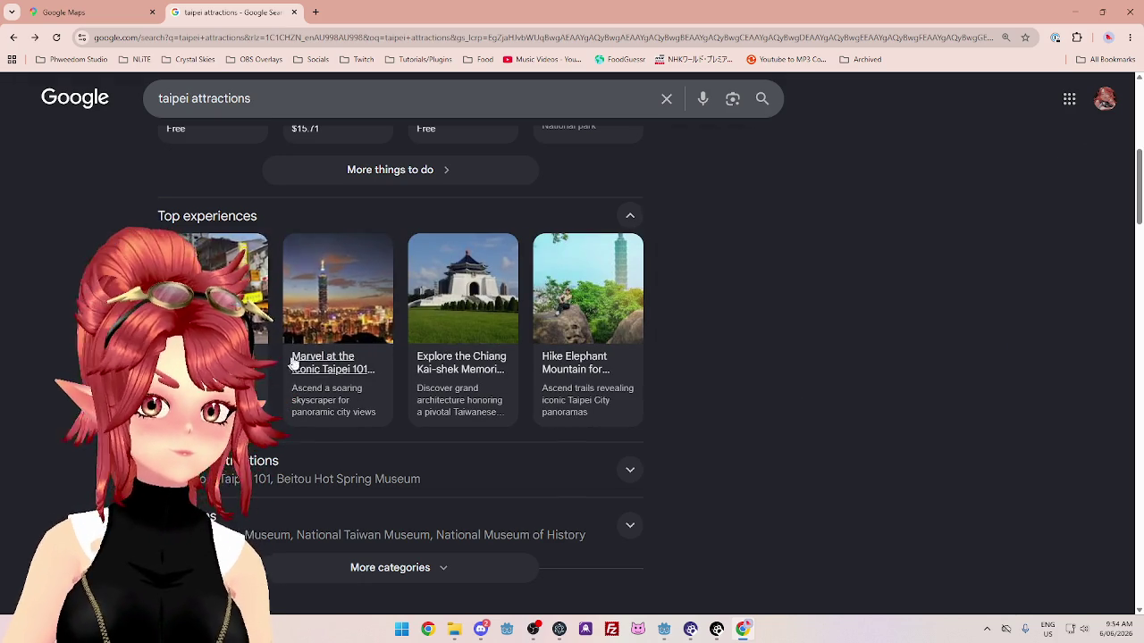
scroll(375, 415, "right", 3)
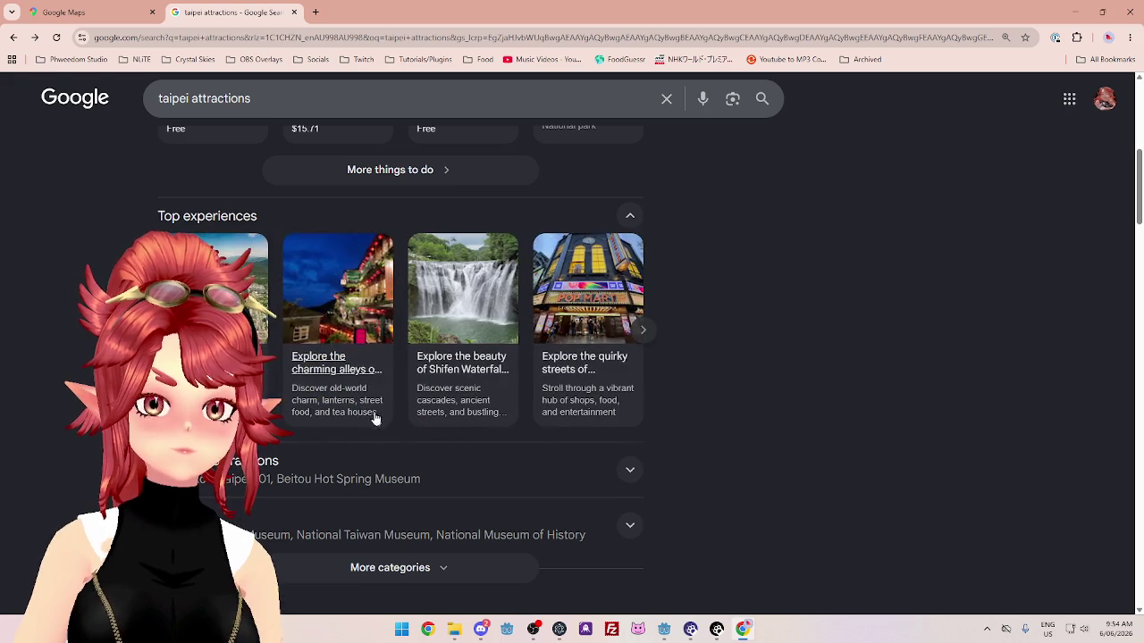
scroll(354, 375, "left", 3)
Open the Raohe and Shilin street food card and its Migrationology Shilin Night Market article.
left_click(354, 360)
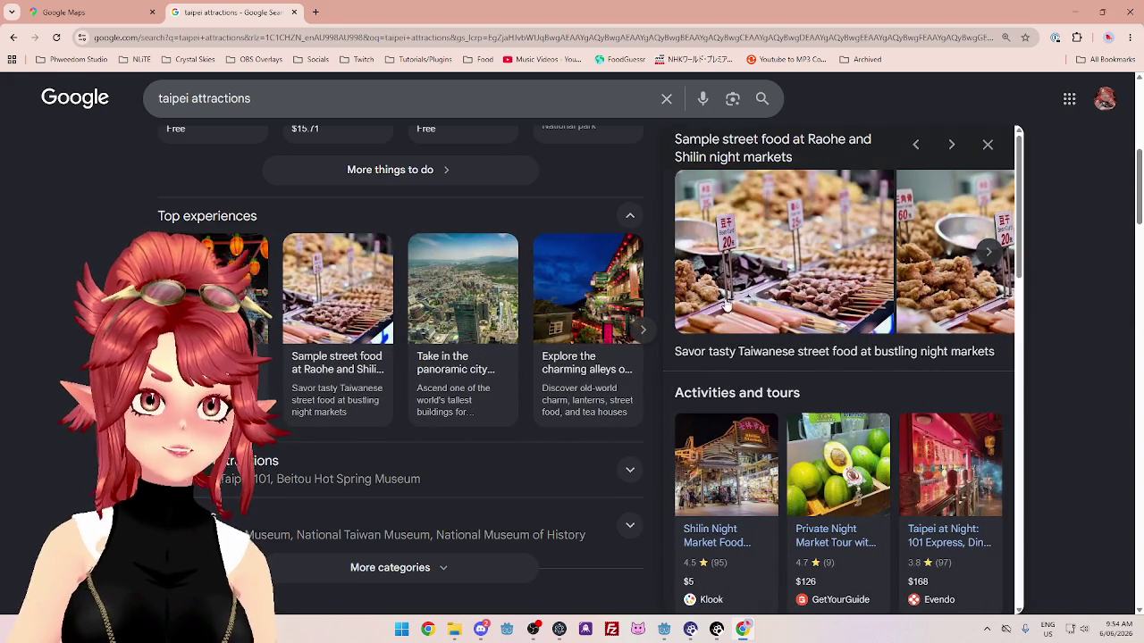
scroll(755, 290, "down", 2)
scroll(772, 296, "down", 4)
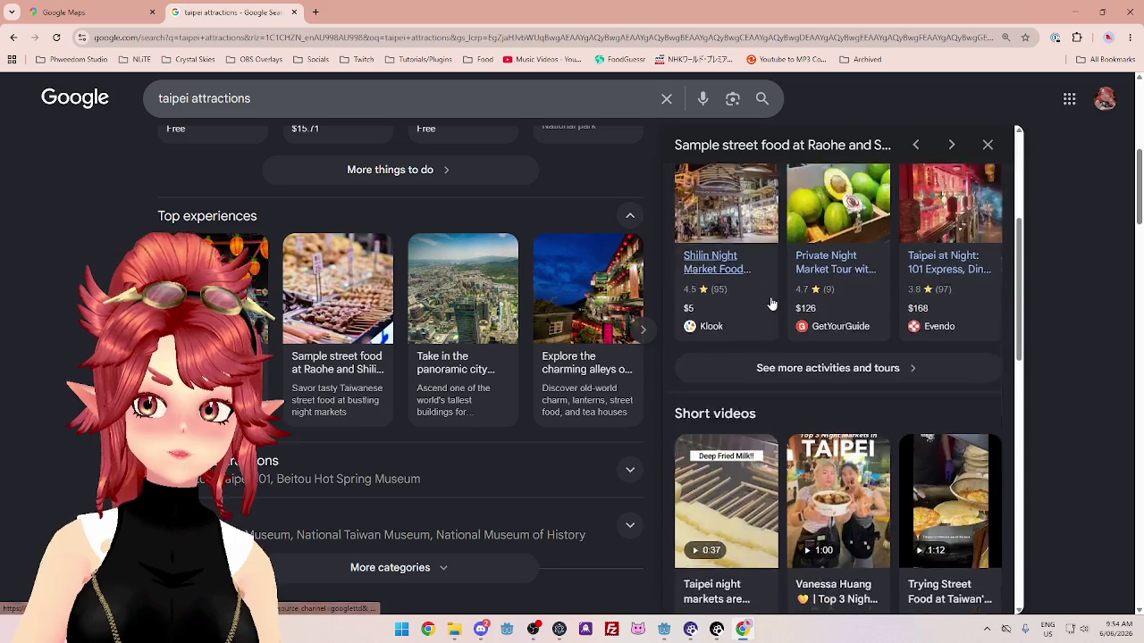
scroll(775, 426, "down", 4)
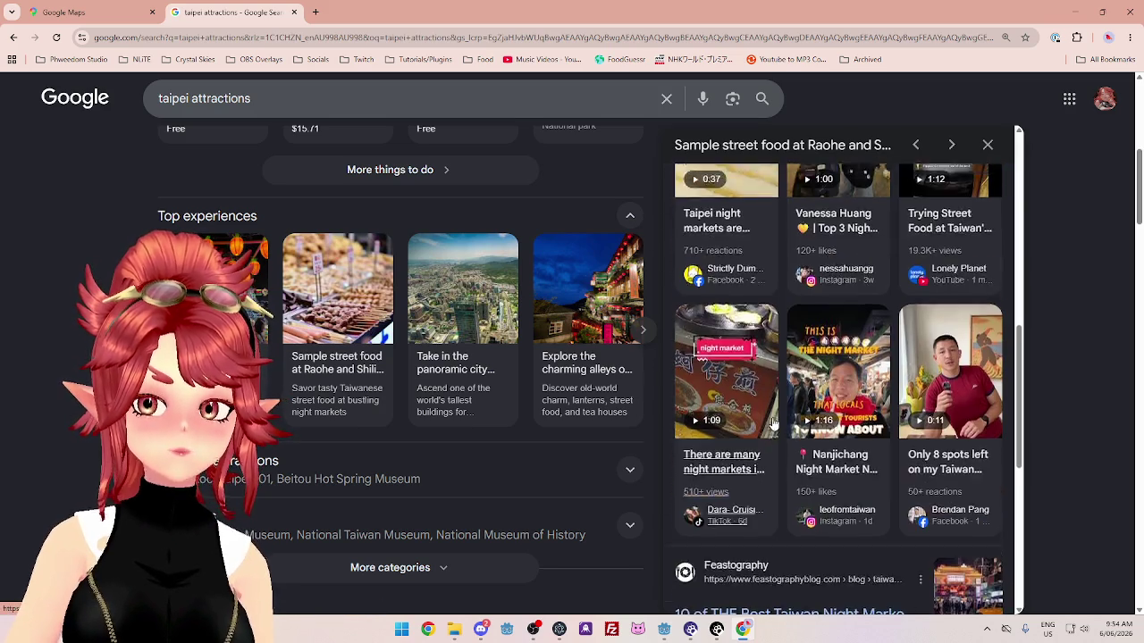
scroll(770, 420, "down", 2)
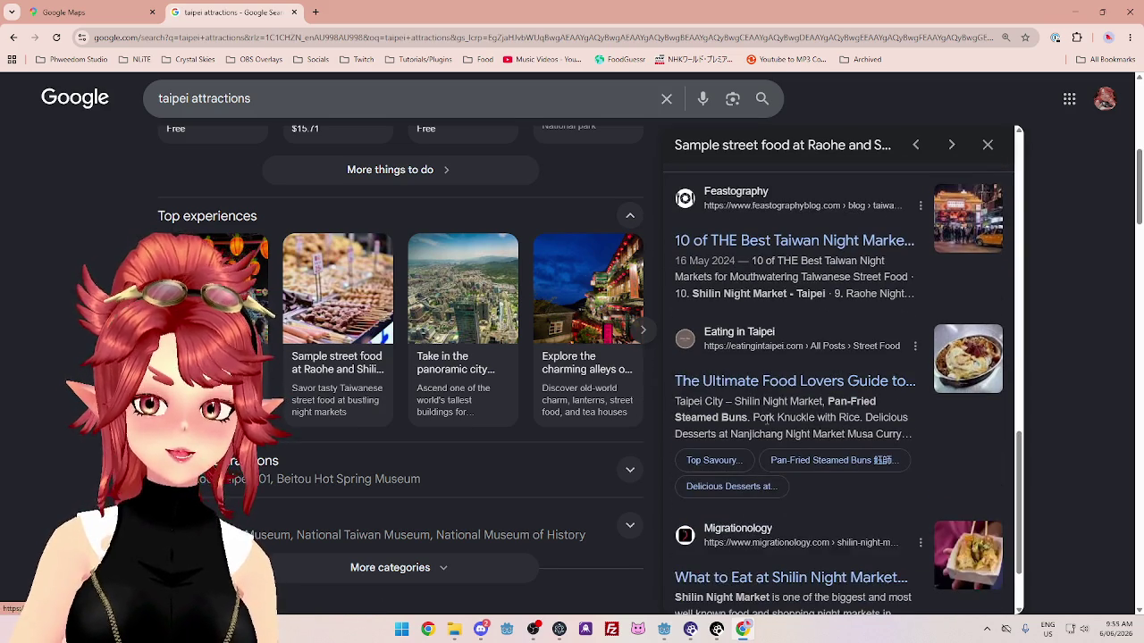
scroll(814, 452, "down", 1)
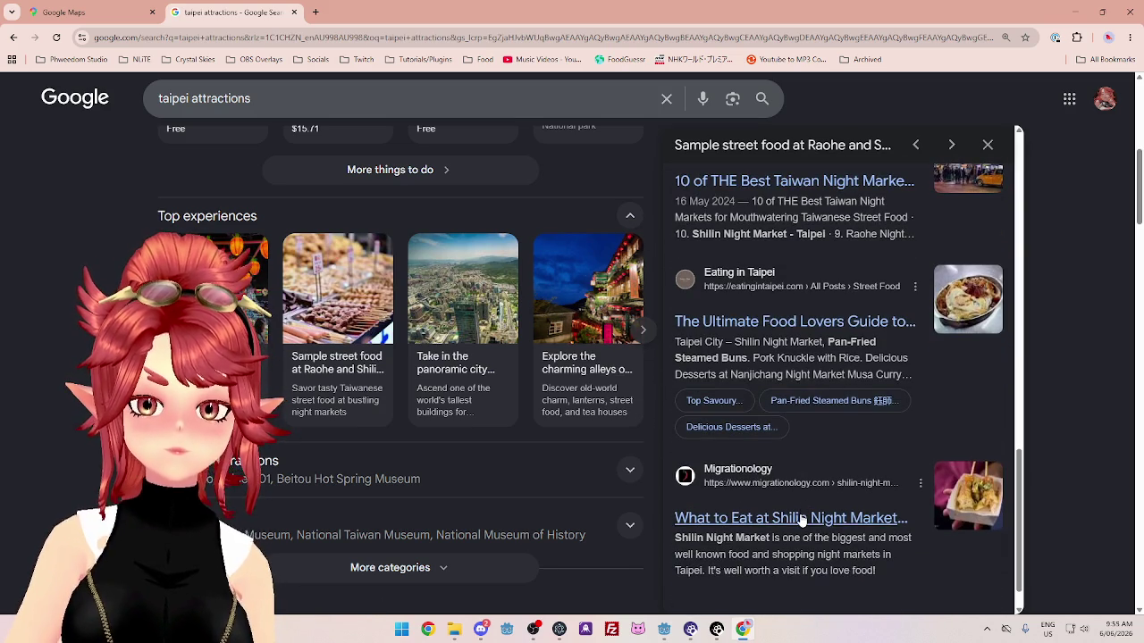
left_click(801, 518)
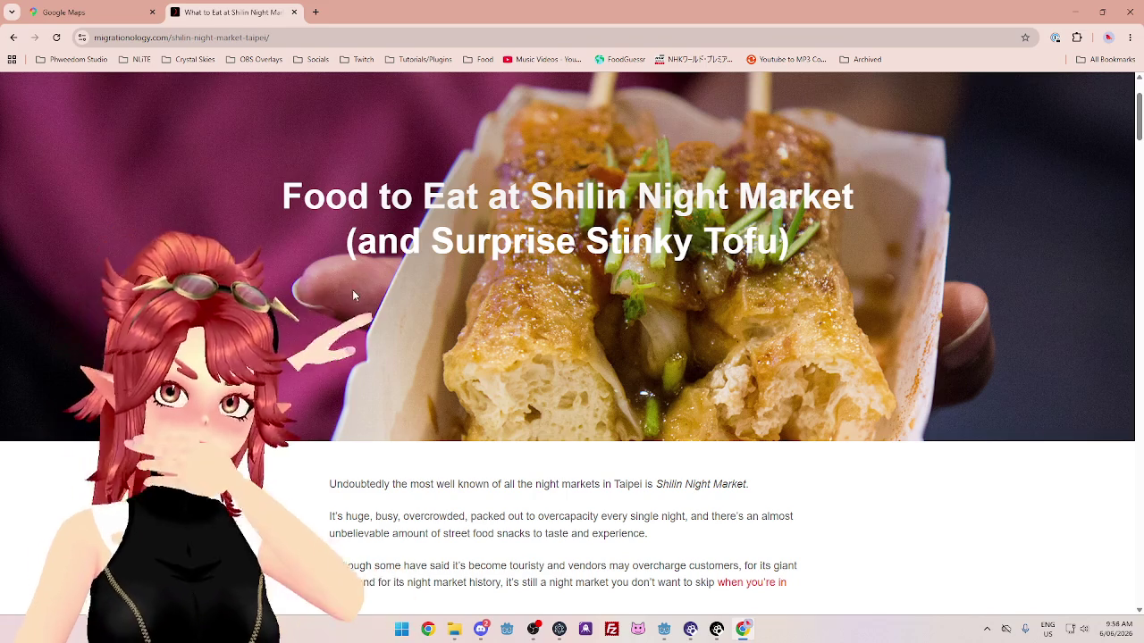
Scroll through the Shilin Night Market article's introduction and opening sections.
scroll(458, 449, "down", 3)
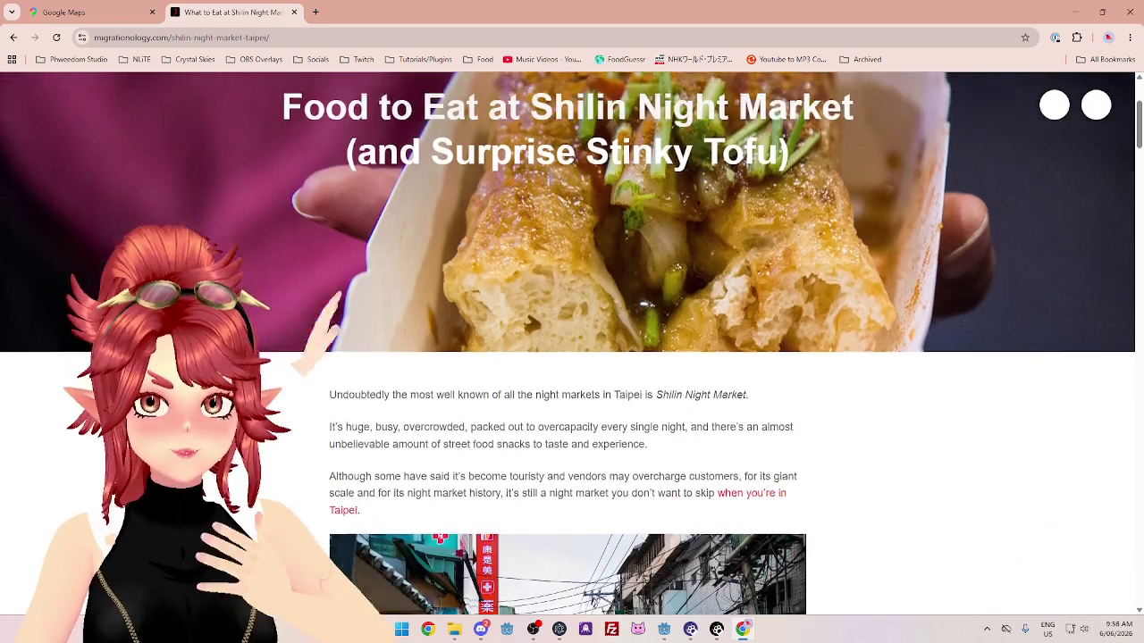
scroll(274, 368, "up", 3)
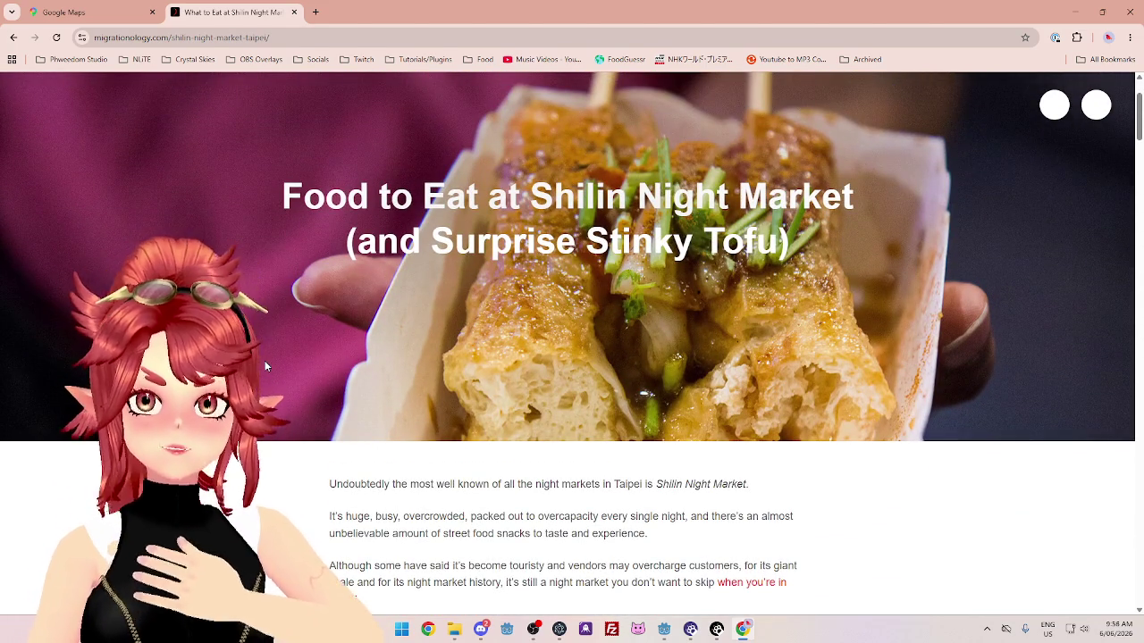
scroll(264, 366, "down", 1)
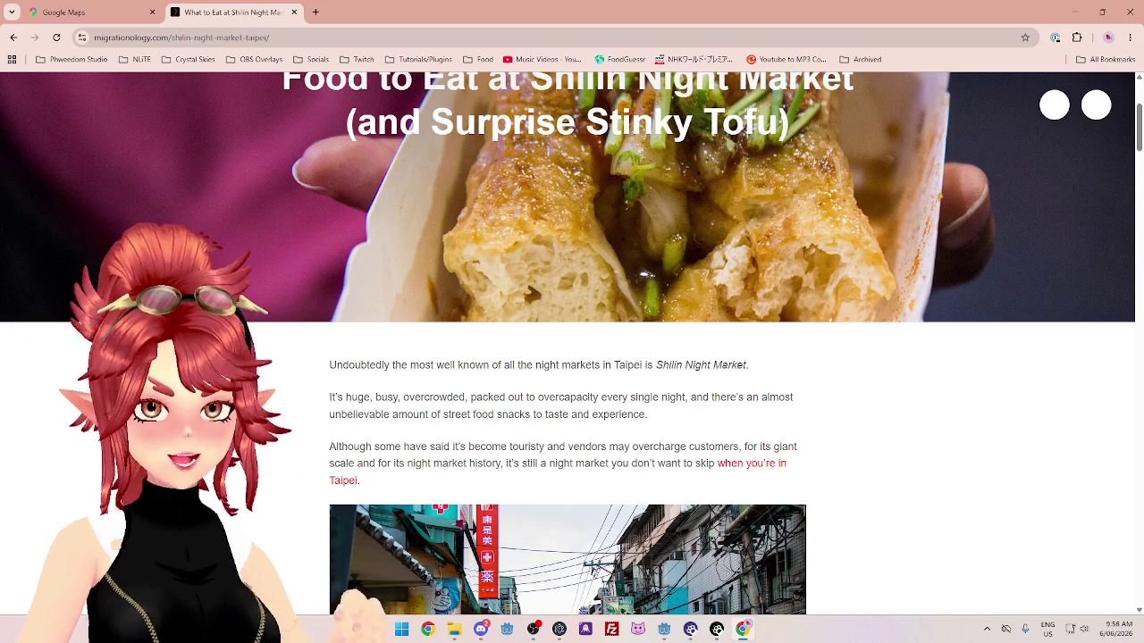
scroll(687, 393, "down", 1)
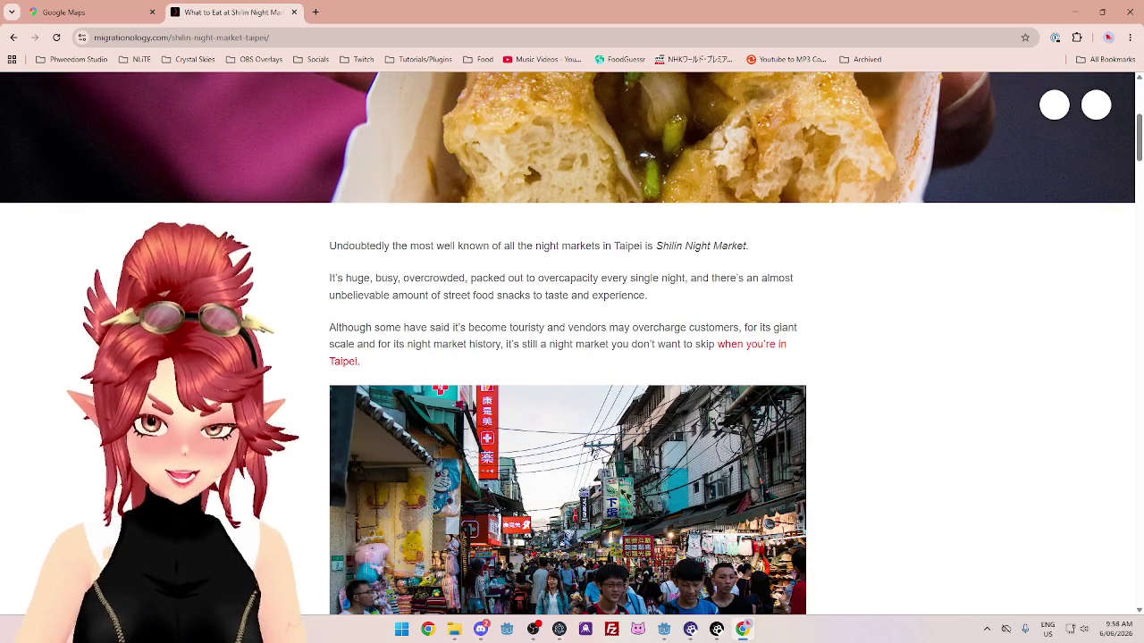
scroll(301, 235, "down", 1)
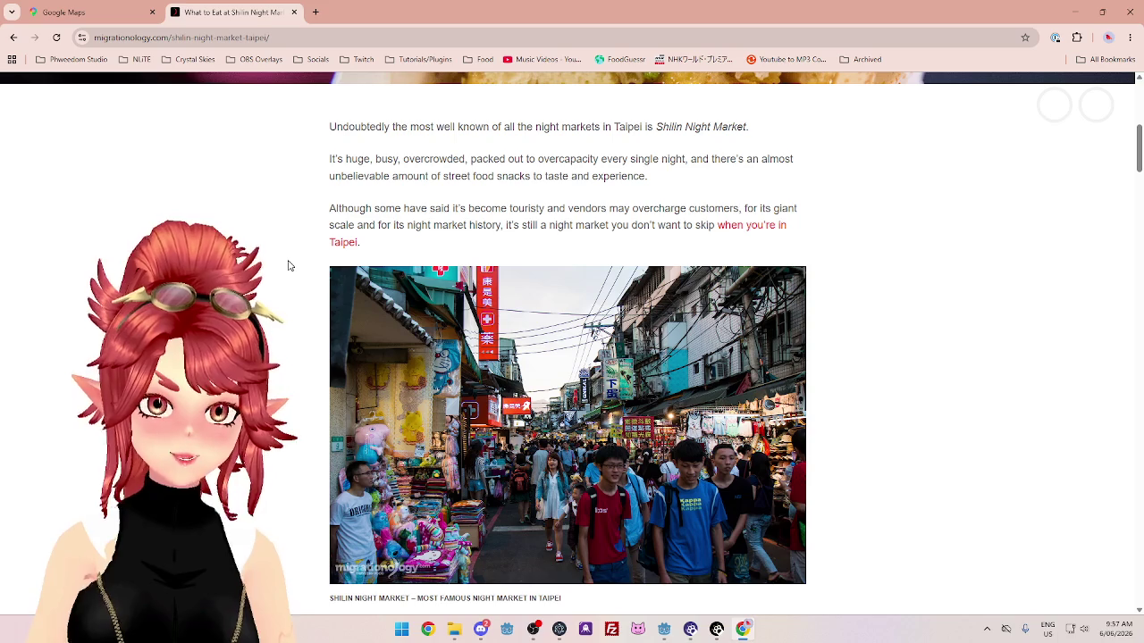
scroll(288, 266, "down", 10)
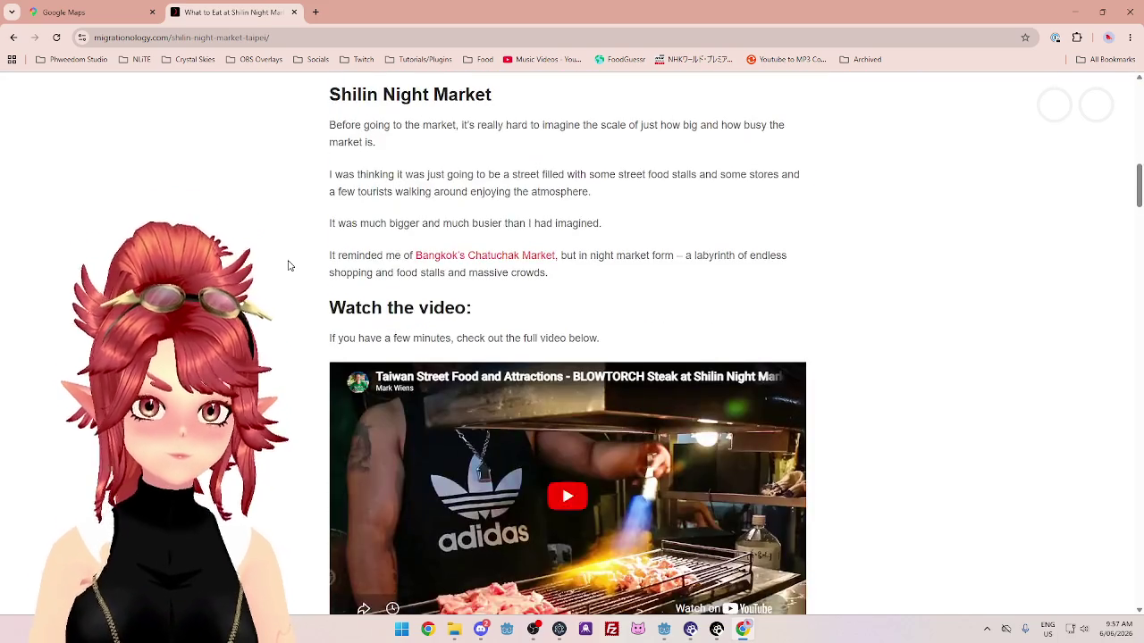
scroll(568, 344, "down", 3)
scroll(567, 344, "up", 10)
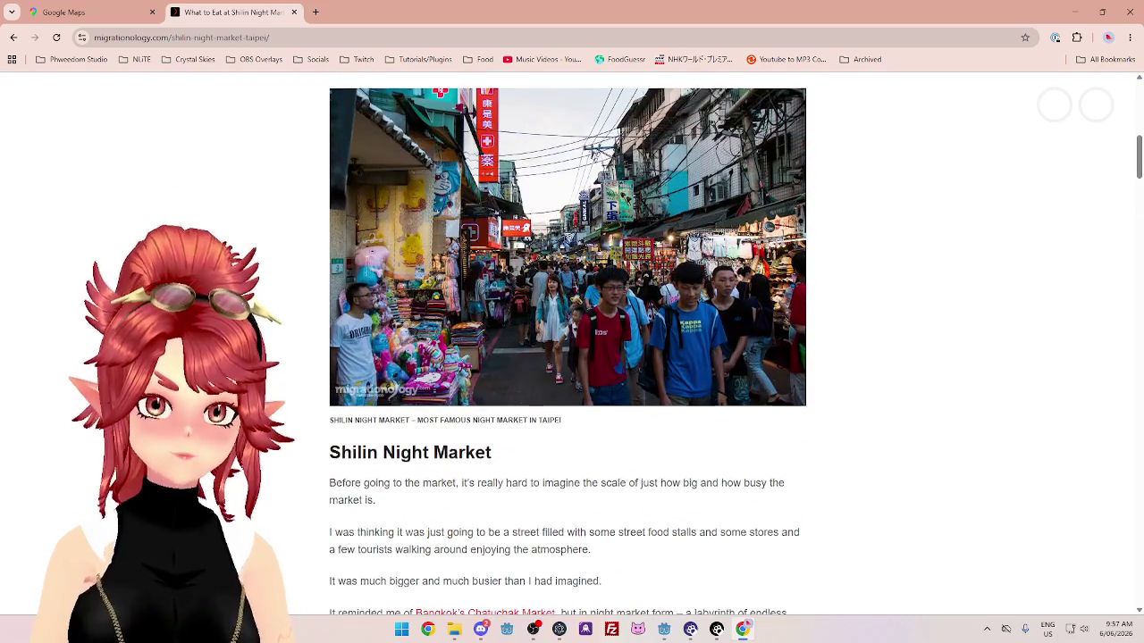
scroll(567, 344, "up", 2)
scroll(567, 344, "down", 1)
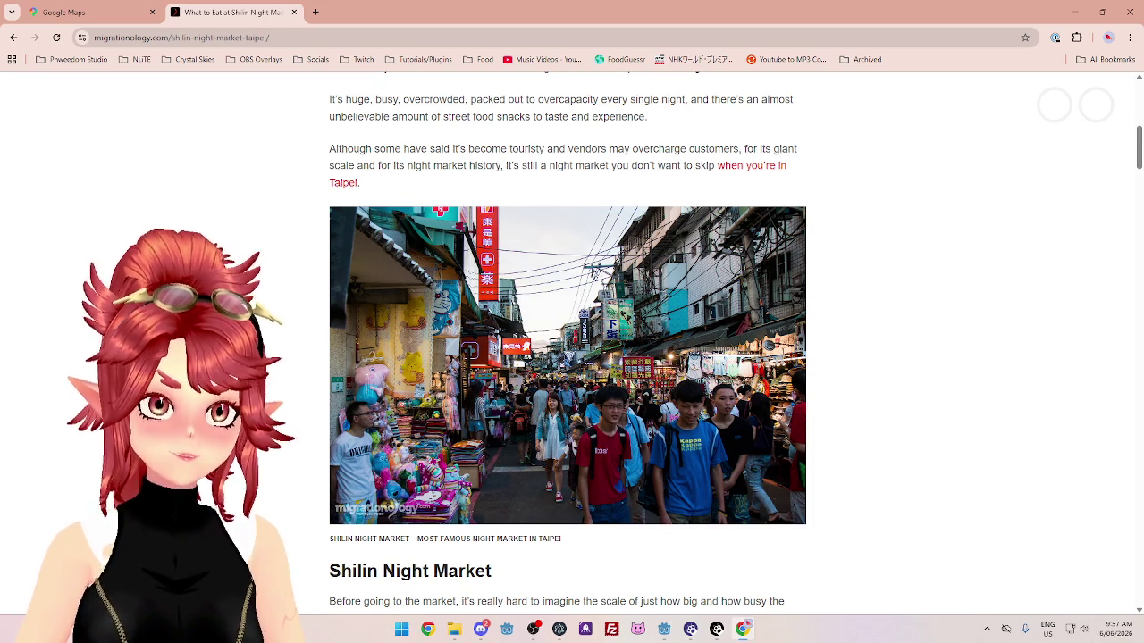
Keep reading the Migrationology Shilin article, scrolling back and forth.
scroll(567, 357, "down", 1)
scroll(567, 357, "up", 1)
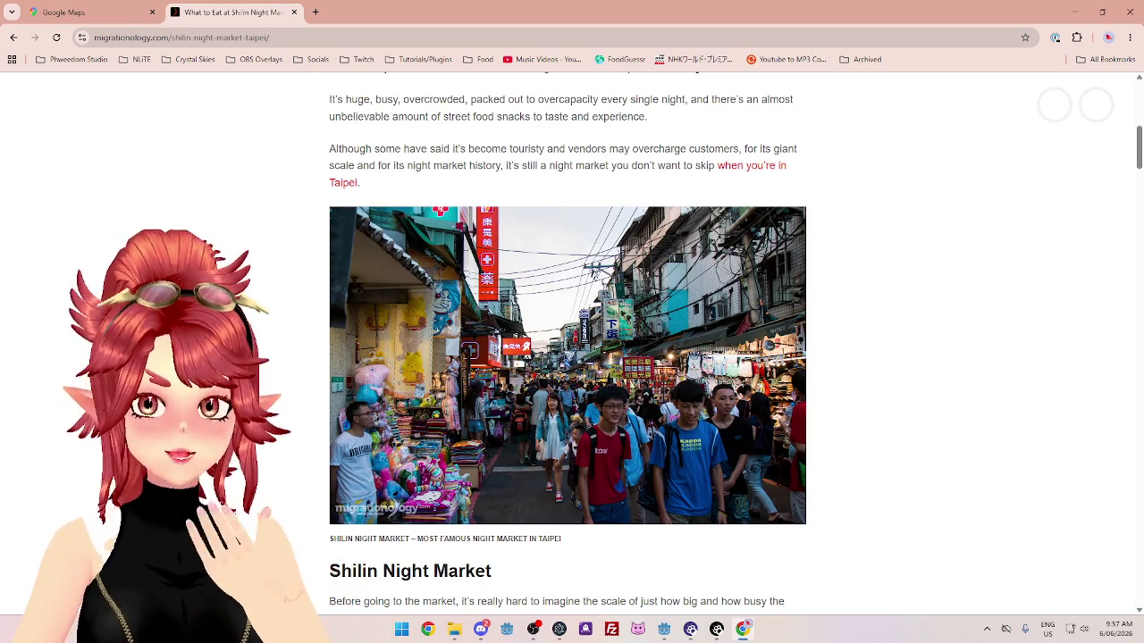
scroll(567, 357, "down", 3)
scroll(567, 358, "up", 1)
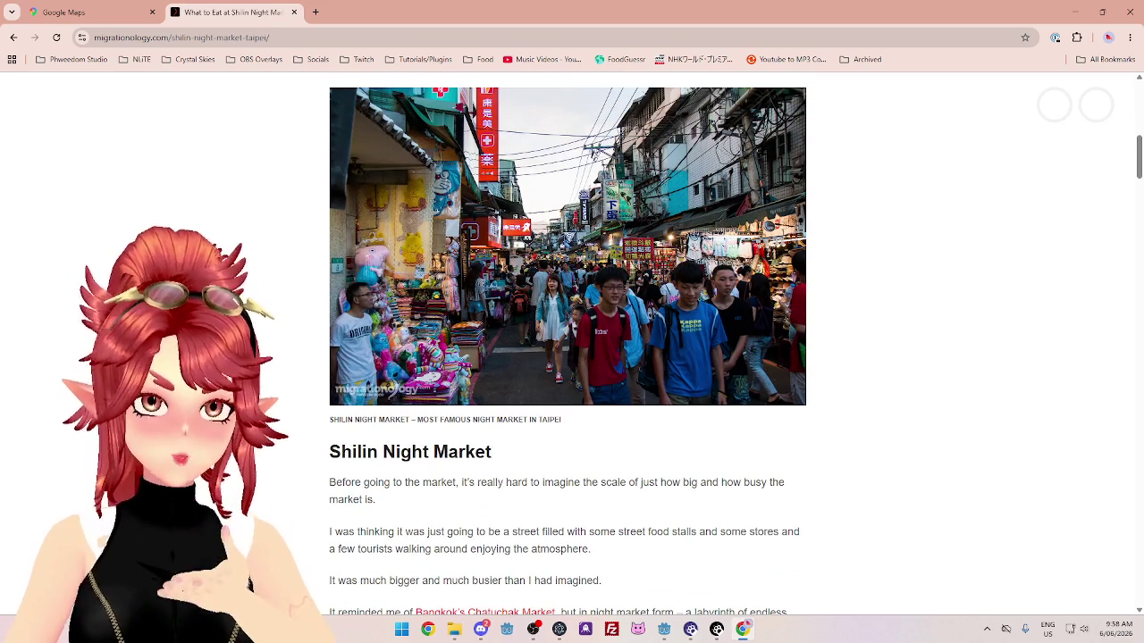
scroll(568, 358, "down", 2)
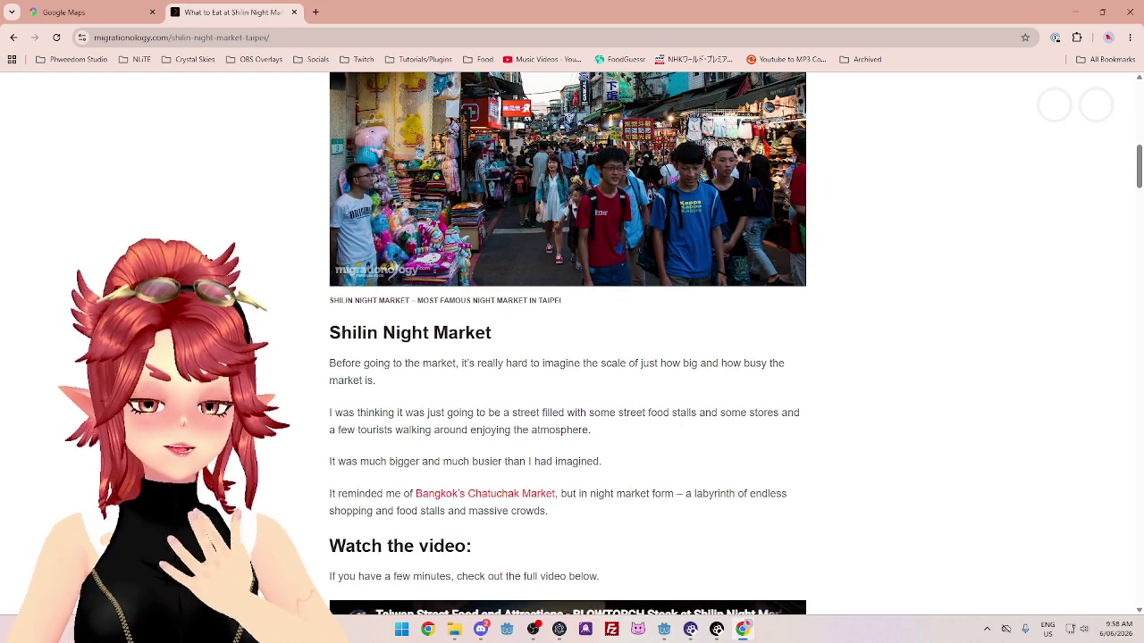
scroll(568, 357, "up", 3)
scroll(568, 358, "down", 10)
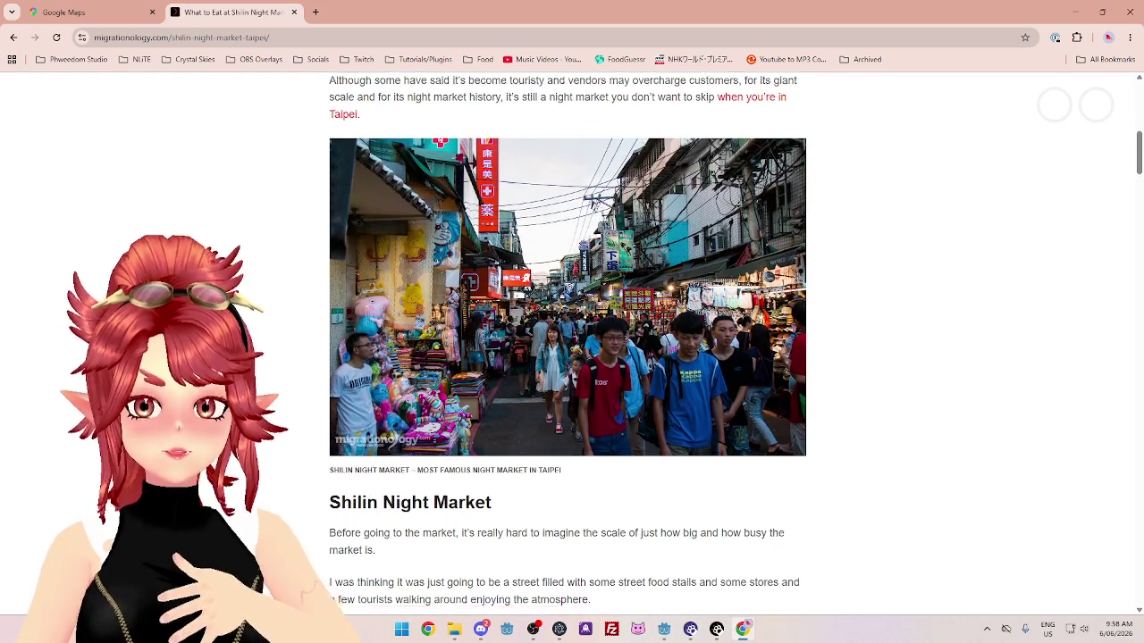
scroll(568, 358, "down", 10)
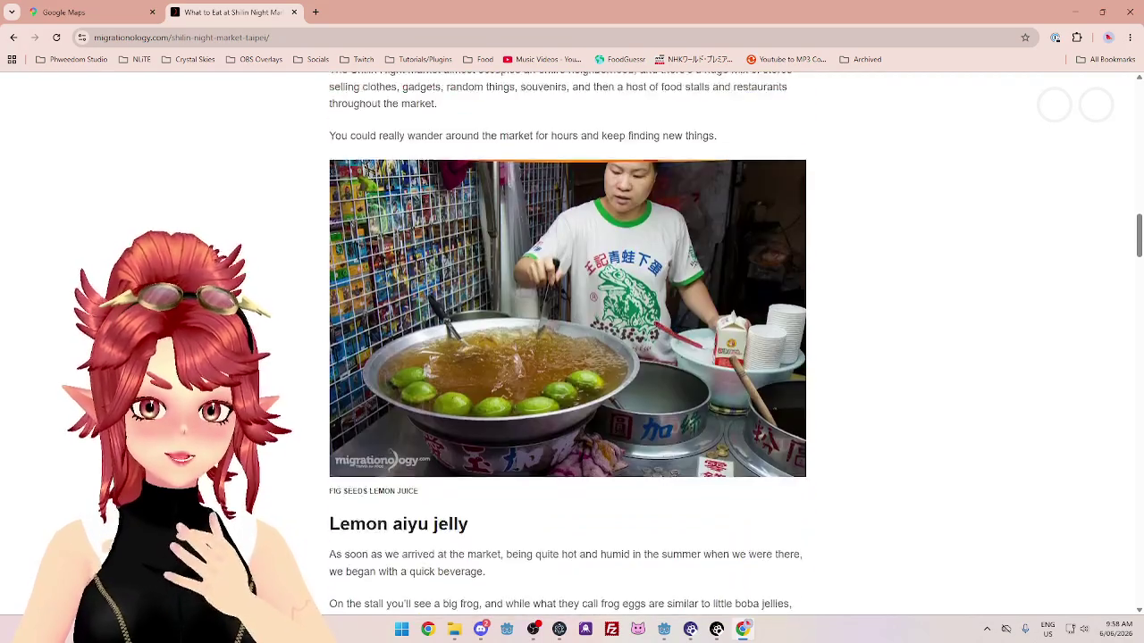
scroll(567, 358, "down", 8)
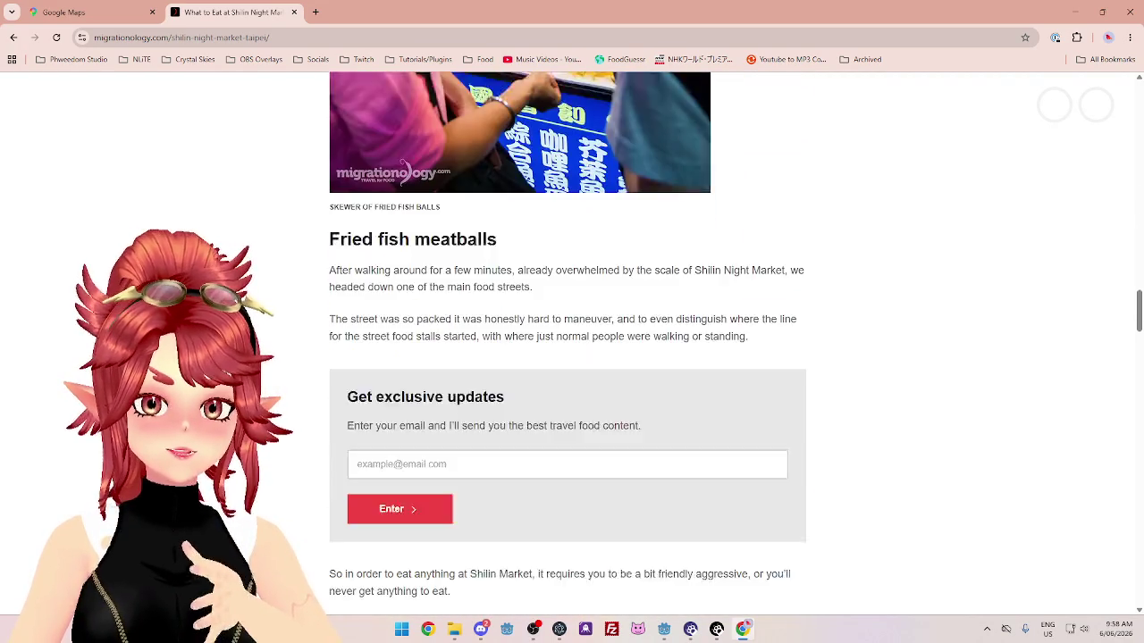
scroll(568, 358, "up", 8)
scroll(568, 344, "up", 20)
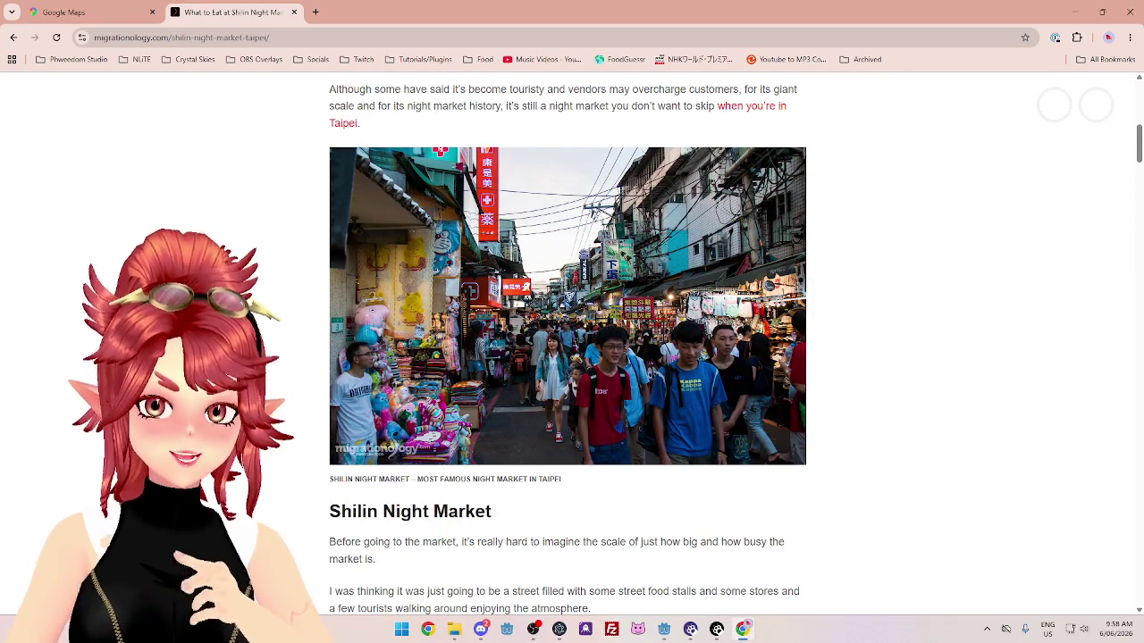
scroll(312, 342, "up", 1)
scroll(311, 341, "up", 6)
scroll(309, 342, "down", 7)
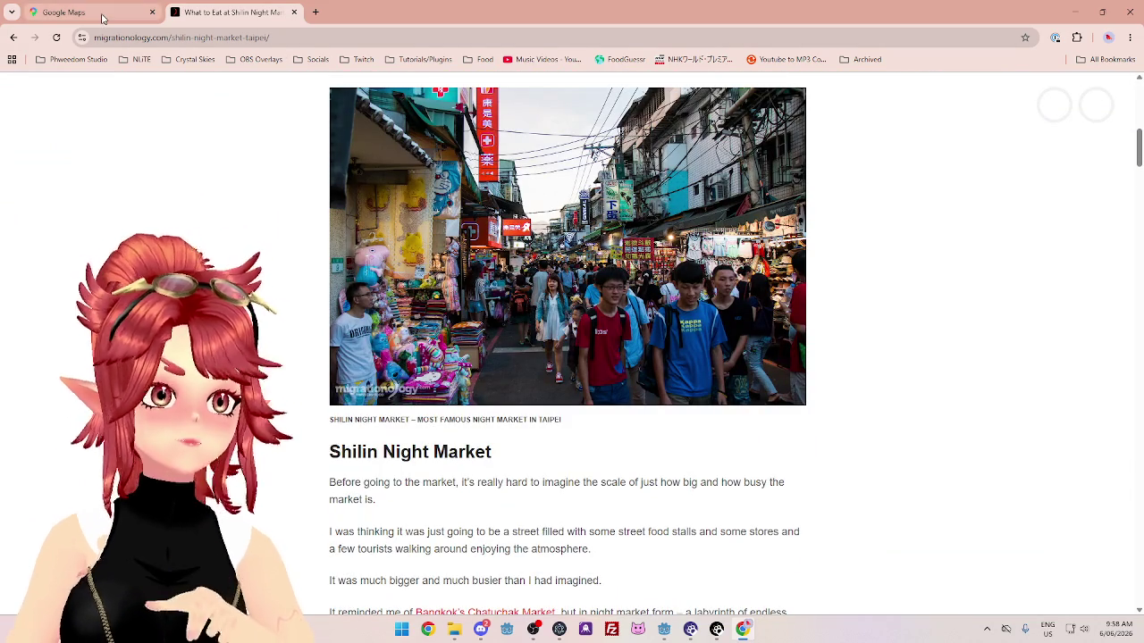
Return to the taipei attractions results and open Feastography's '10 of THE Best Taiwan Night Markets' post.
left_click(13, 38)
scroll(221, 264, "down", 3)
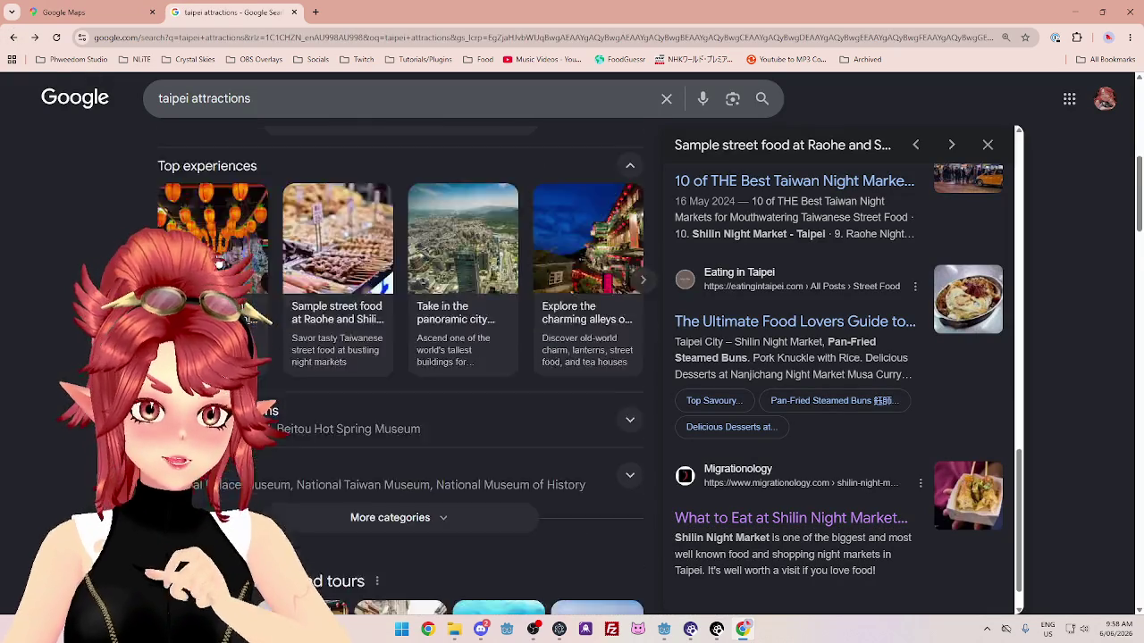
scroll(221, 261, "up", 2)
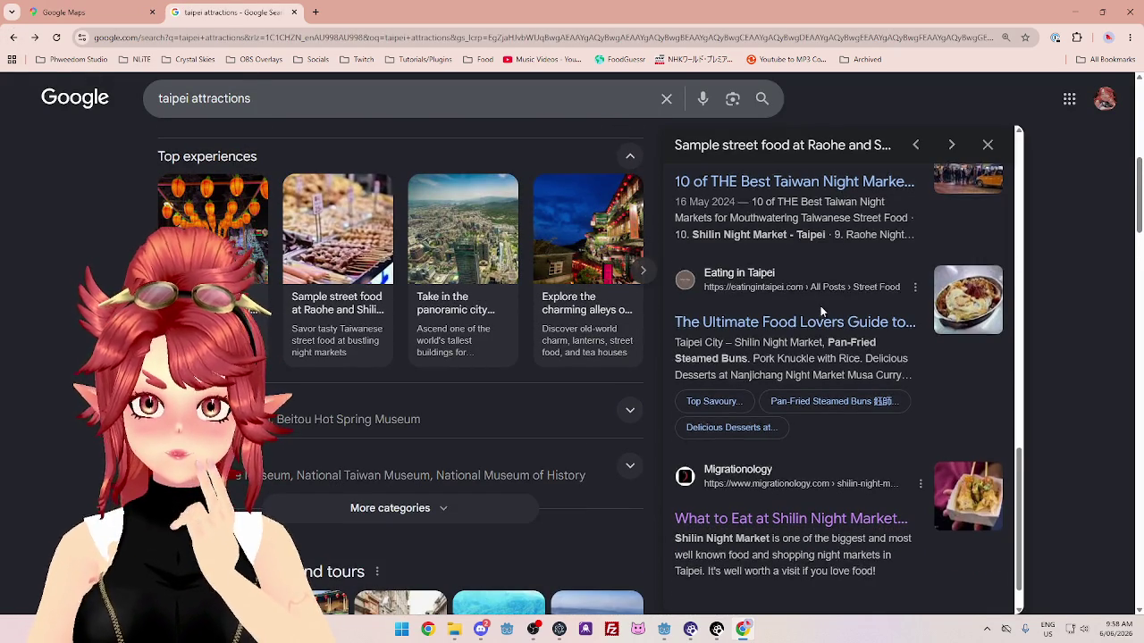
scroll(820, 306, "up", 2)
left_click(830, 370)
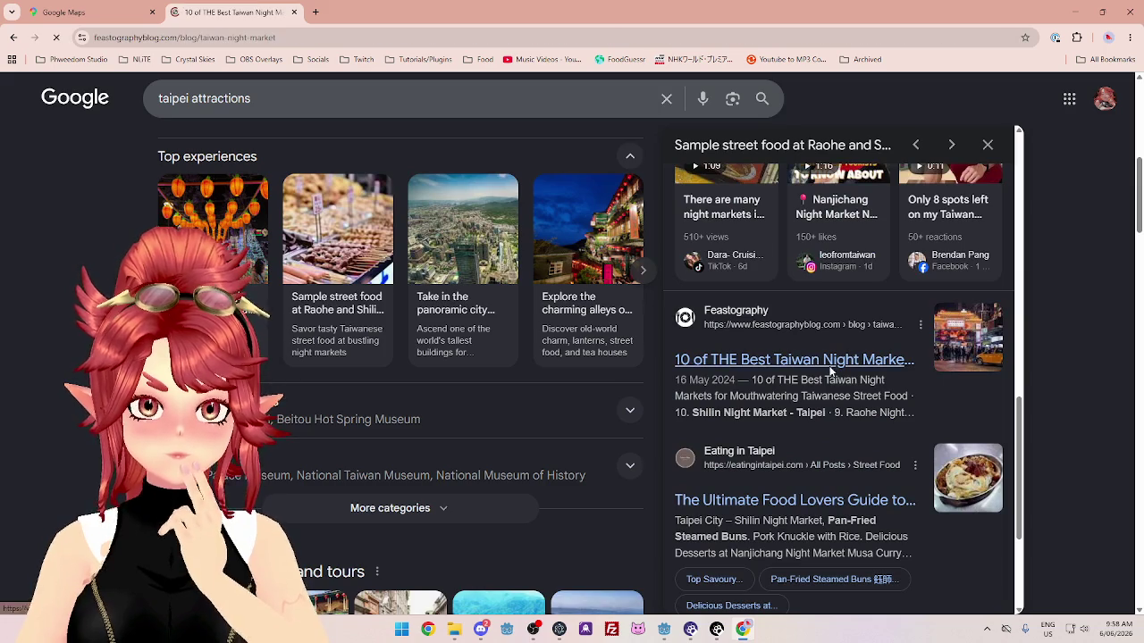
Scroll into the night-market article and close the YouTube promotion popup covering it.
scroll(577, 335, "down", 5)
scroll(577, 334, "down", 5)
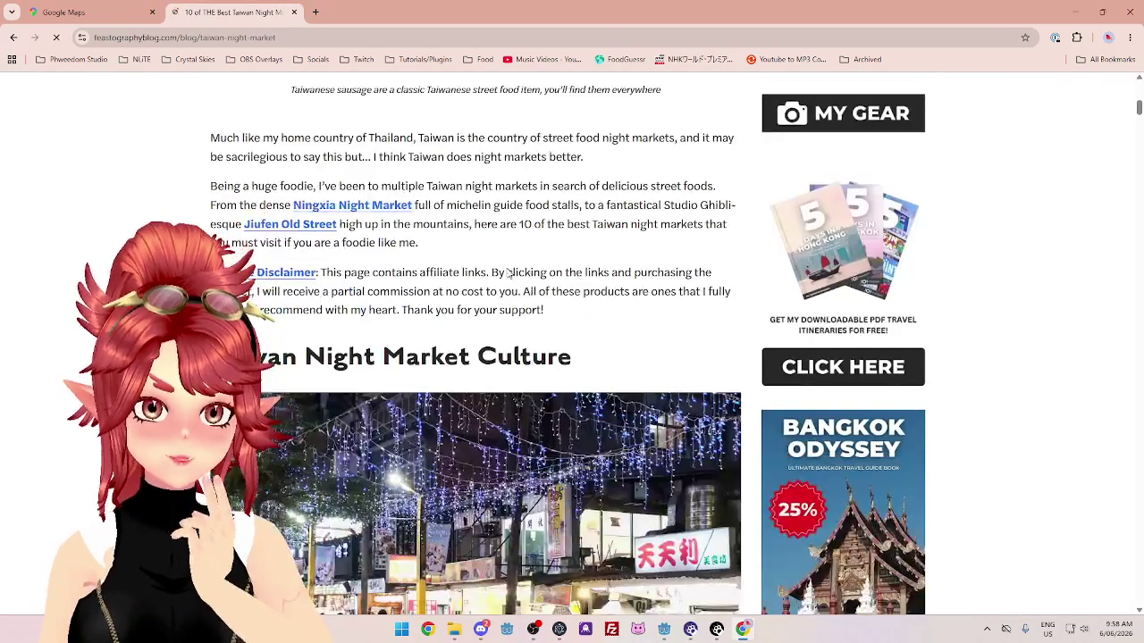
scroll(426, 230, "down", 1)
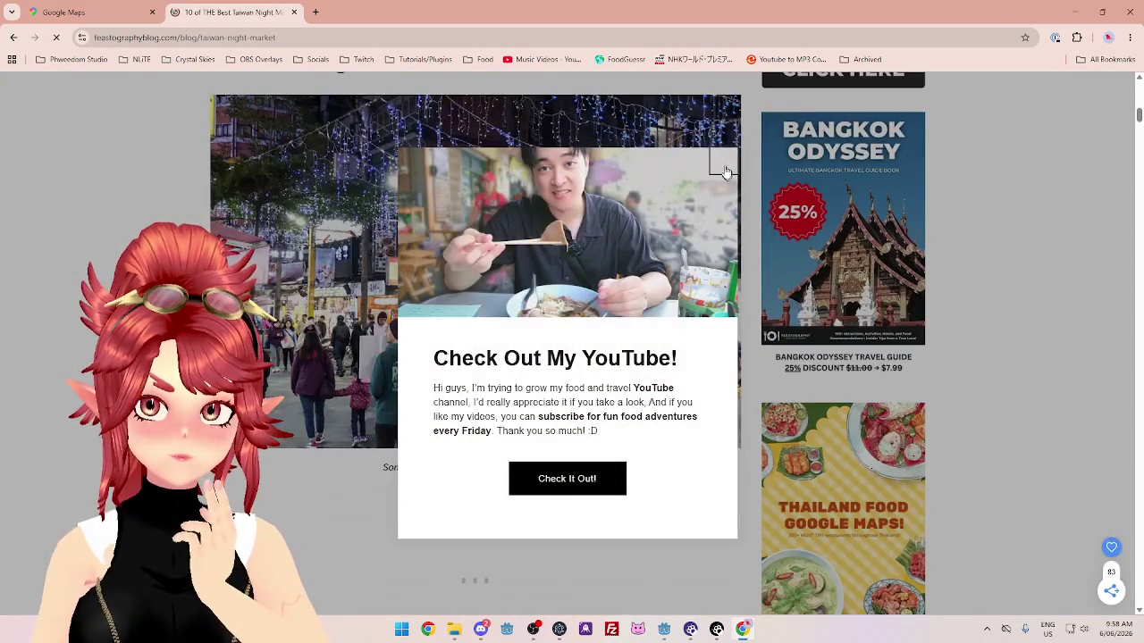
left_click(726, 172)
Scroll down to Raohe Night Market and open its address as a Google Maps link in a new tab.
scroll(411, 183, "down", 15)
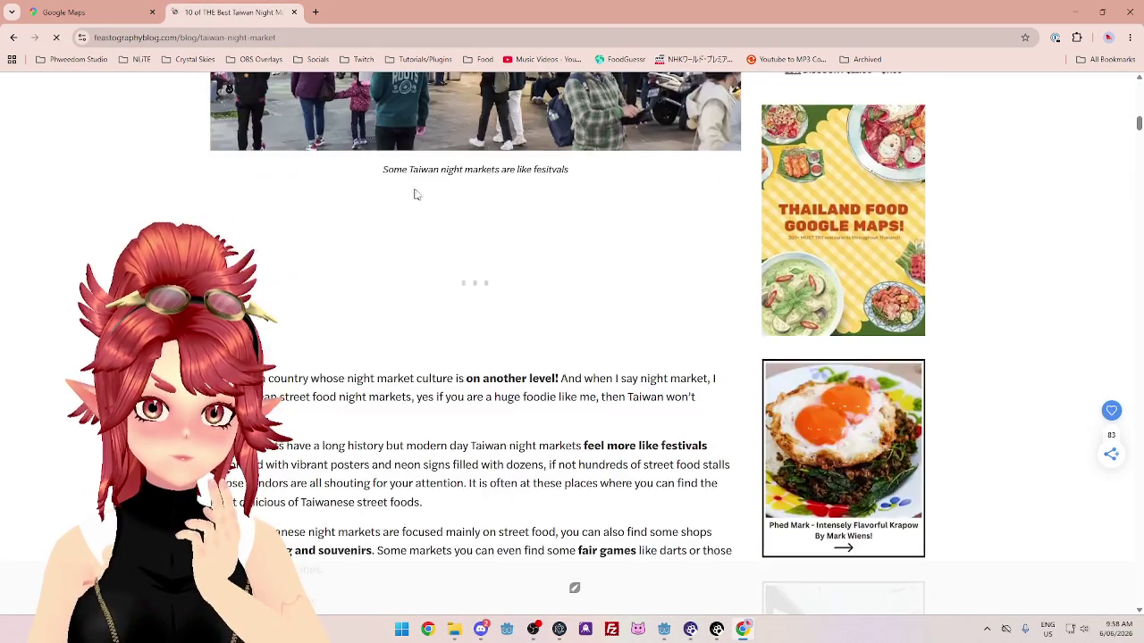
scroll(402, 245, "down", 3)
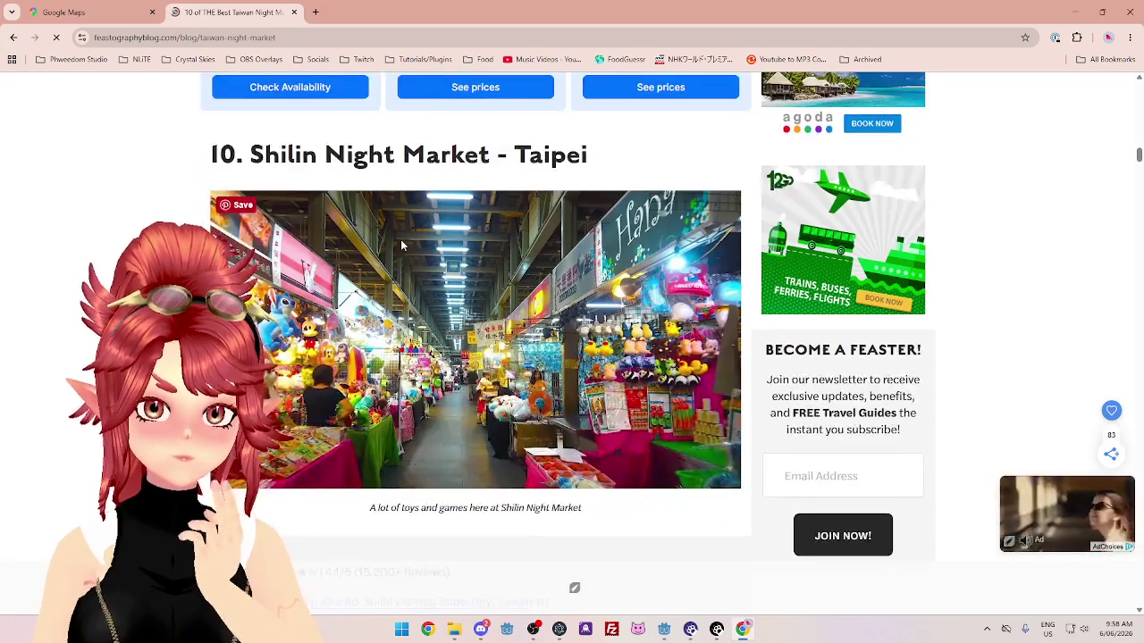
scroll(128, 208, "down", 10)
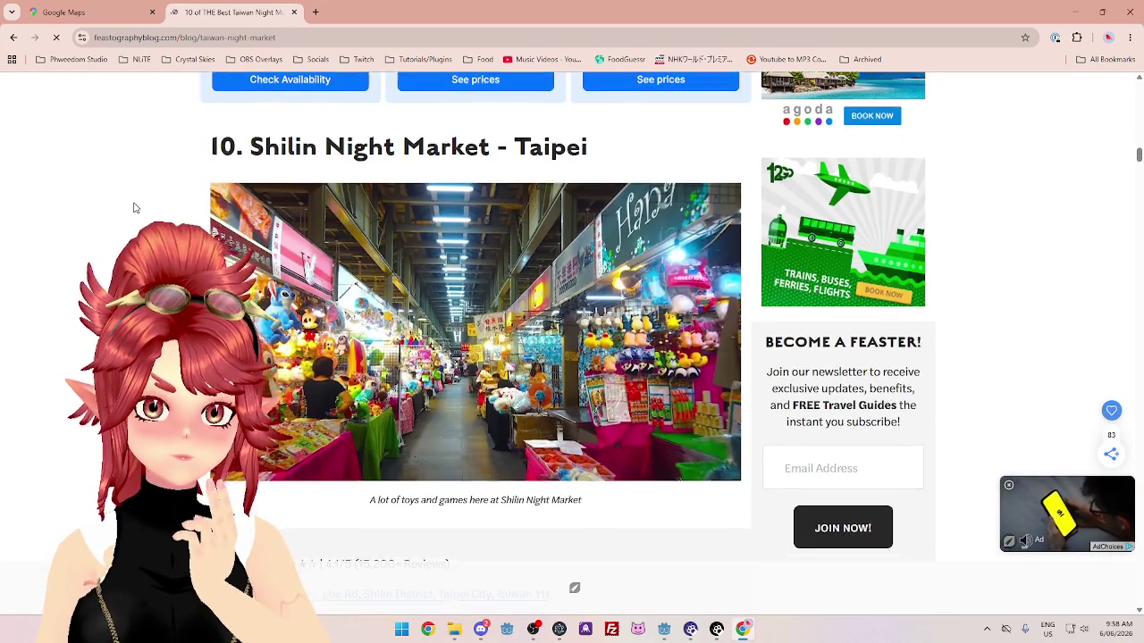
scroll(132, 209, "down", 1)
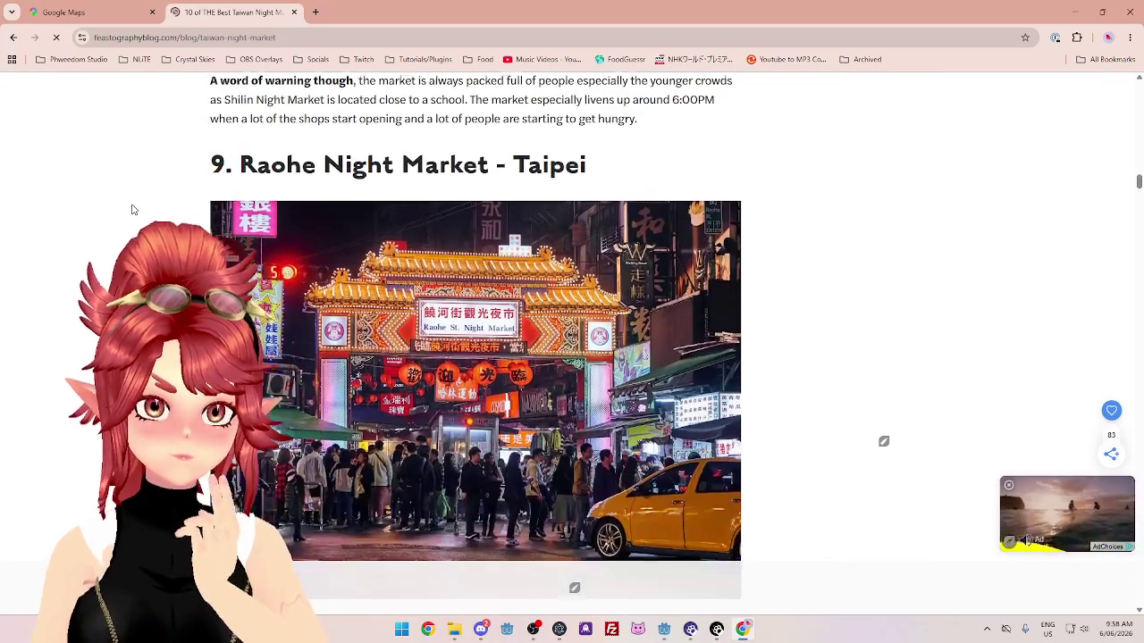
scroll(133, 209, "down", 1)
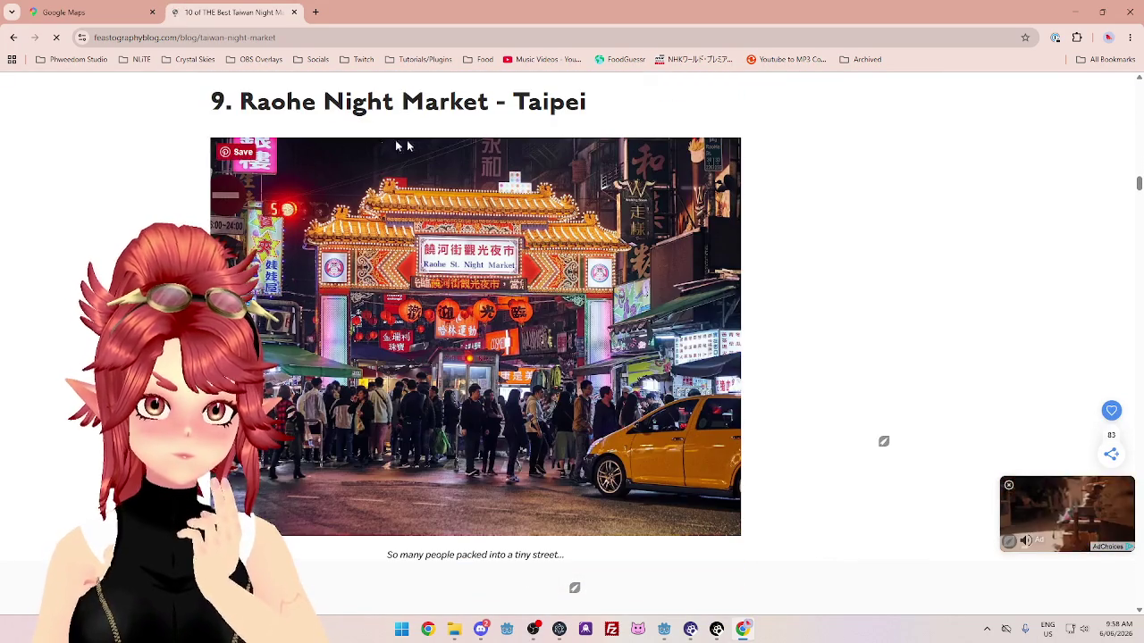
scroll(564, 218, "down", 3)
scroll(482, 259, "up", 4)
scroll(396, 289, "down", 3)
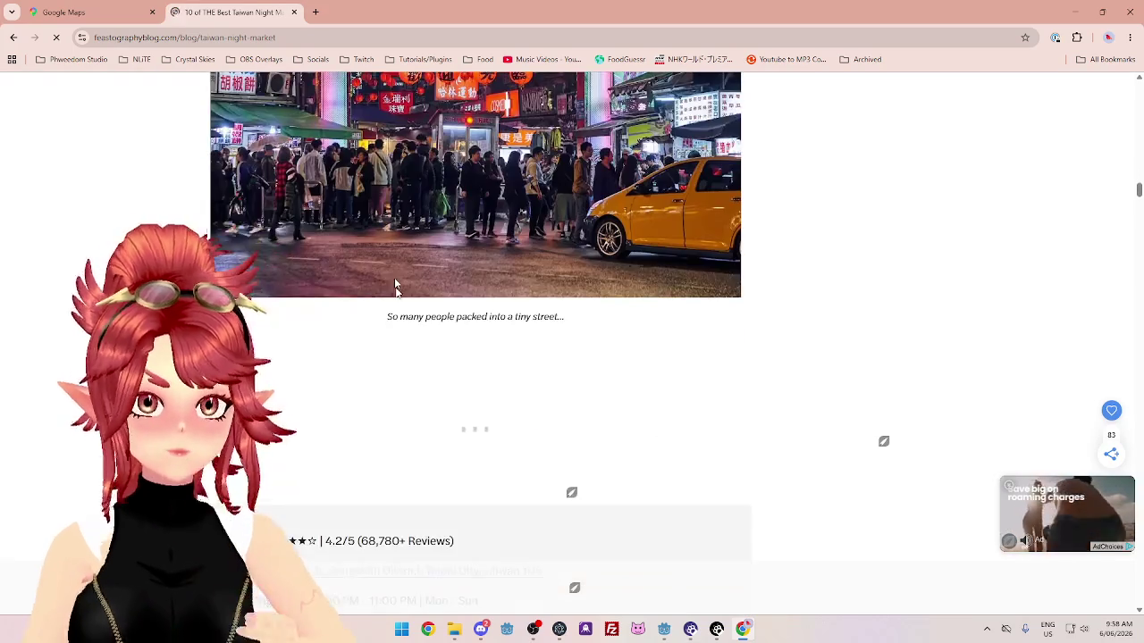
left_click(420, 267)
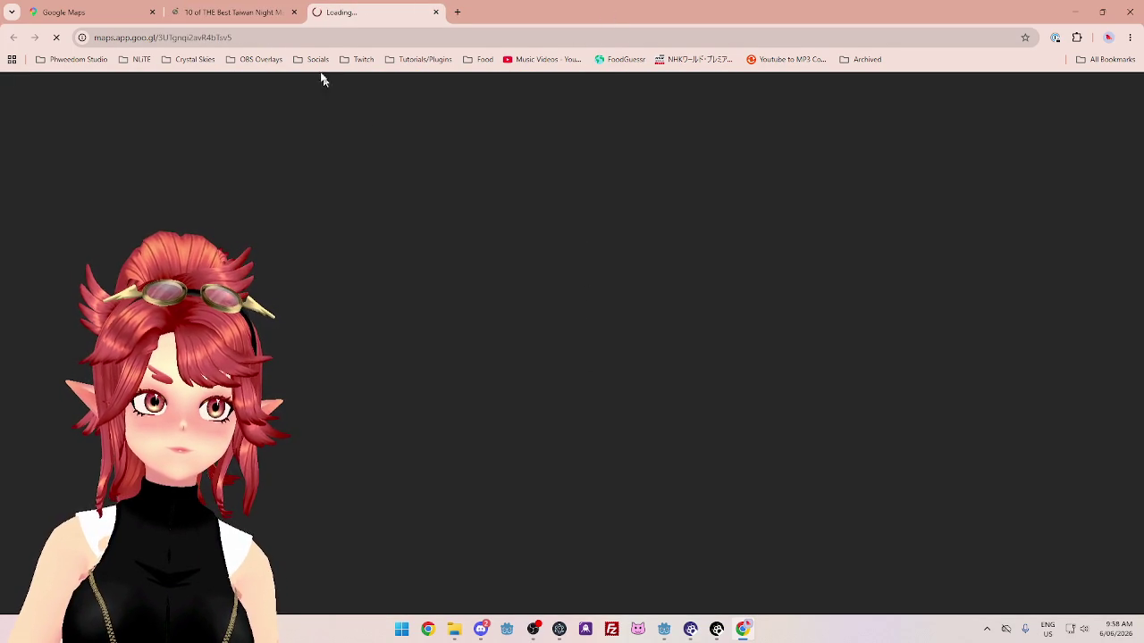
Return to the Feastography article tab and dismiss the advert covering it.
left_click(250, 12)
scroll(493, 439, "down", 3)
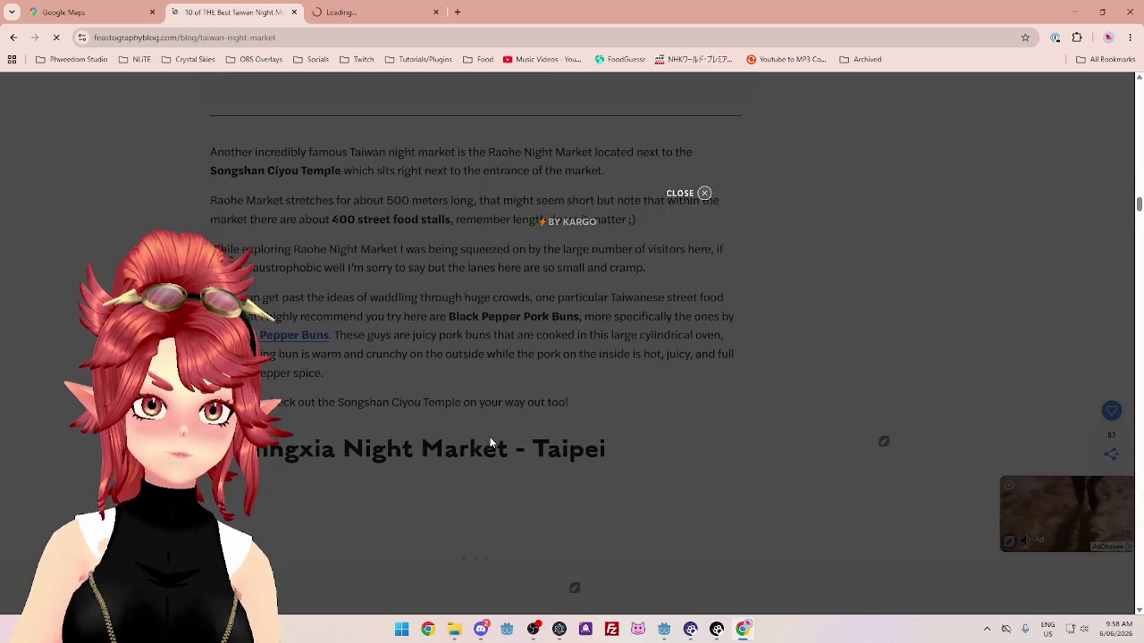
scroll(488, 431, "down", 2)
left_click(703, 194)
Read through the Ningxia, Huaxi and Jiufen Old Street entries, then reopen the article with Ctrl+Shift+T.
scroll(617, 350, "down", 10)
scroll(616, 350, "up", 5)
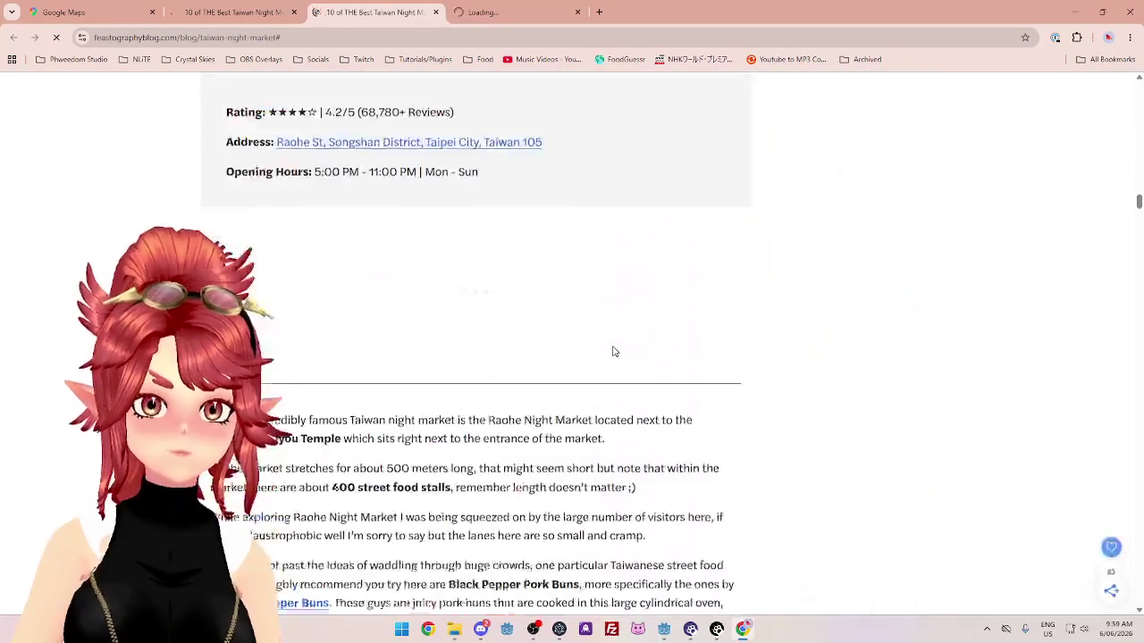
scroll(615, 351, "down", 7)
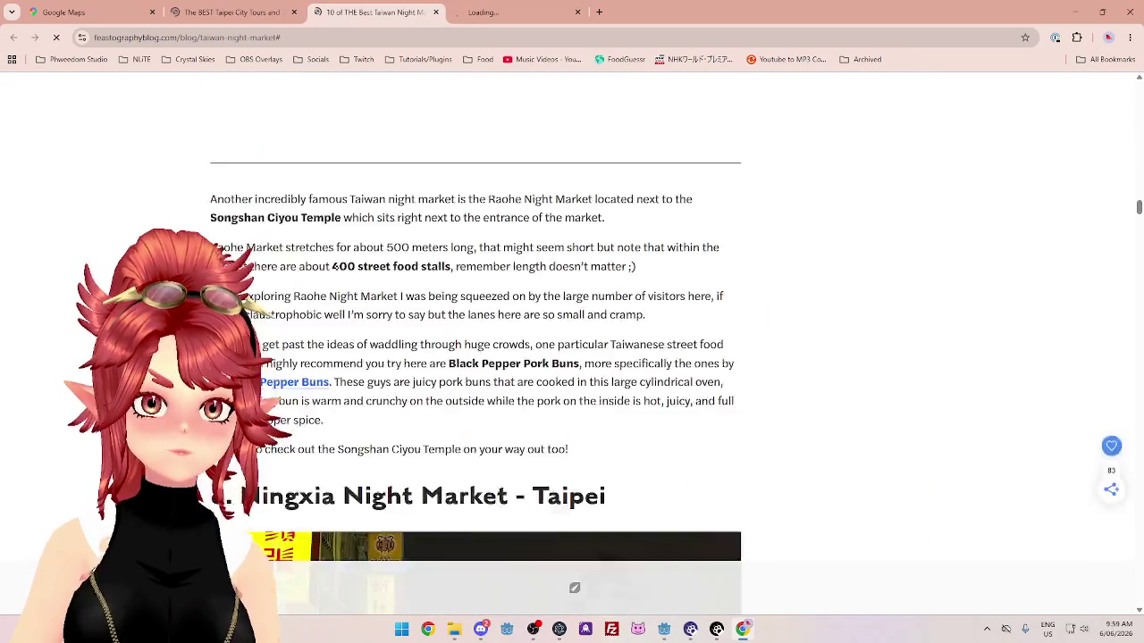
scroll(617, 349, "down", 10)
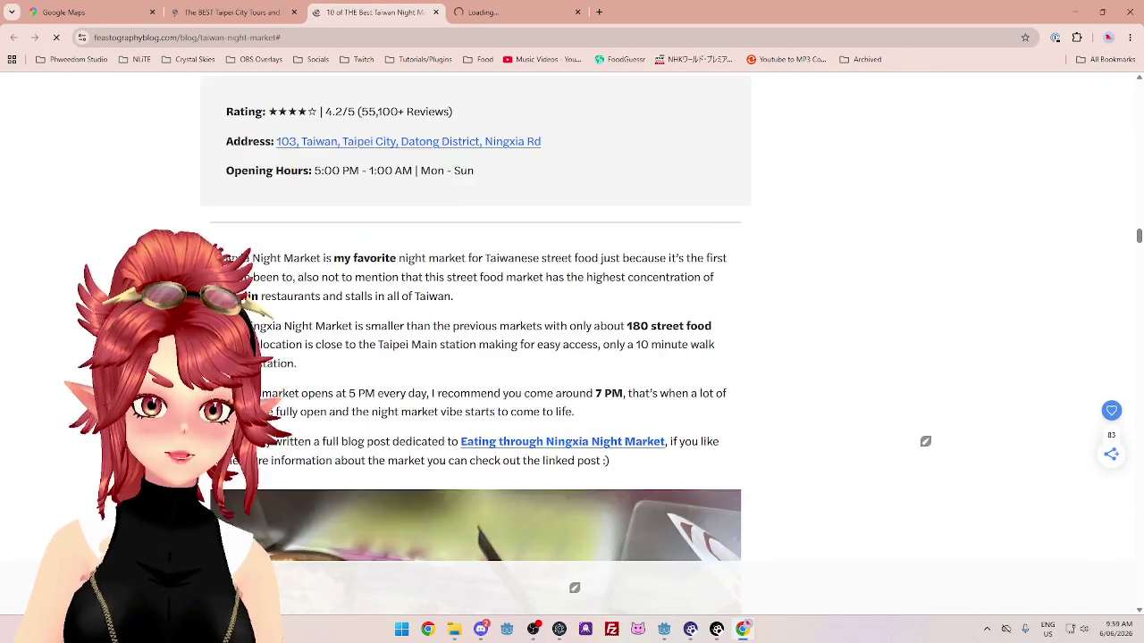
scroll(620, 338, "up", 3)
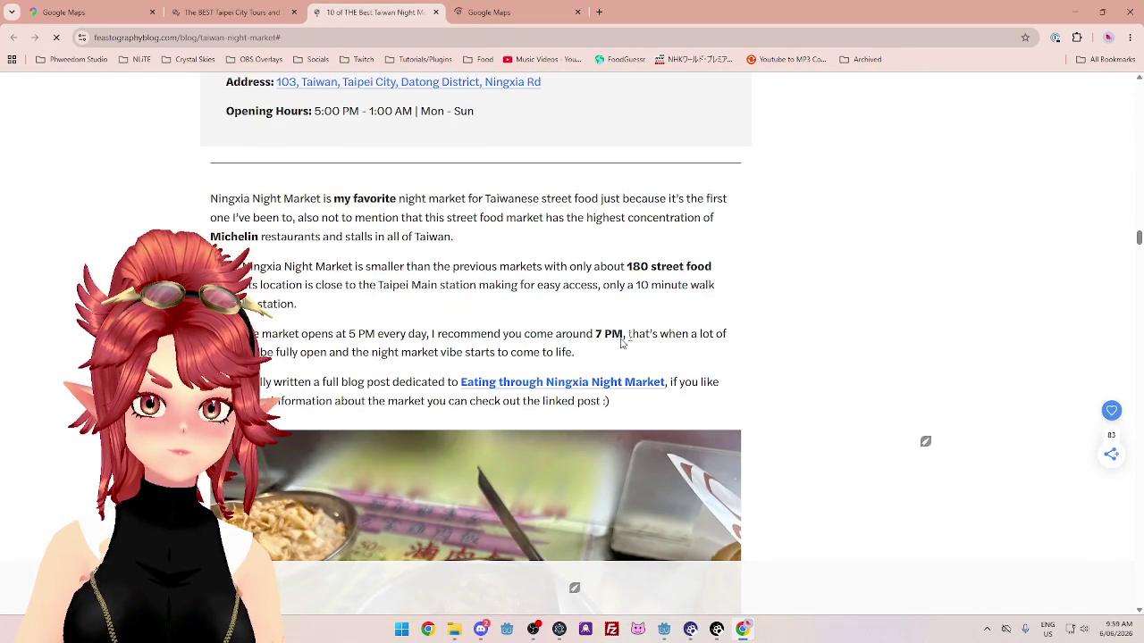
scroll(623, 342, "down", 10)
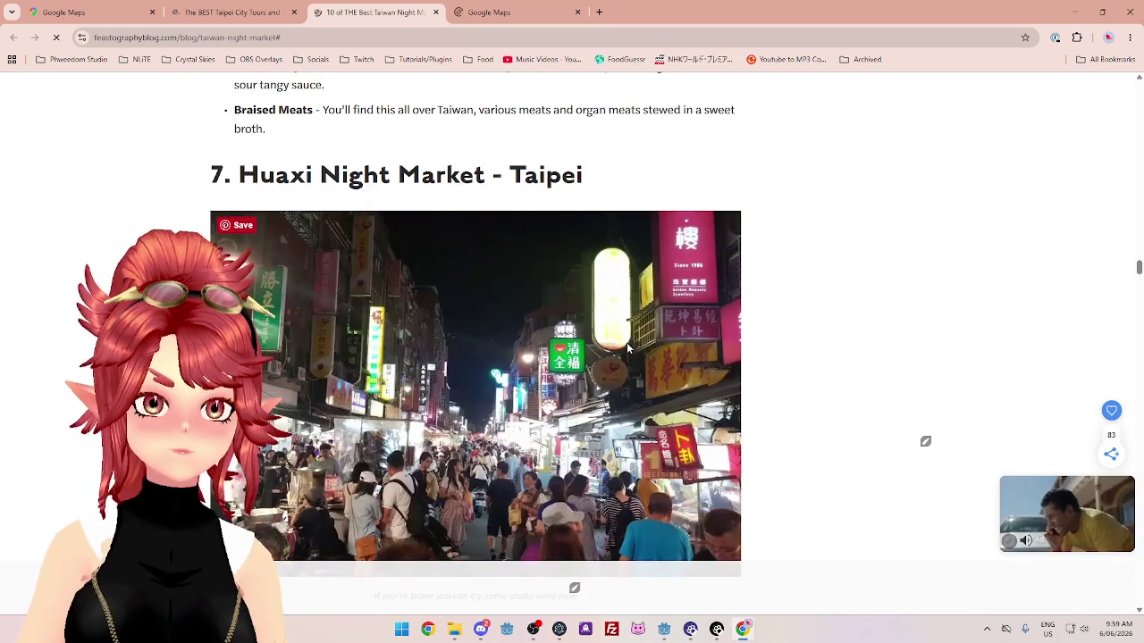
scroll(627, 349, "down", 9)
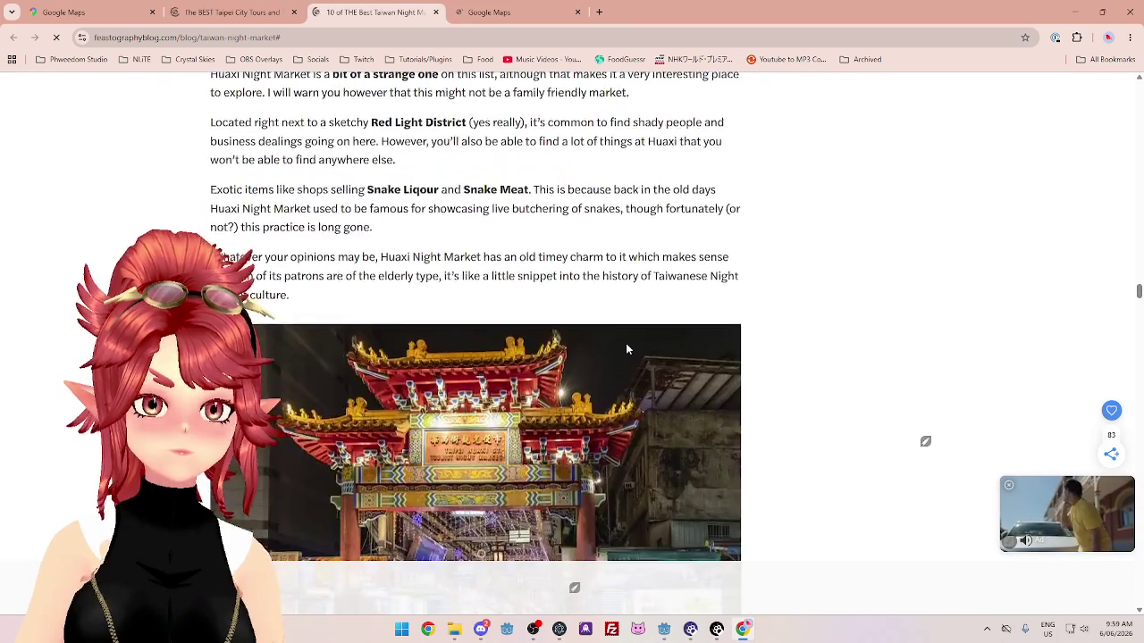
scroll(627, 349, "down", 3)
scroll(628, 349, "down", 10)
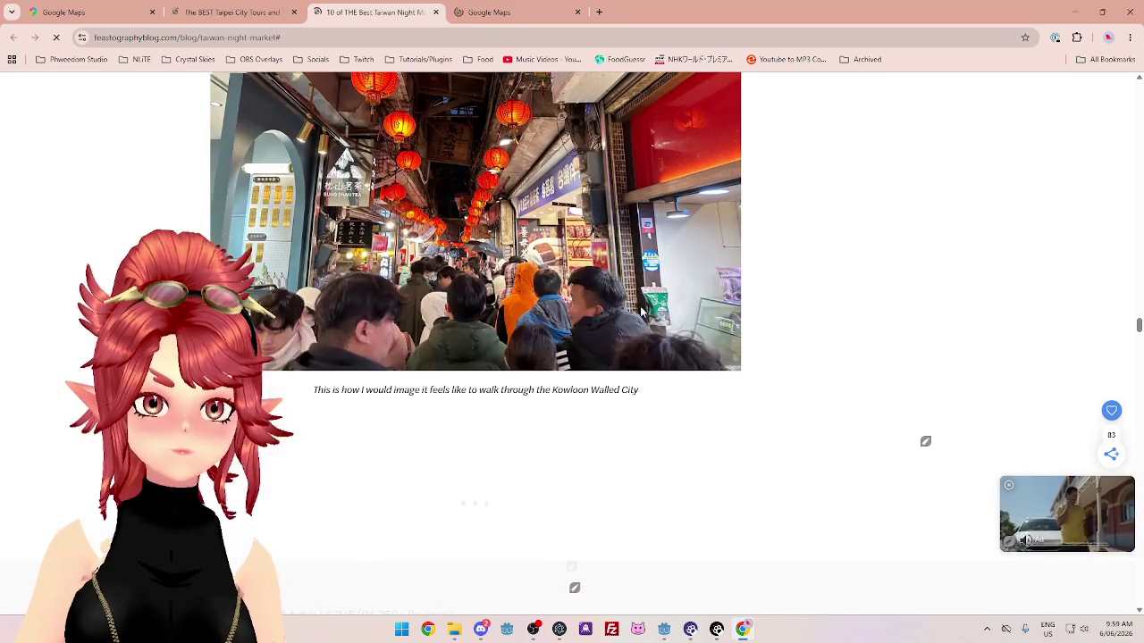
scroll(642, 310, "down", 4)
scroll(643, 312, "up", 5)
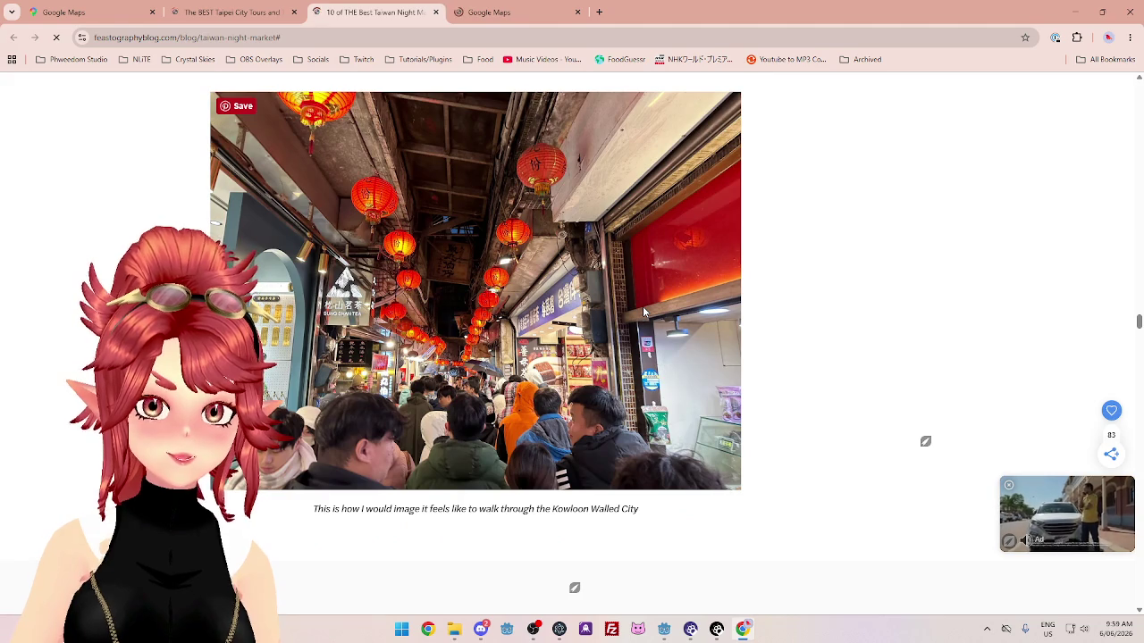
scroll(643, 311, "down", 10)
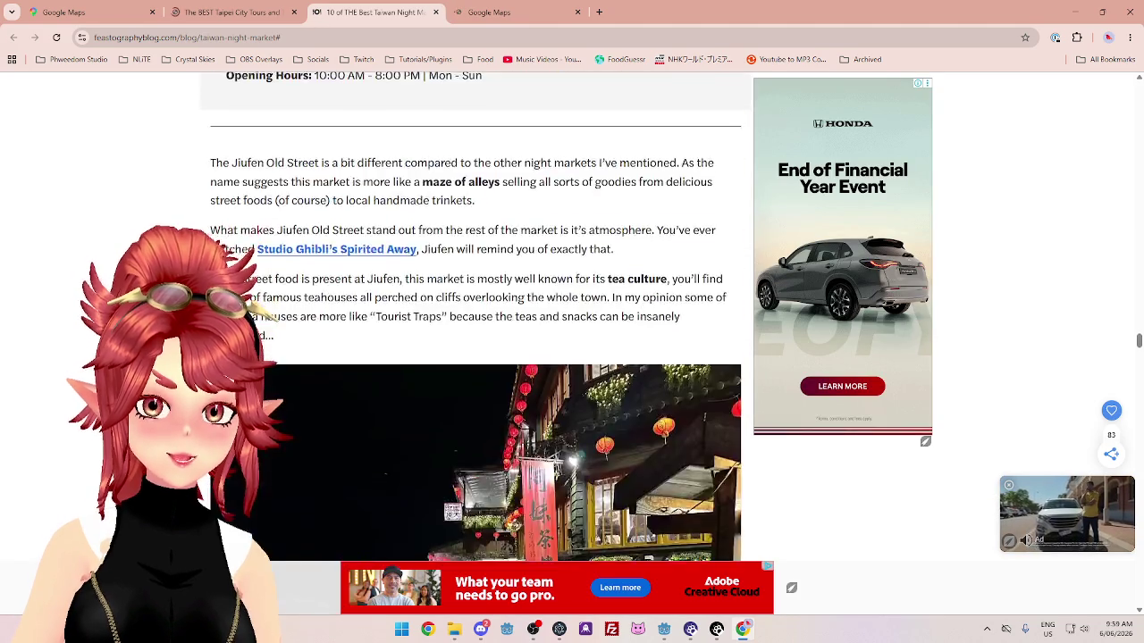
scroll(643, 306, "down", 1)
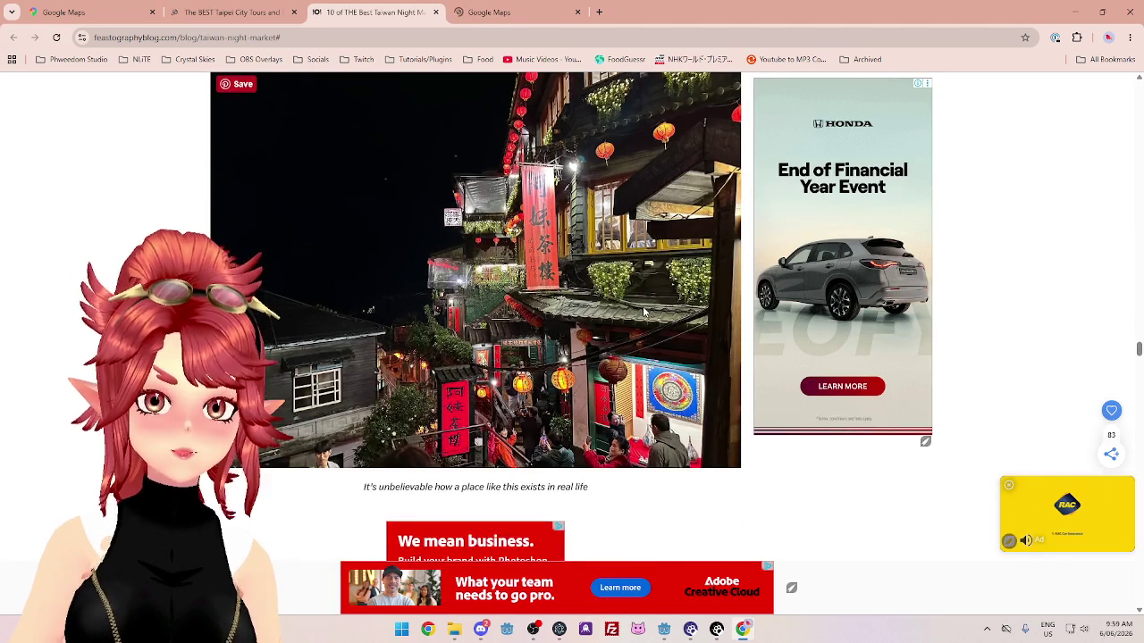
scroll(643, 311, "up", 4)
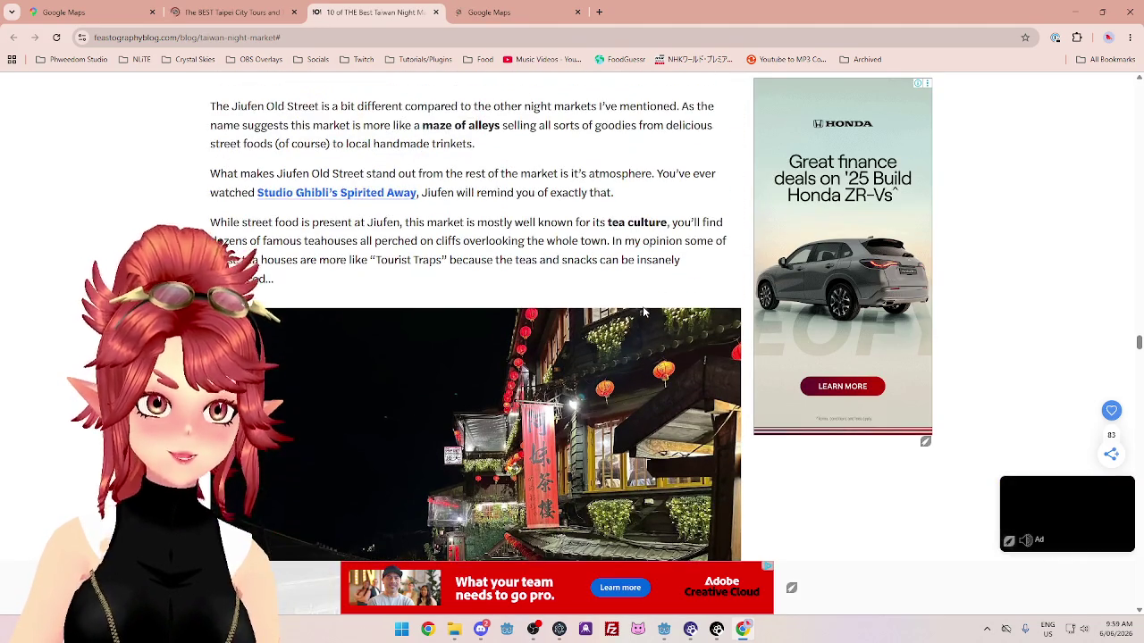
scroll(646, 312, "up", 2)
scroll(645, 312, "up", 1)
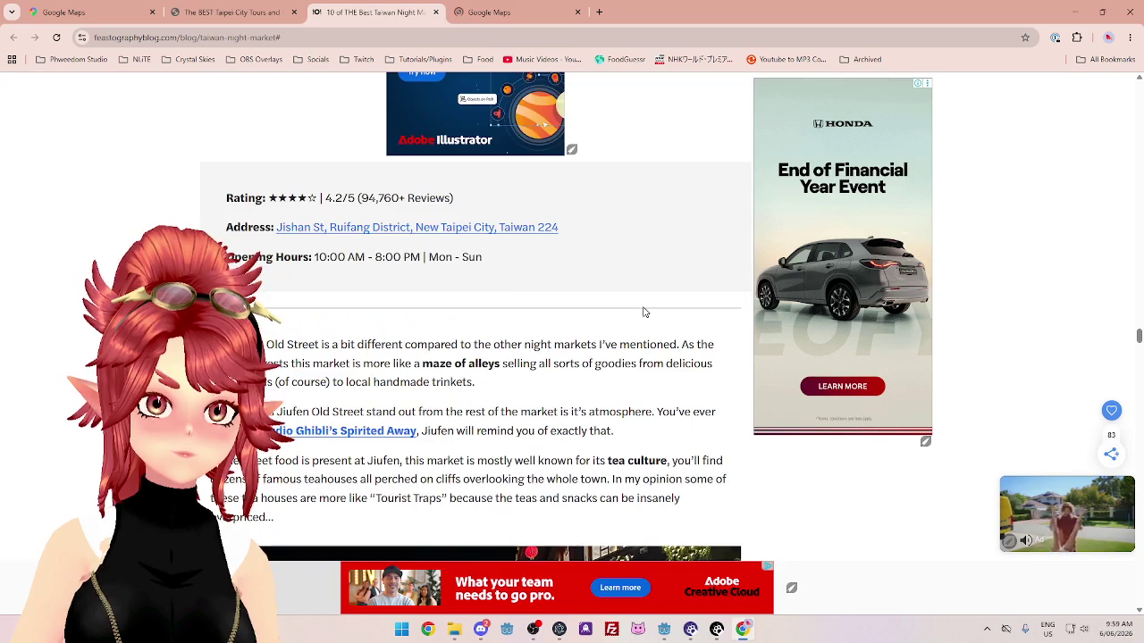
scroll(439, 339, "down", 1)
key("ctrl+shift+t")
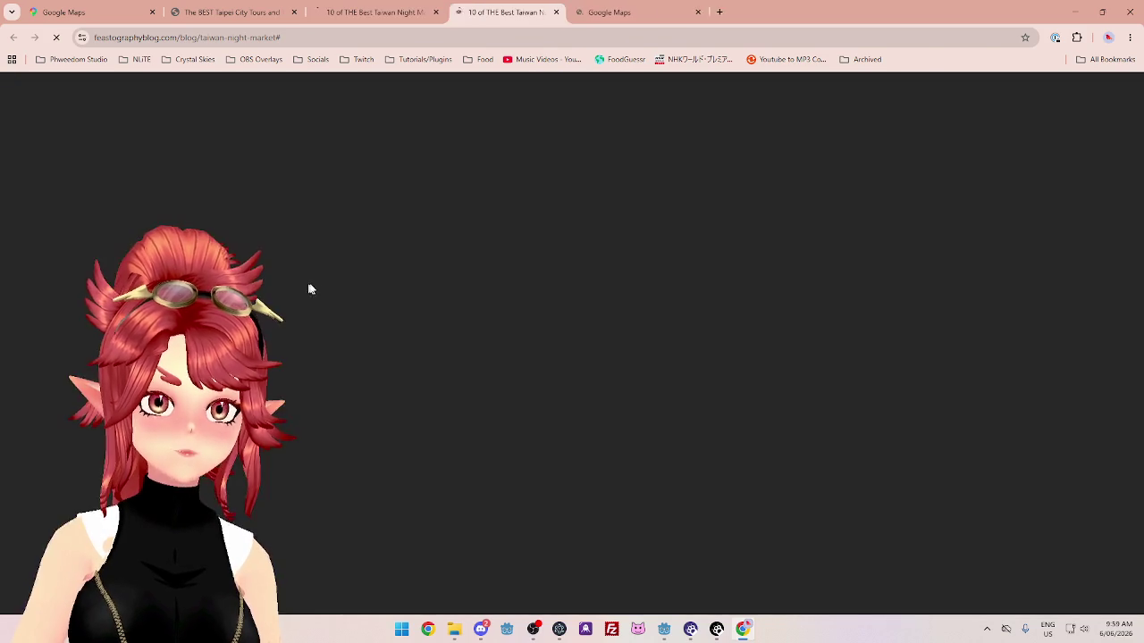
Scroll to entry 5, Linjiang (Tonghua) Night Market, and select 'Linjiang (' in its heading.
scroll(560, 268, "down", 4)
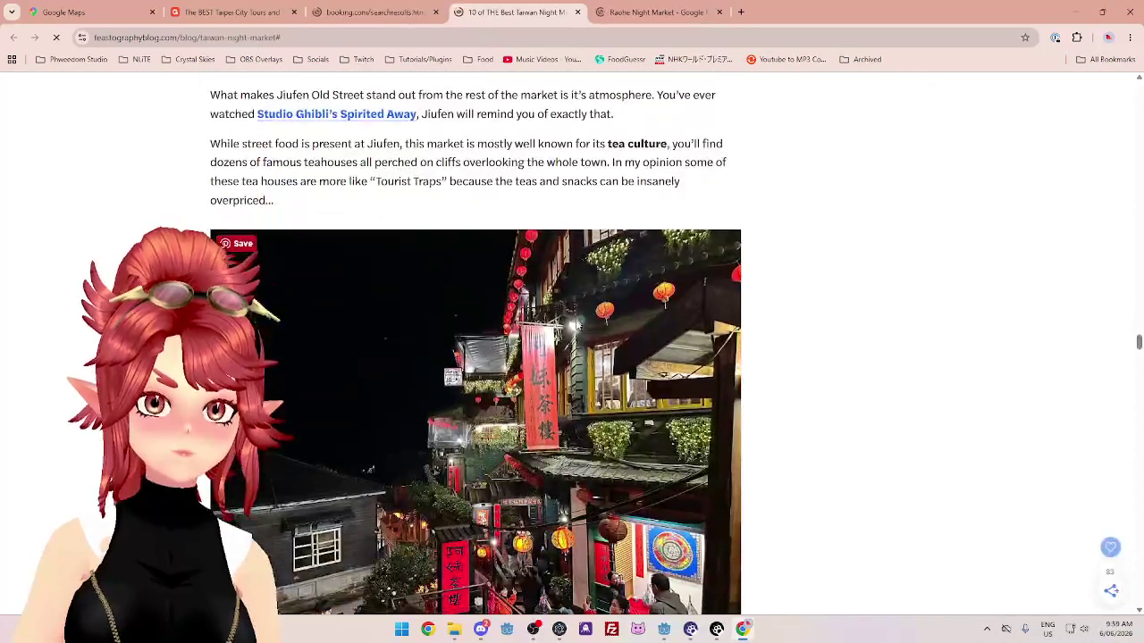
scroll(579, 355, "down", 3)
scroll(579, 355, "down", 4)
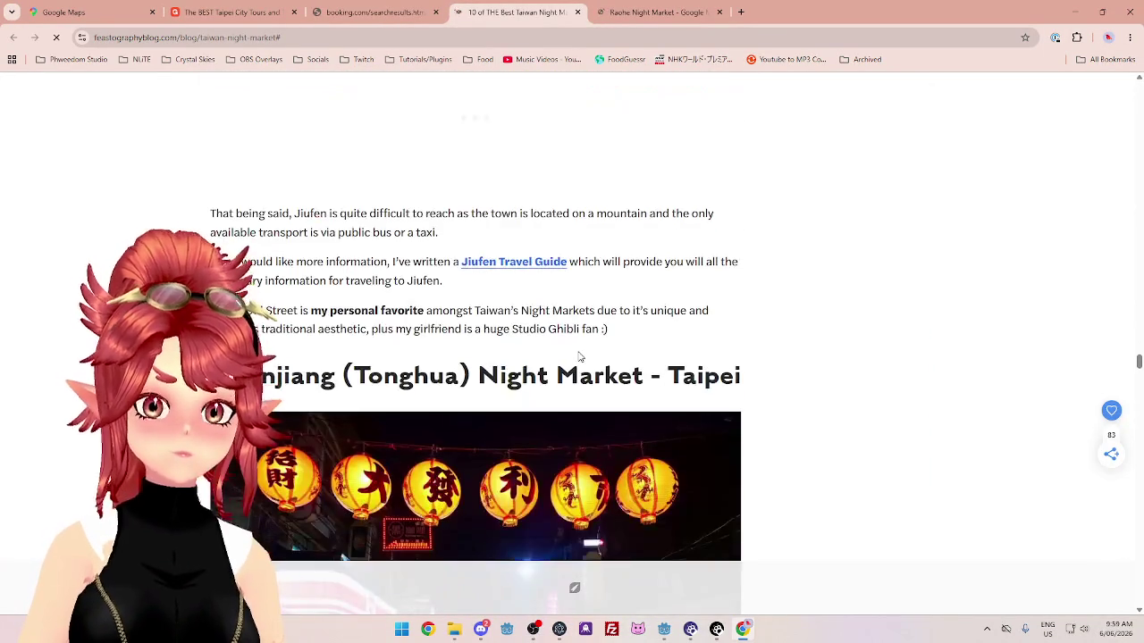
scroll(579, 356, "down", 4)
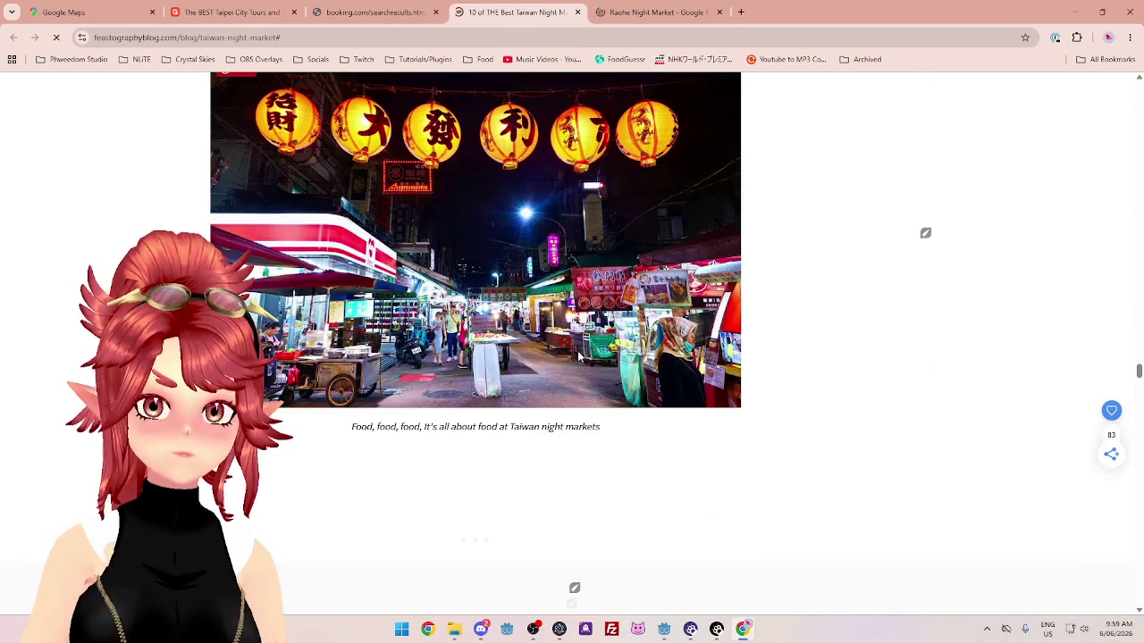
scroll(579, 356, "up", 1)
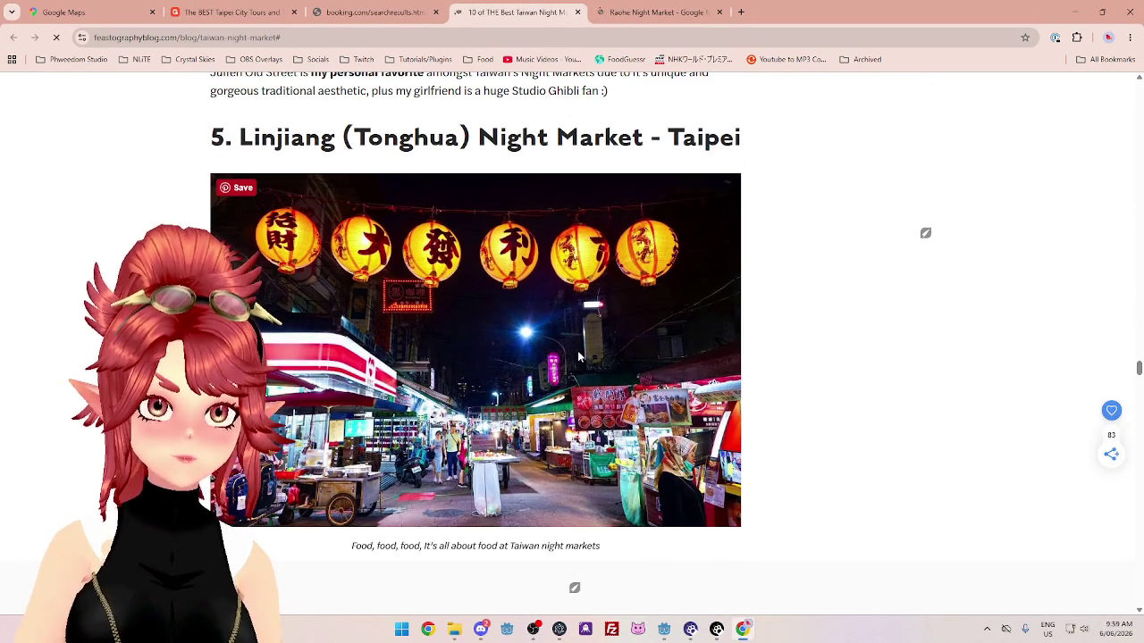
left_click_drag(238, 137, 354, 137)
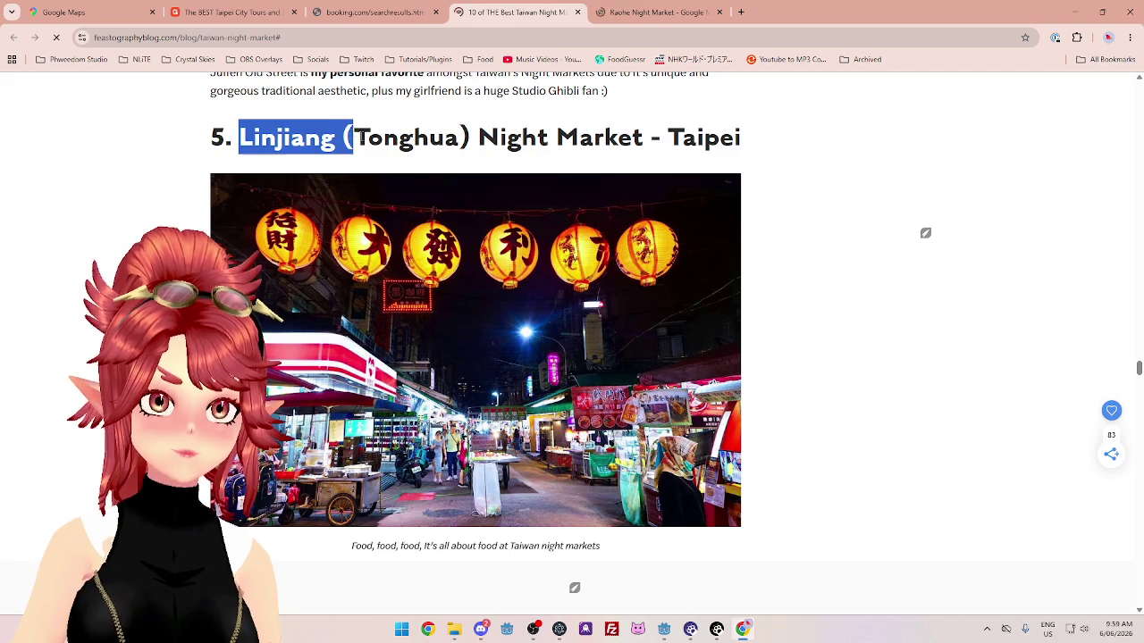
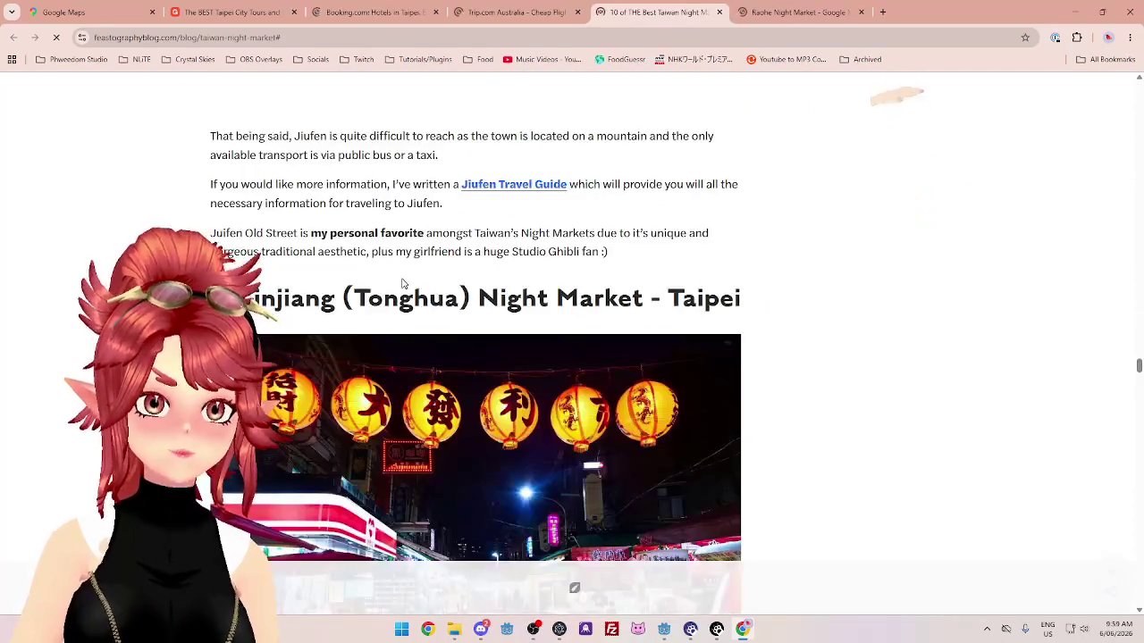
Search Google for 'lin jiang market taiwan' in a new tab.
left_click(883, 13)
type("lin jiang ")
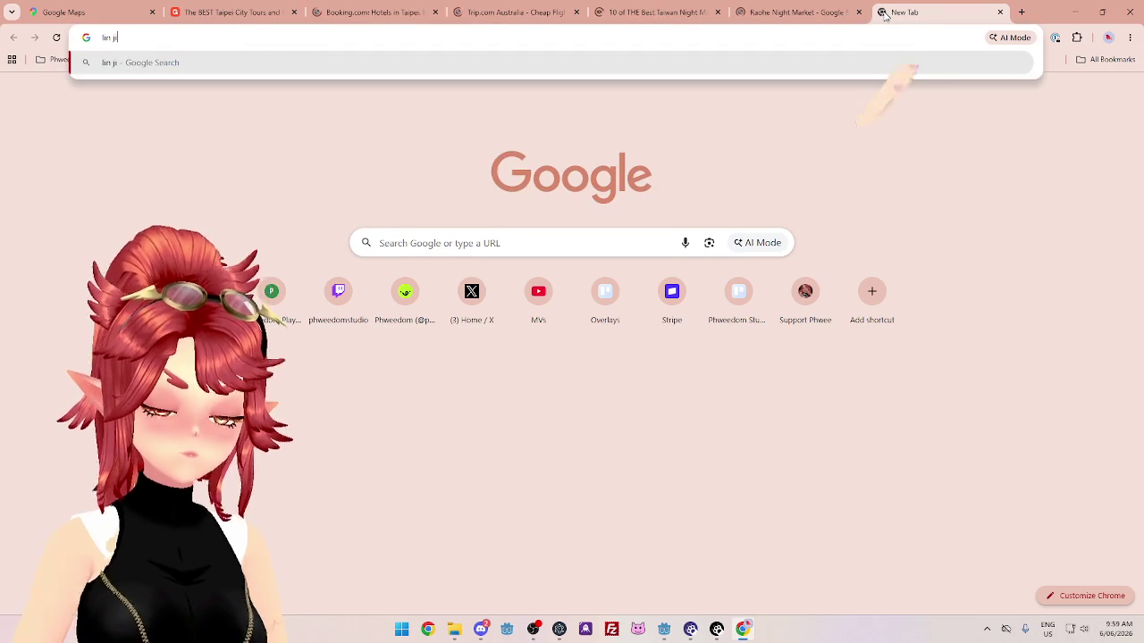
type("market taiwan")
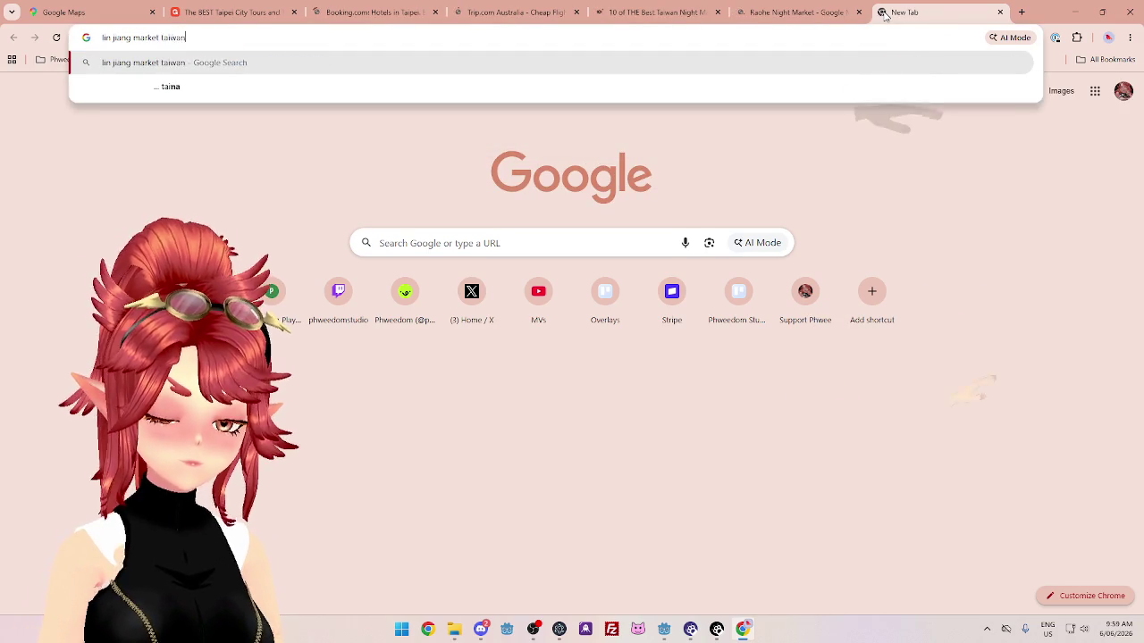
key("Return")
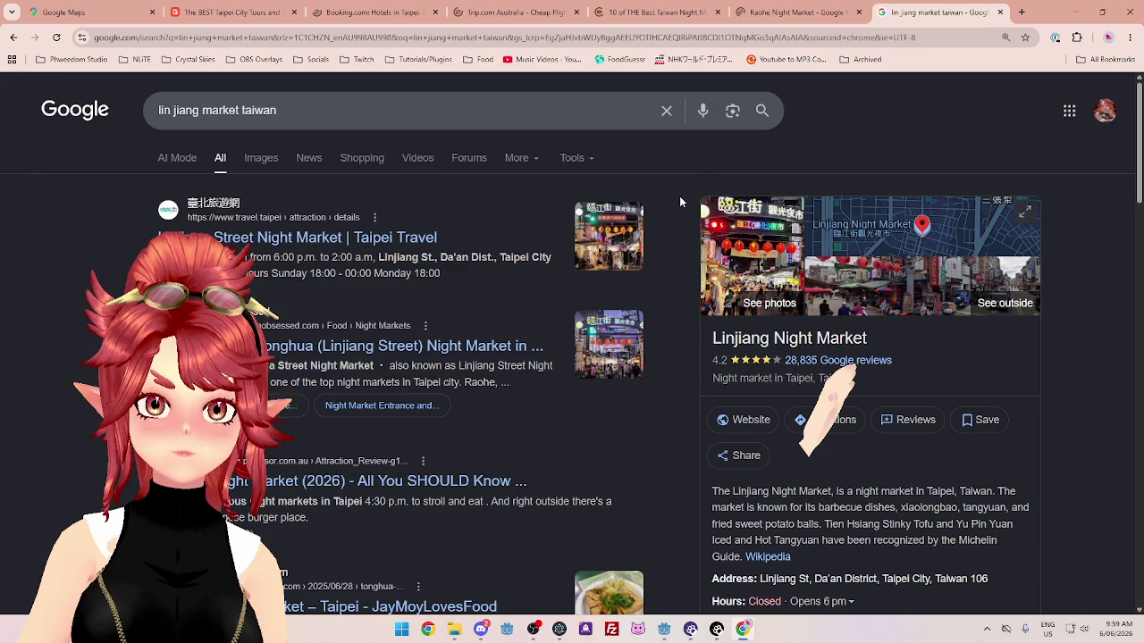
Close the Booking.com and Trip.com tabs.
left_click(393, 18)
left_click(435, 13)
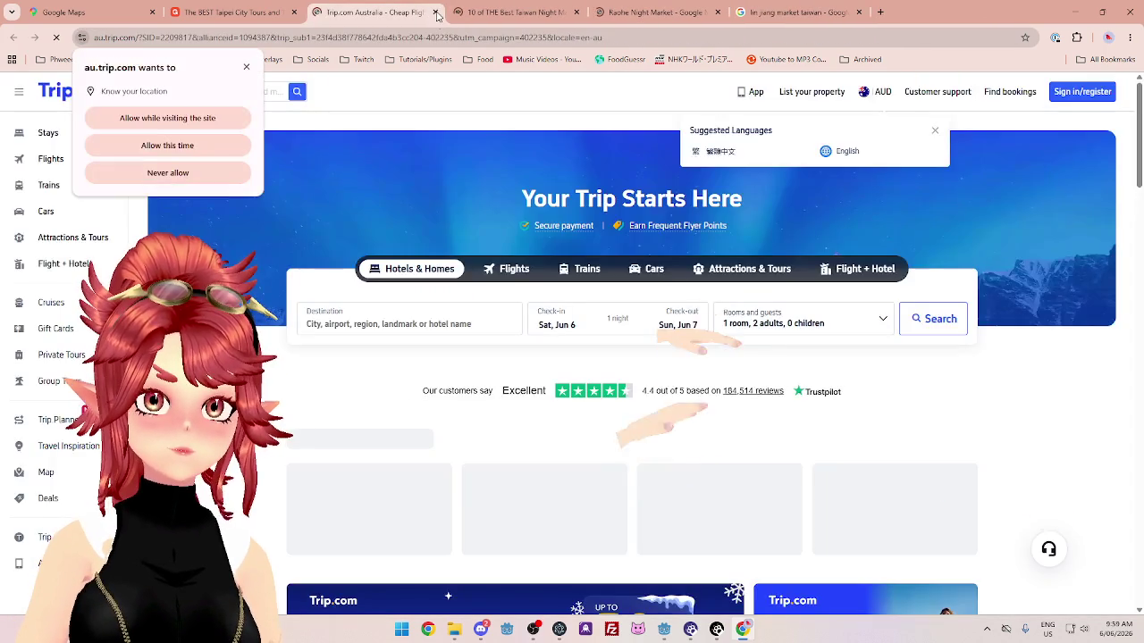
left_click(435, 12)
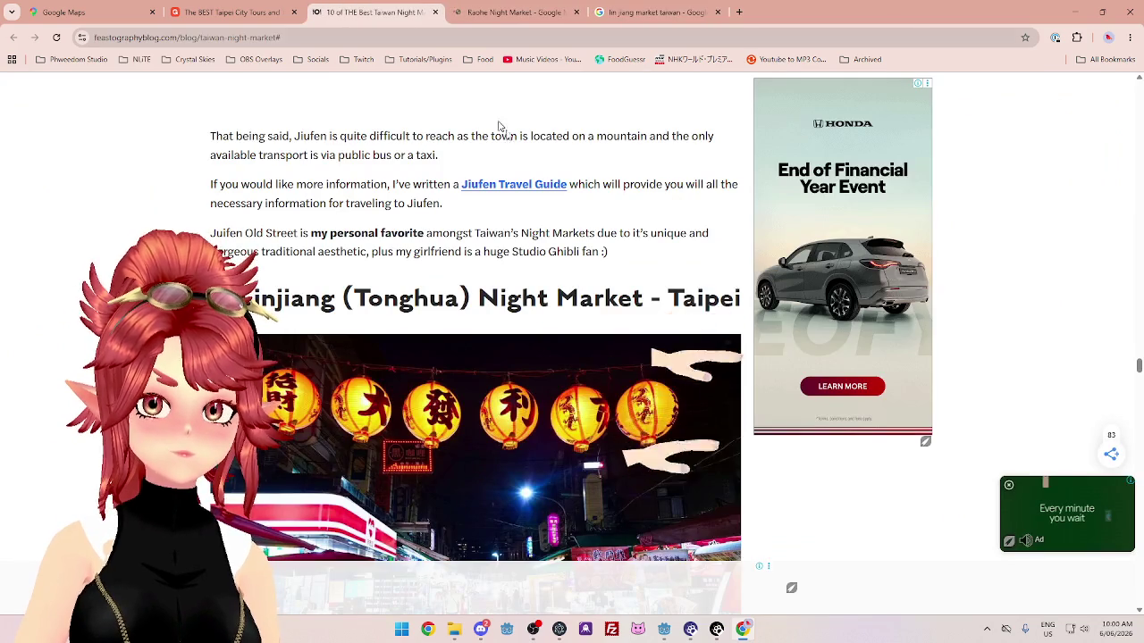
Scroll through the night-market blog, then bring up the Raohe Night Market map.
scroll(500, 126, "down", 2)
scroll(125, 191, "down", 2)
scroll(129, 193, "up", 2)
scroll(130, 193, "up", 3)
left_click(513, 12)
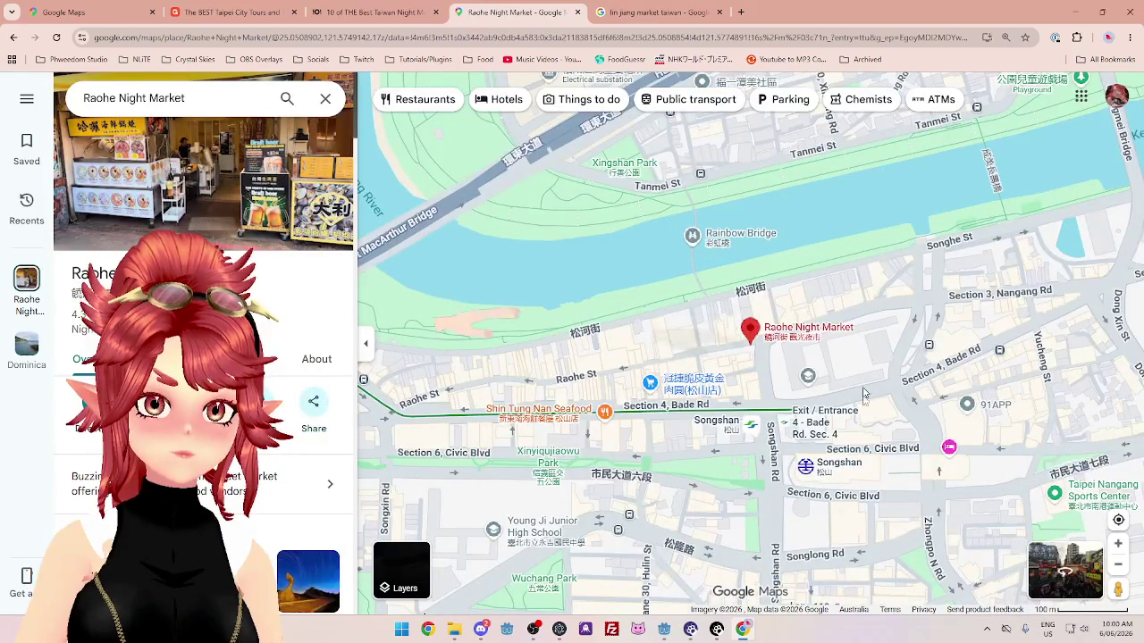
Zoom in and out around the Raohe Night Market pin, then open its street-level imagery.
scroll(770, 433, "down", 3)
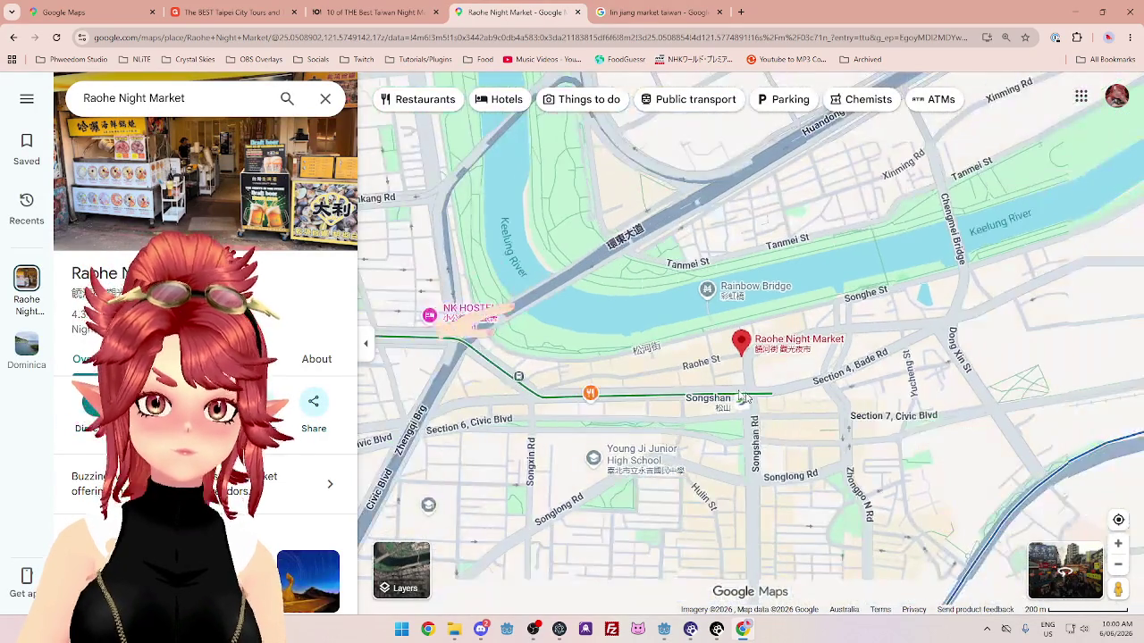
scroll(770, 433, "down", 2)
scroll(769, 433, "up", 5)
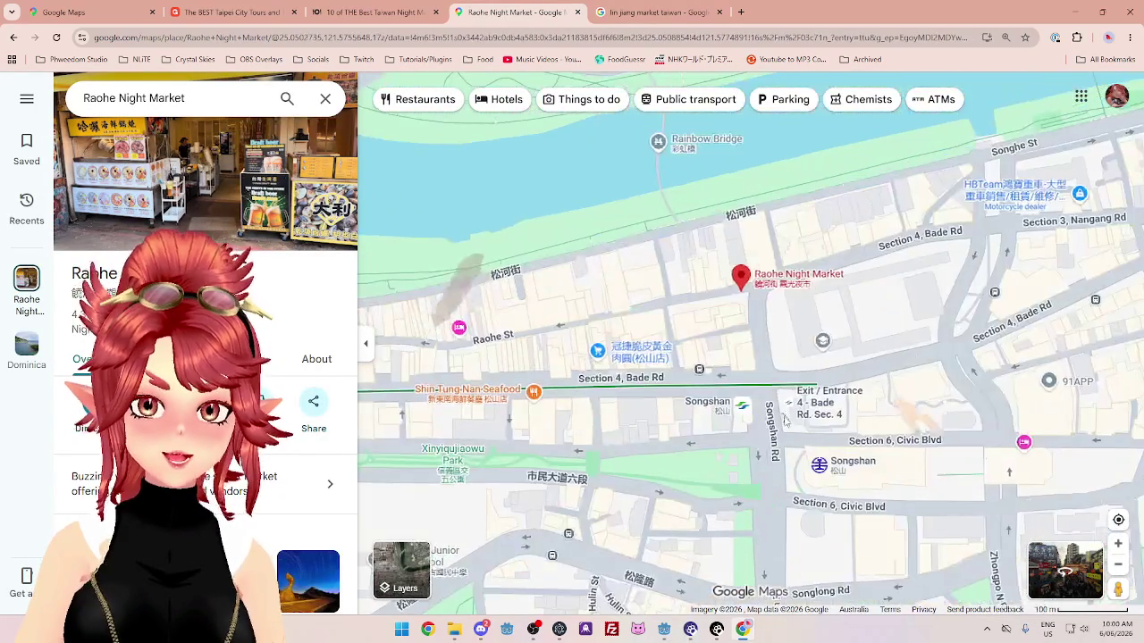
scroll(654, 268, "down", 2)
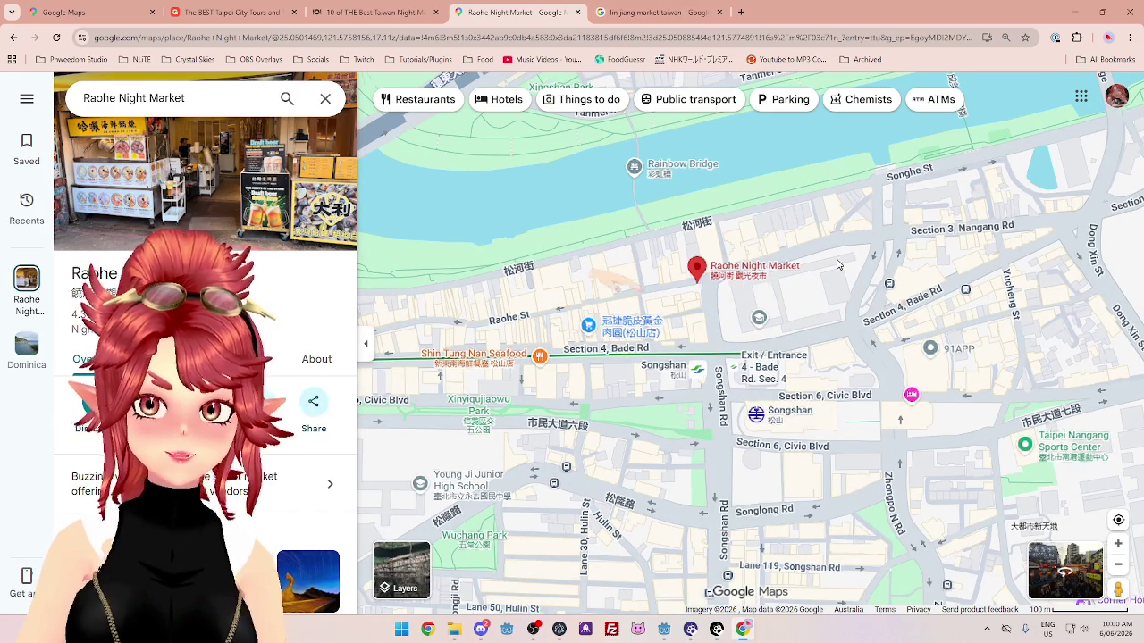
scroll(787, 322, "up", 3)
scroll(786, 320, "down", 1)
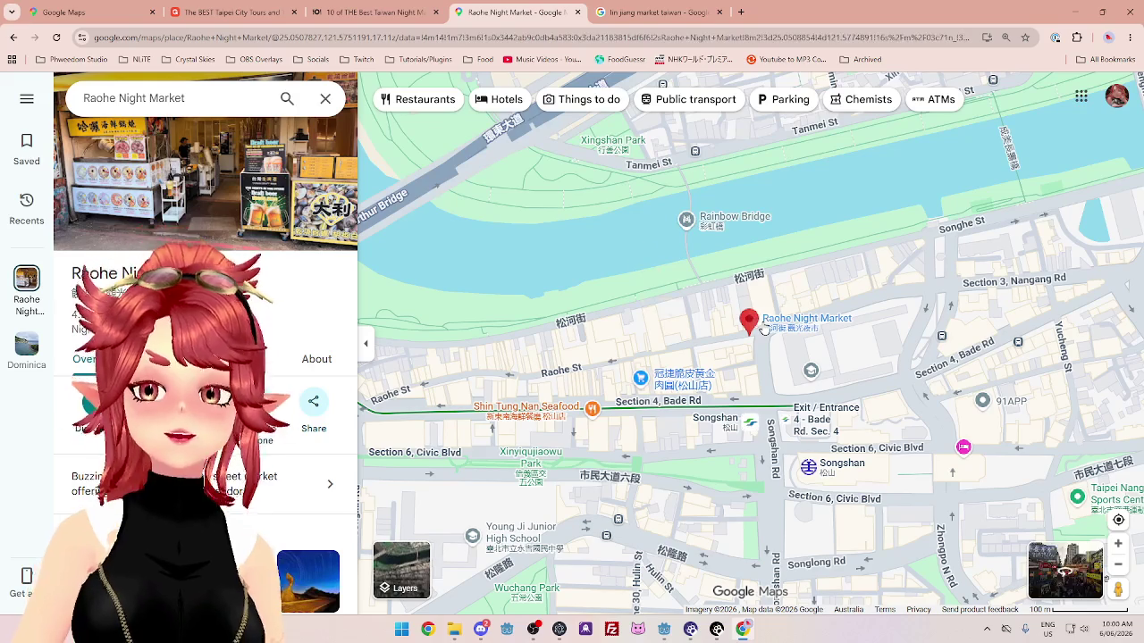
mouse_move(253, 228)
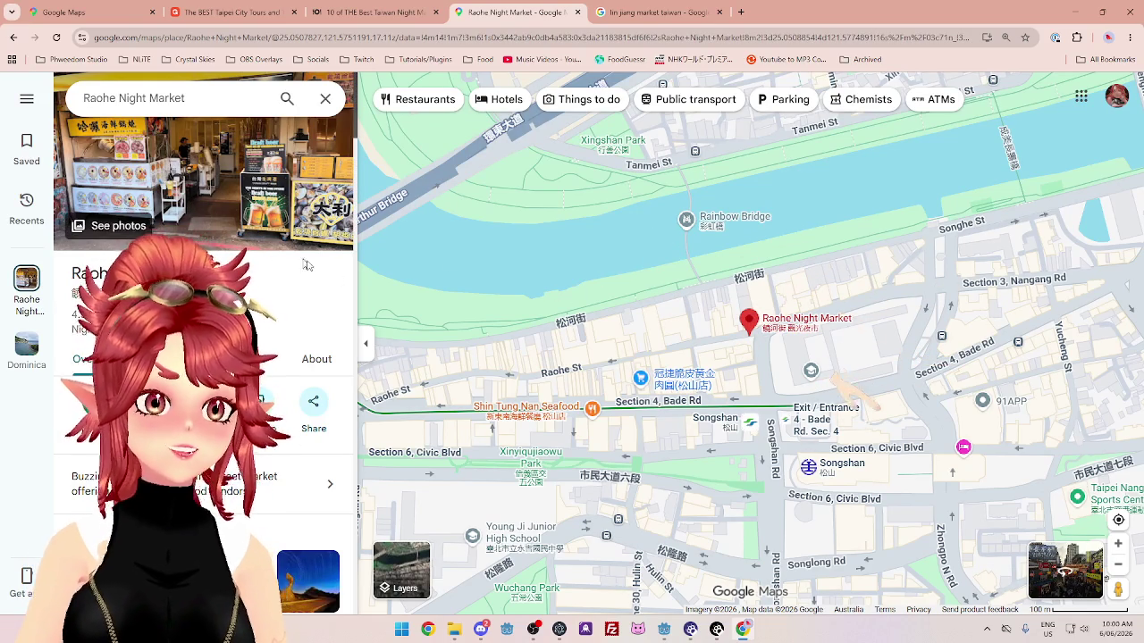
left_click(1048, 587)
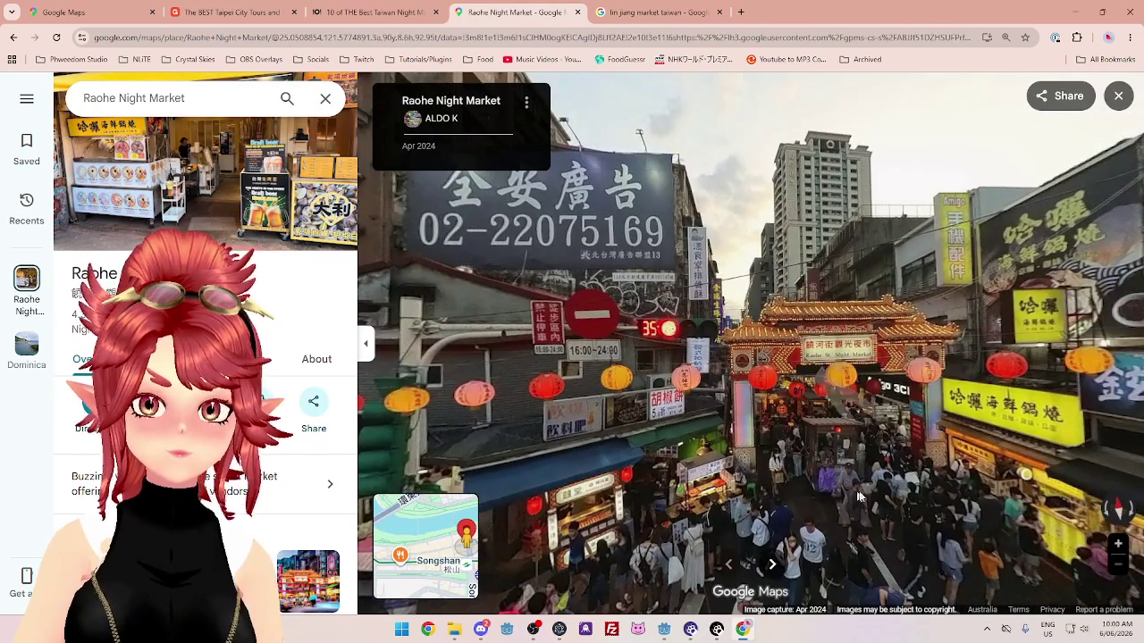
Look around the crossing in Street View to bring the Raohe night-market gate into view.
left_click_drag(857, 497, 555, 351)
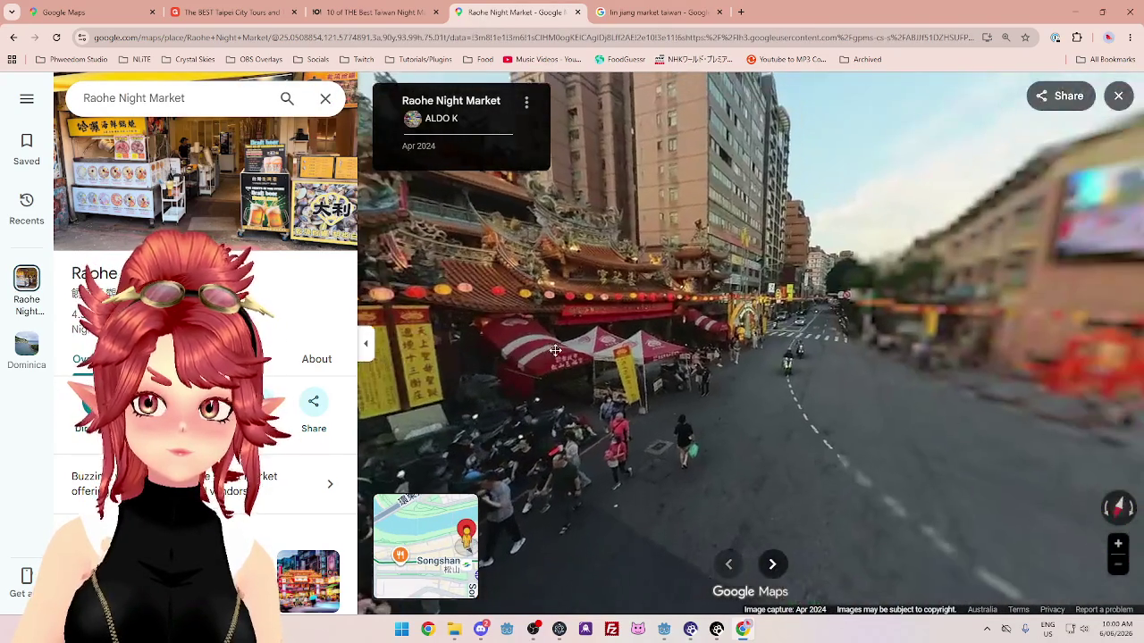
mouse_move(906, 396)
left_mouse_down()
mouse_move(725, 365)
mouse_move(533, 385)
mouse_move(915, 365)
left_mouse_up()
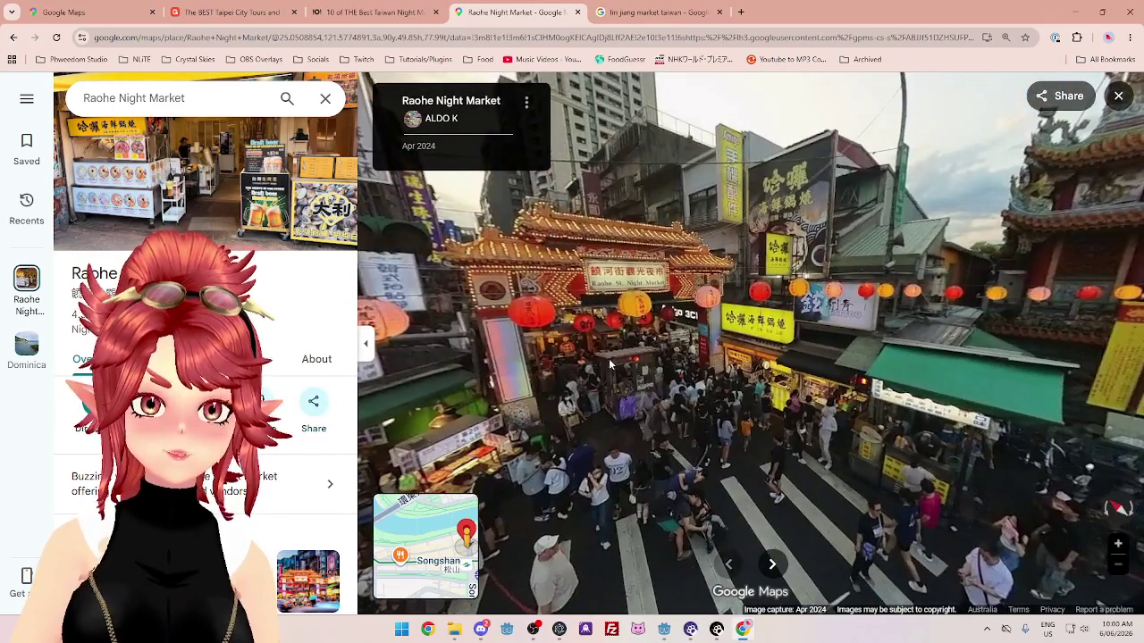
left_click_drag(608, 358, 834, 333)
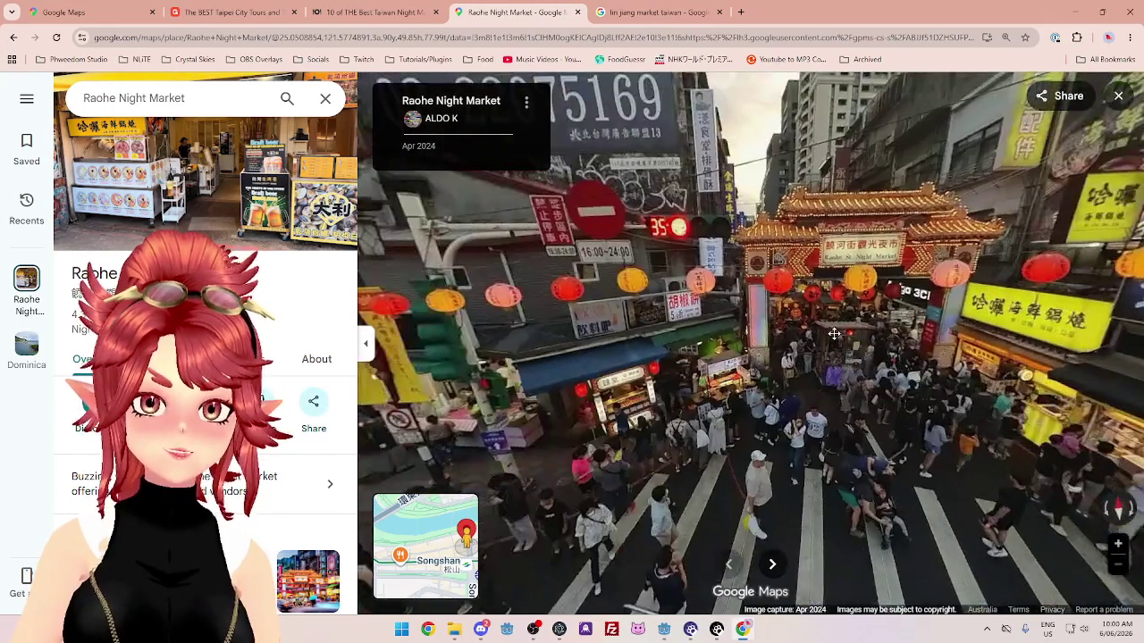
scroll(849, 384, "up", 4)
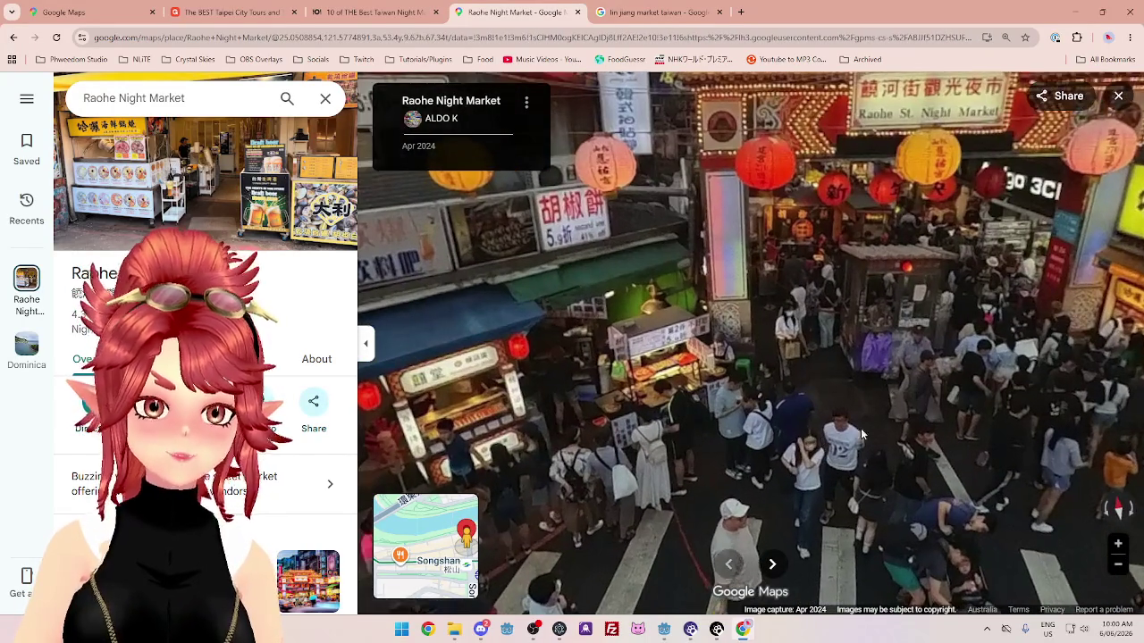
left_click_drag(862, 436, 774, 336)
mouse_move(700, 211)
left_mouse_down()
mouse_move(742, 376)
mouse_move(770, 429)
left_mouse_up()
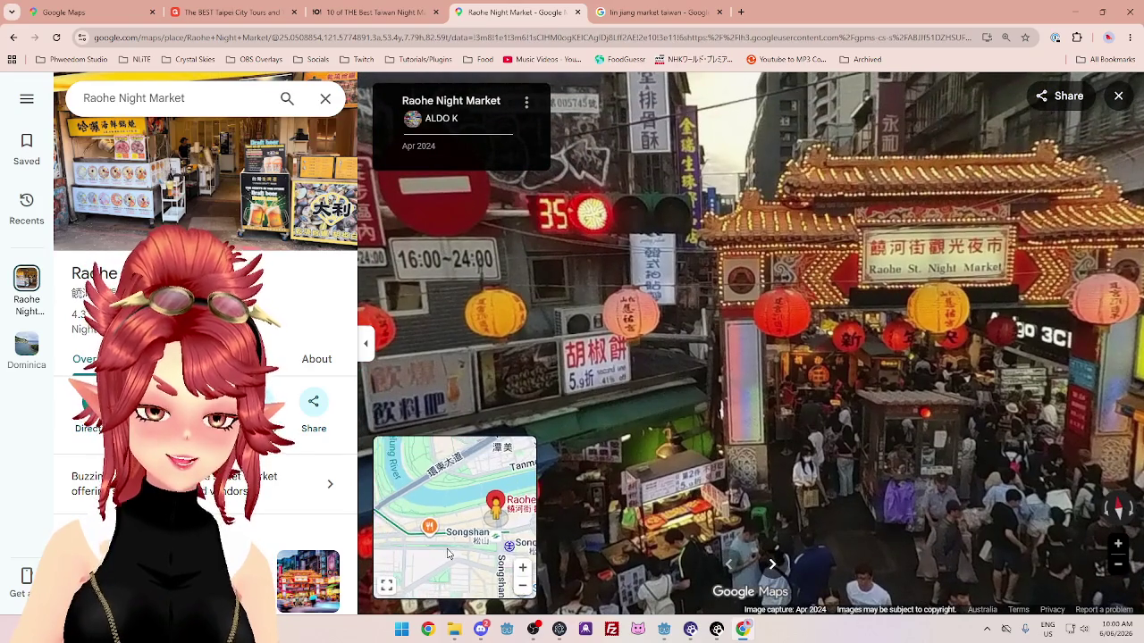
Move along Bade Rd to 569 Section 4, then close that map tab.
left_click(773, 564)
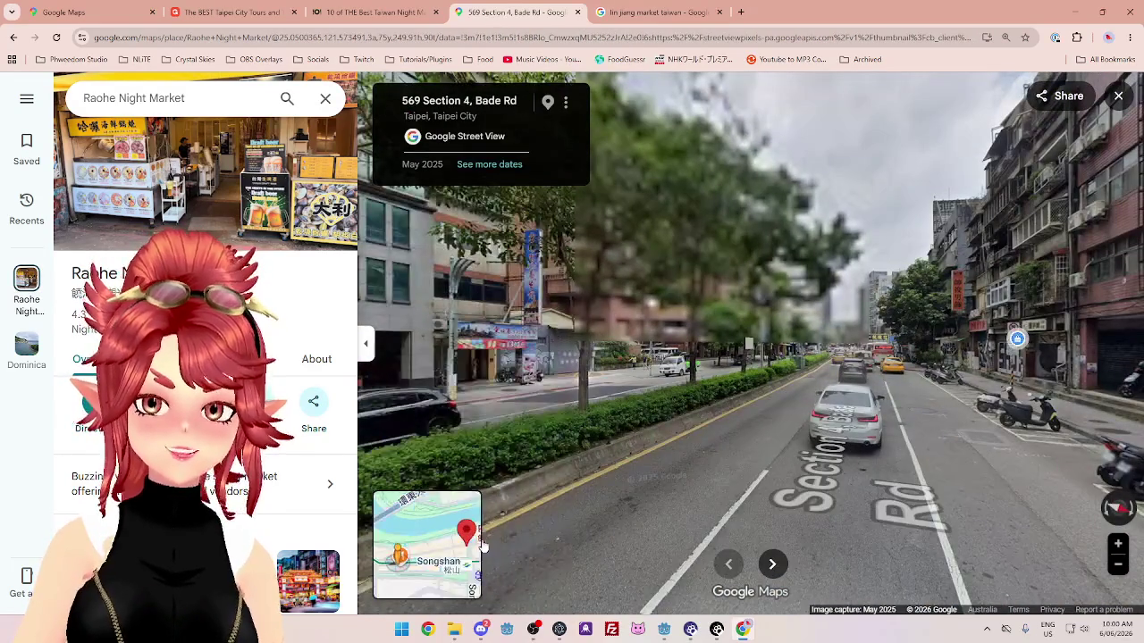
left_click(737, 422)
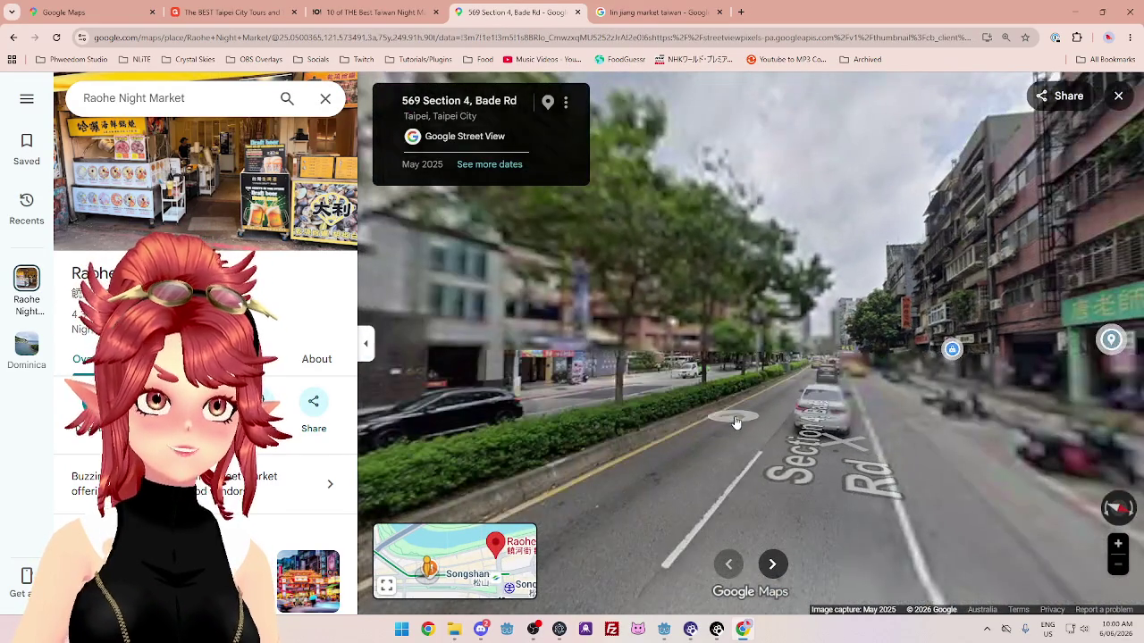
left_click(578, 13)
Close the lin jiang market search, Taipei city tours and night-market blog tabs.
left_click(578, 12)
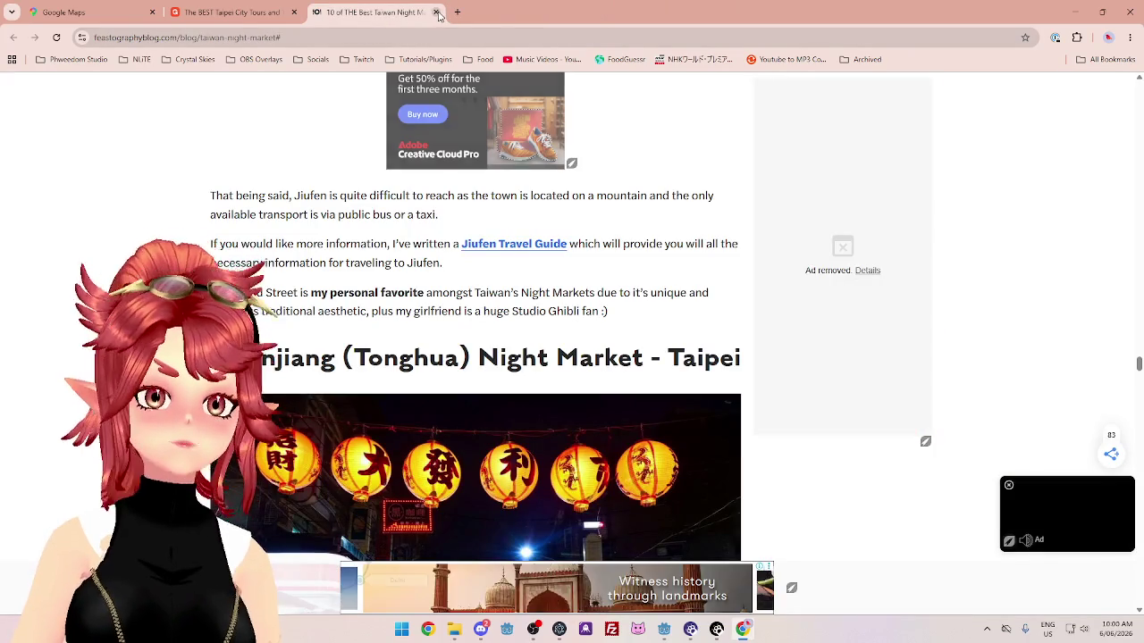
left_click(293, 13)
left_click(295, 12)
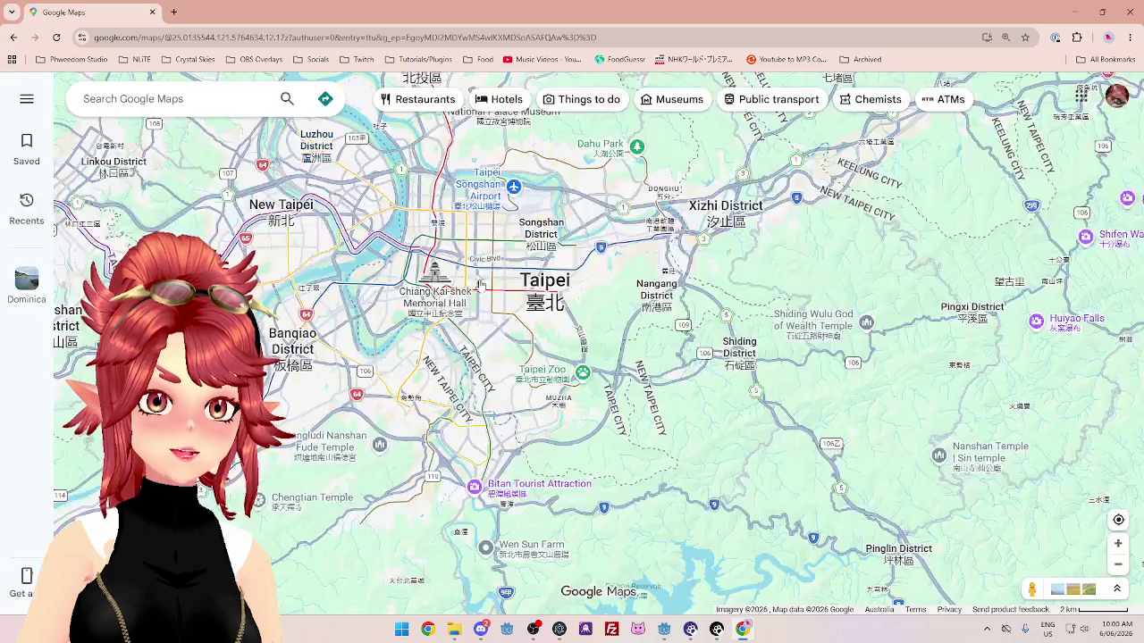
Pan the map south-east of Taipei and open Shifen Waterfall's details and photo gallery.
scroll(742, 382, "down", 3)
scroll(706, 337, "up", 3)
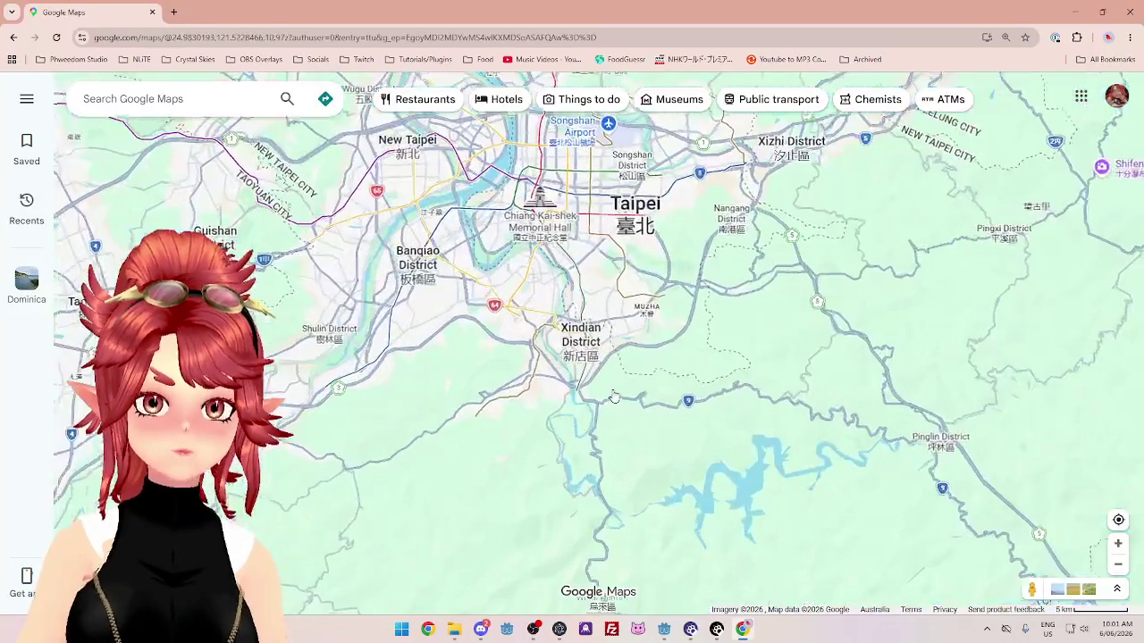
mouse_move(706, 338)
left_mouse_down()
mouse_move(621, 302)
mouse_move(601, 210)
mouse_move(611, 279)
mouse_move(611, 212)
mouse_move(626, 321)
mouse_move(589, 372)
left_mouse_up()
scroll(638, 357, "down", 3)
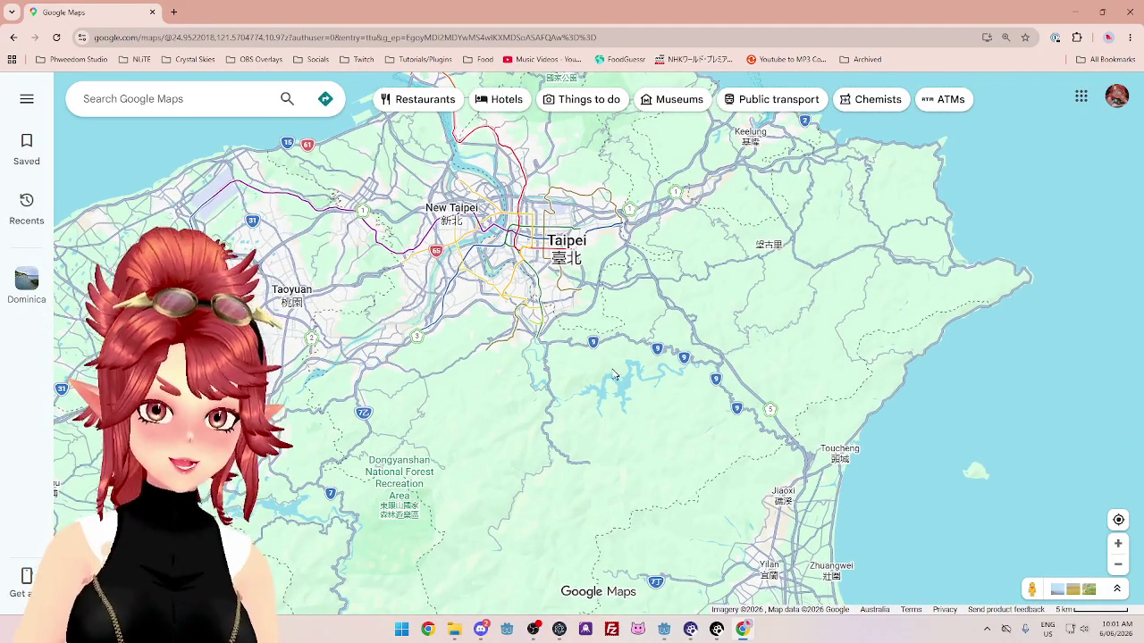
scroll(558, 390, "up", 2)
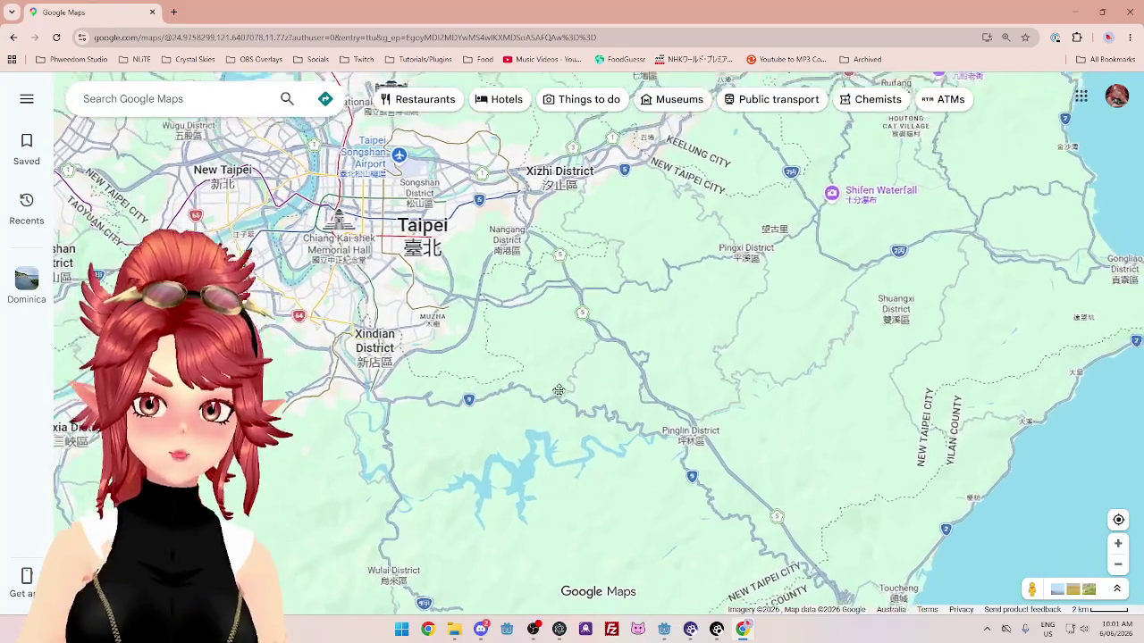
left_click_drag(559, 391, 561, 429)
left_click(863, 239)
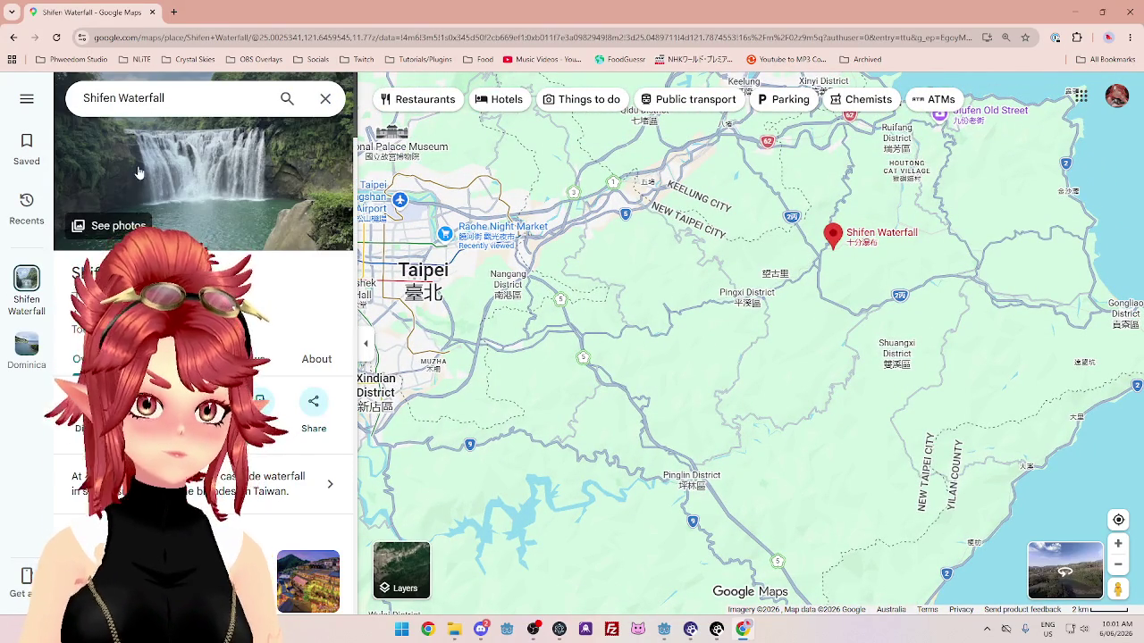
left_click(114, 229)
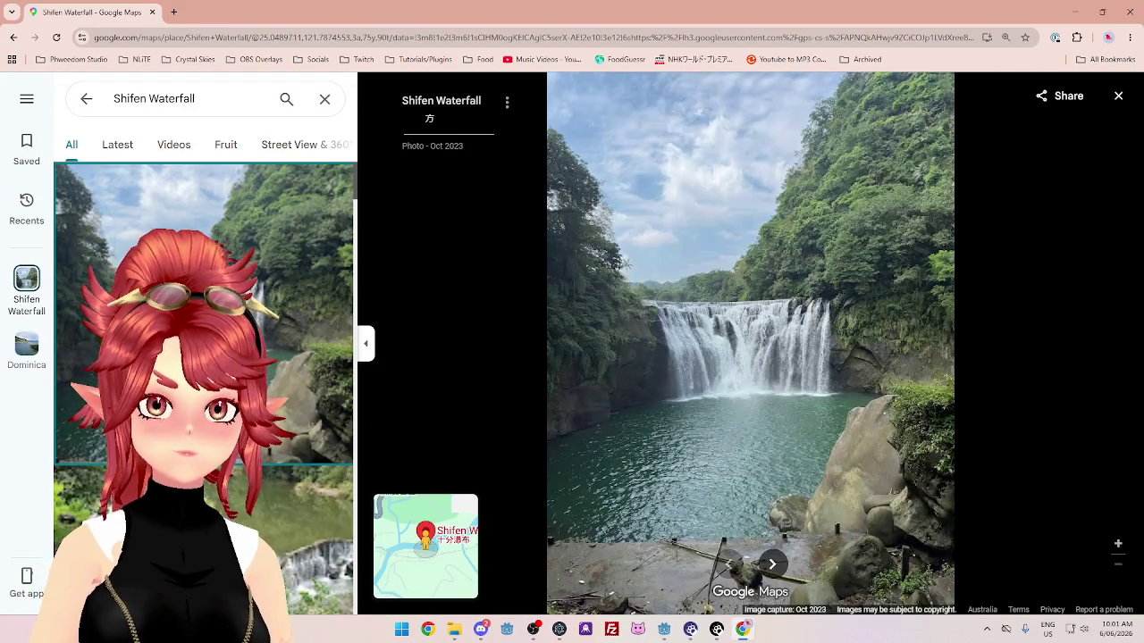
View the Mar 2021 waterfall photo, then close the photo viewer and Shifen Waterfall details.
scroll(204, 385, "down", 5)
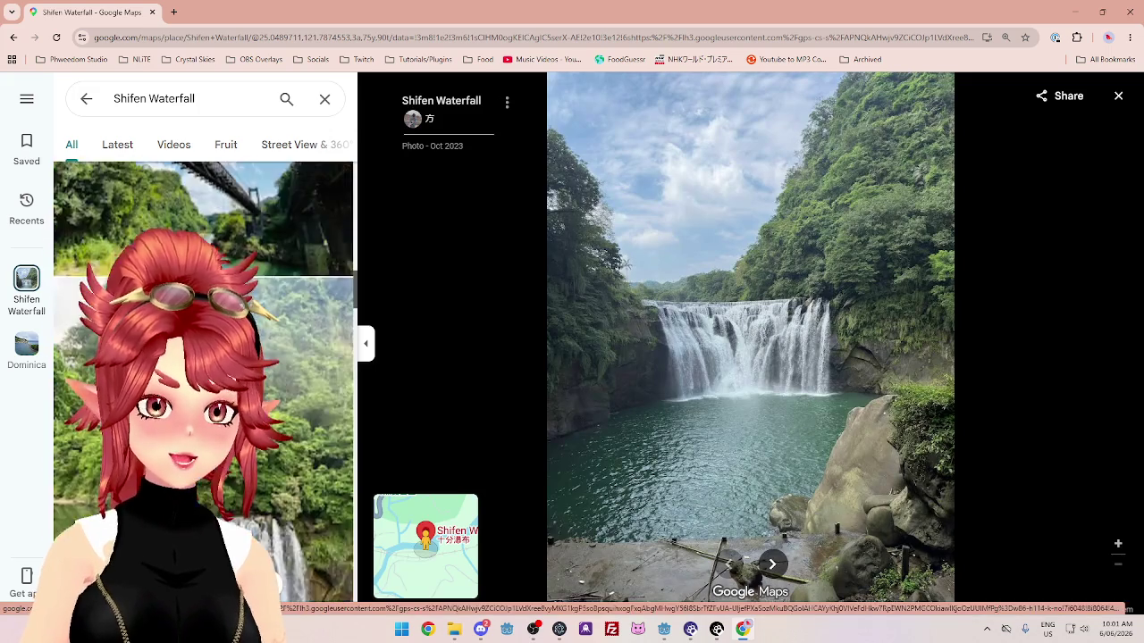
scroll(204, 384, "down", 2)
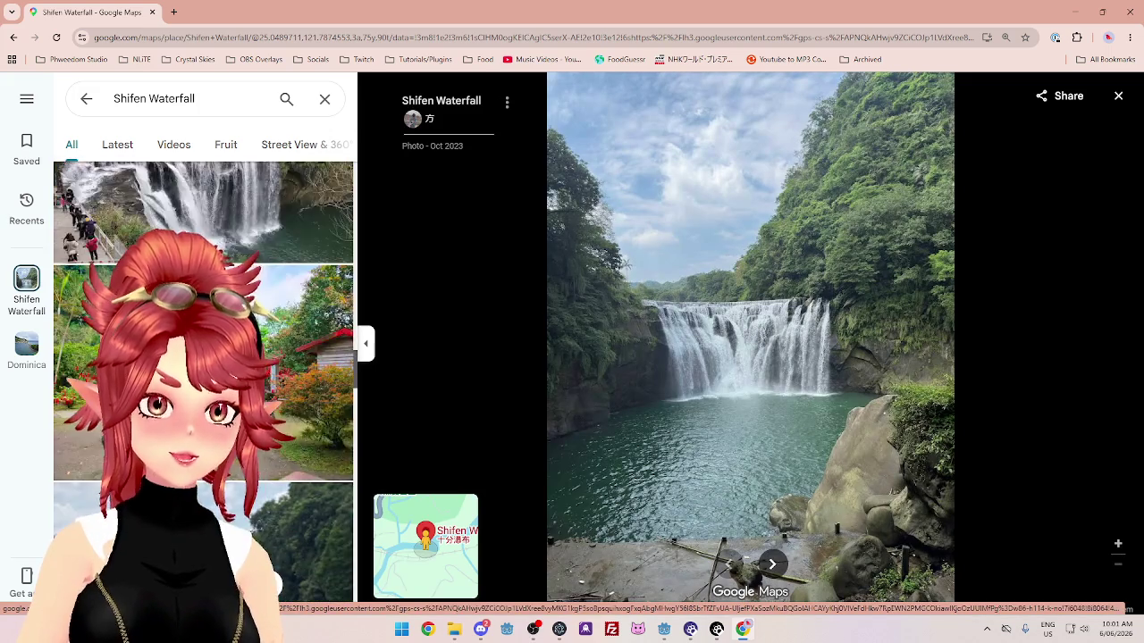
scroll(204, 381, "down", 8)
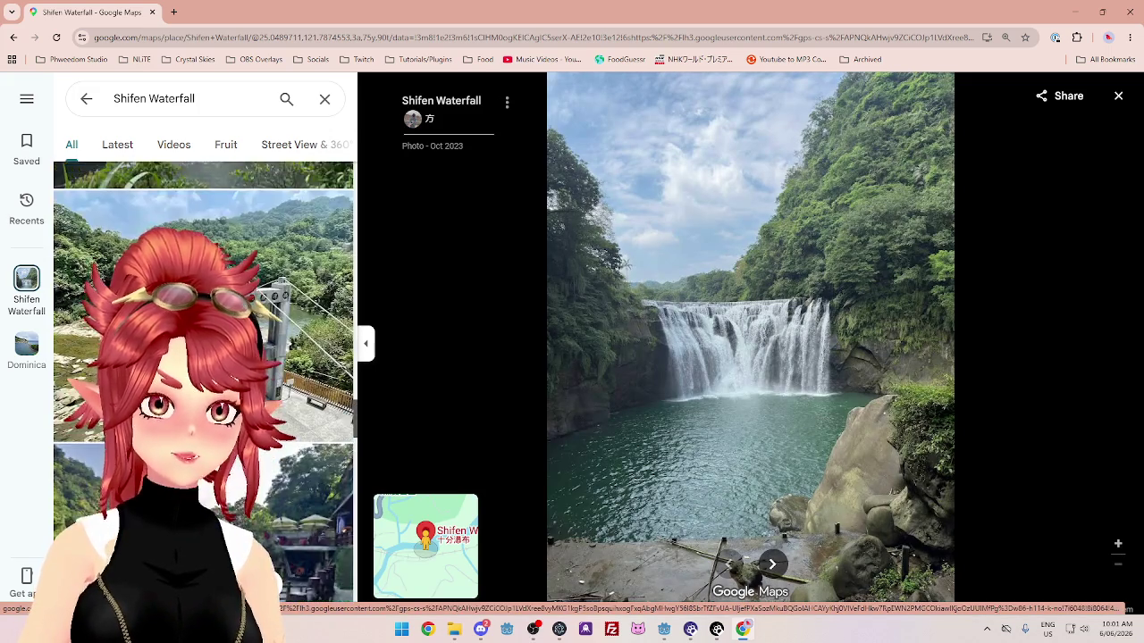
scroll(204, 384, "down", 5)
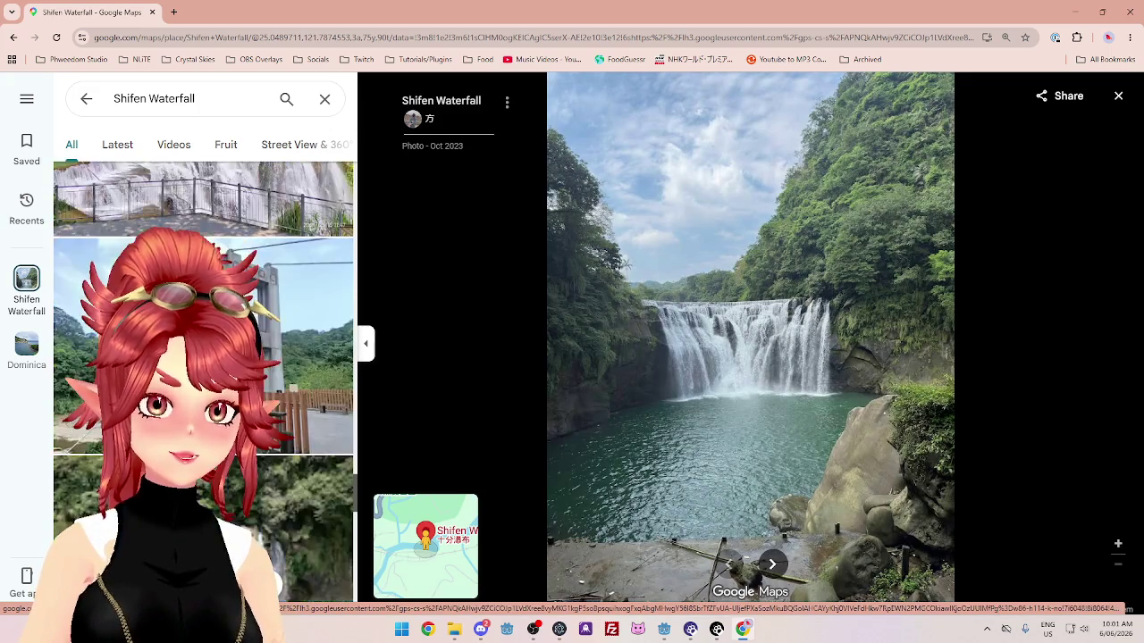
scroll(203, 384, "up", 3)
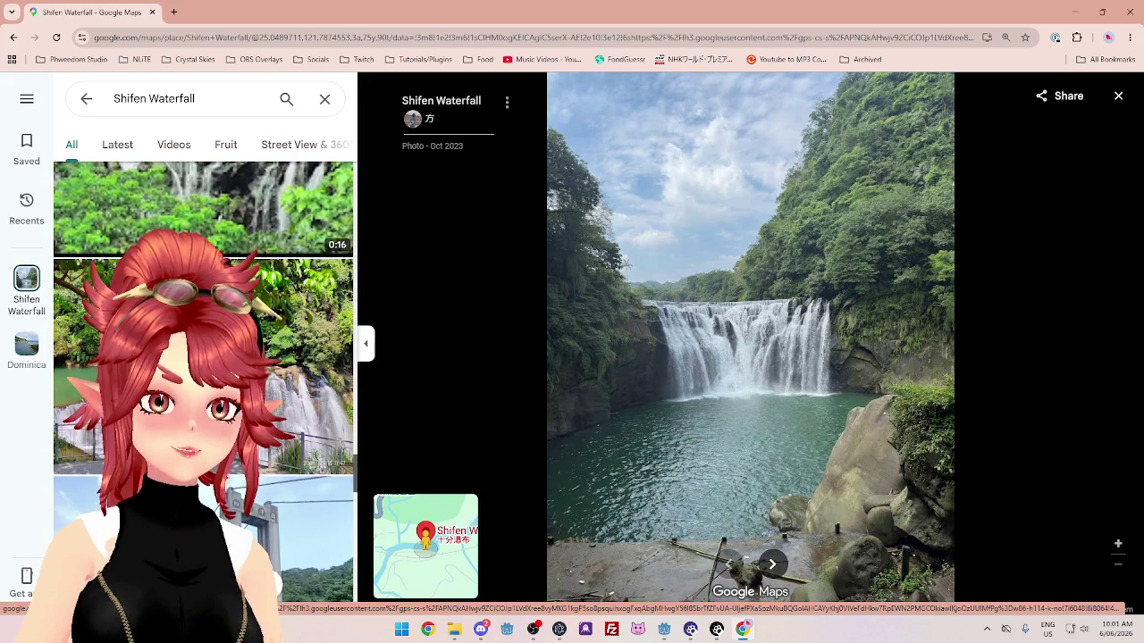
left_click(203, 384)
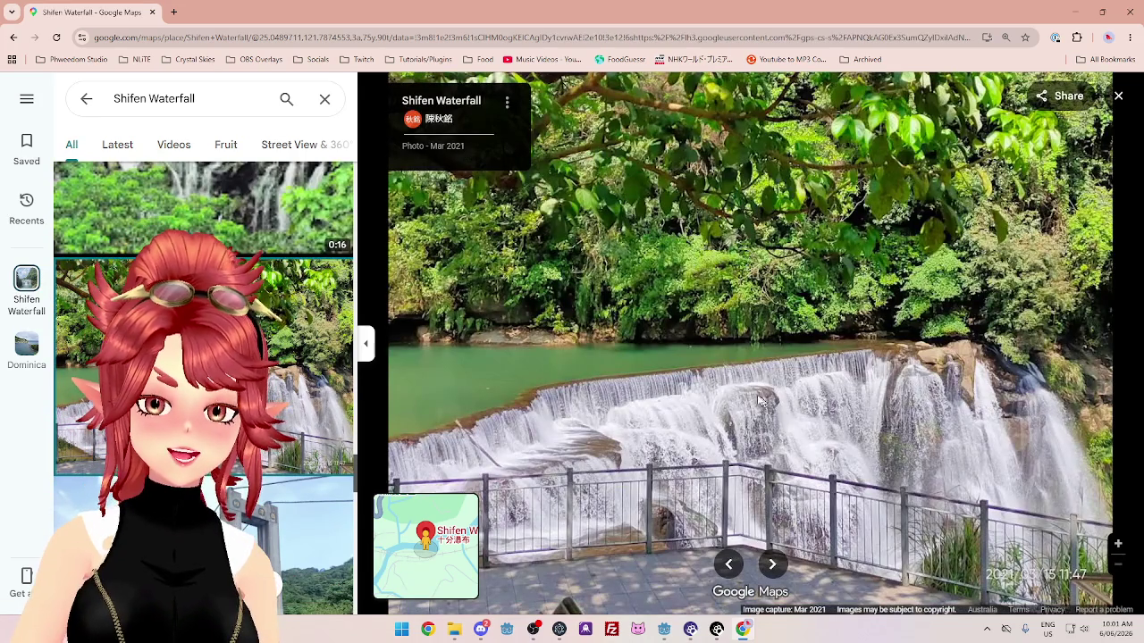
scroll(204, 385, "down", 8)
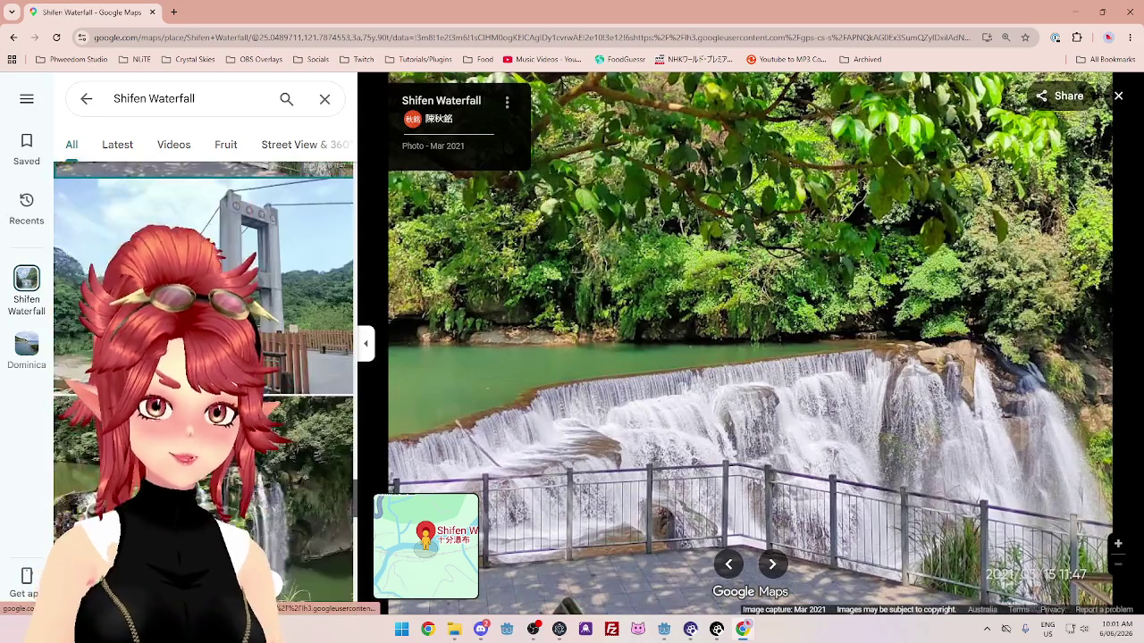
scroll(203, 384, "down", 5)
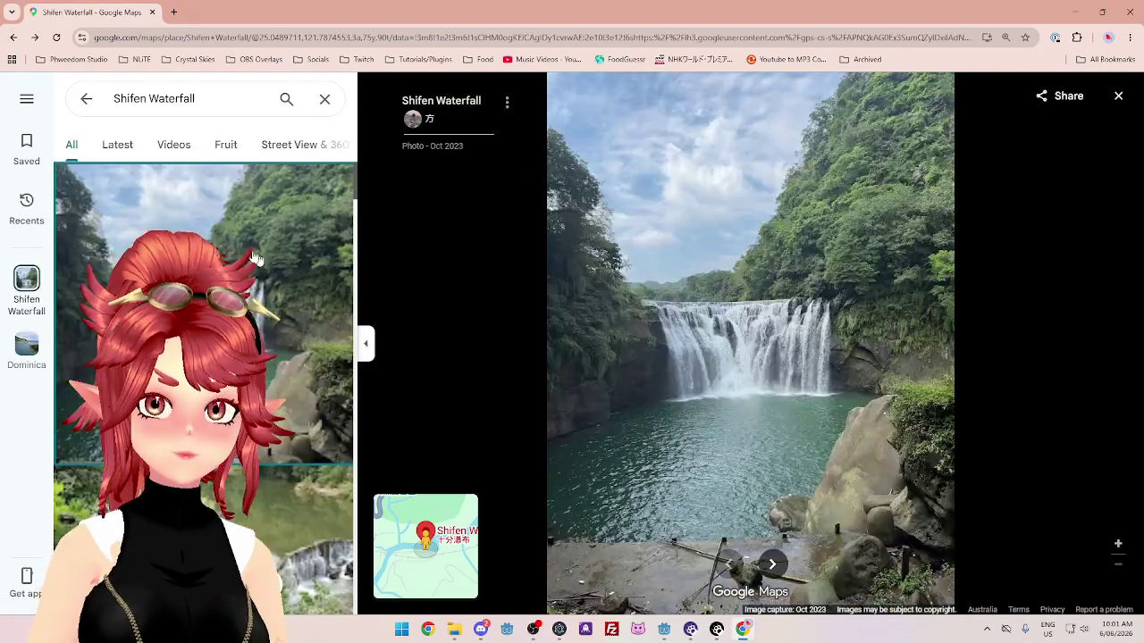
left_click(1119, 95)
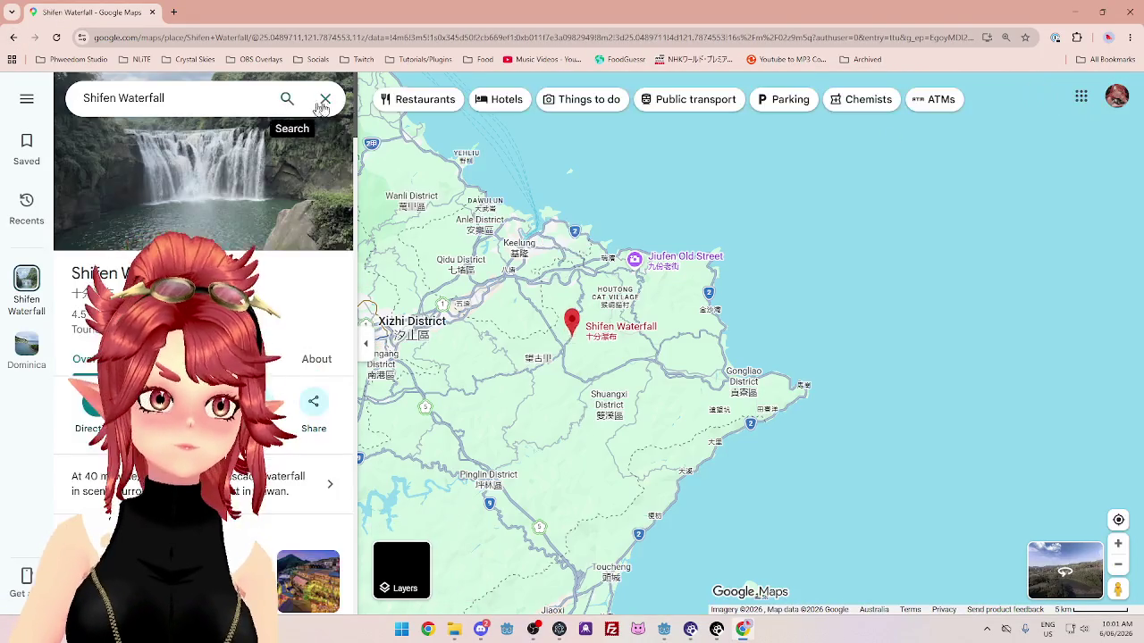
scroll(563, 344, "up", 5)
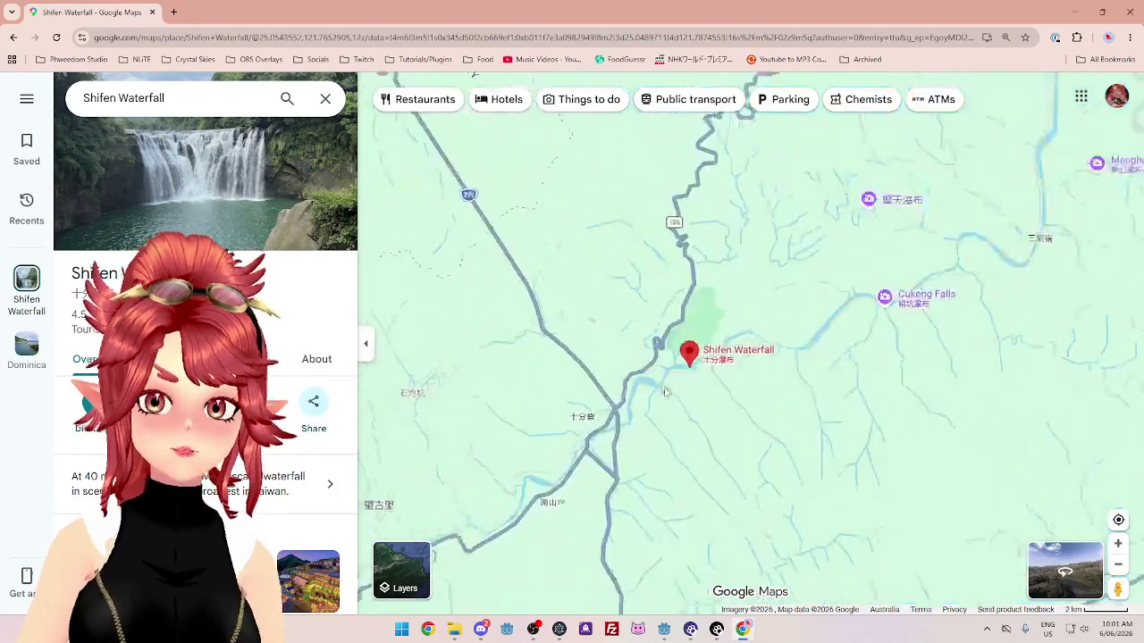
scroll(572, 344, "down", 3)
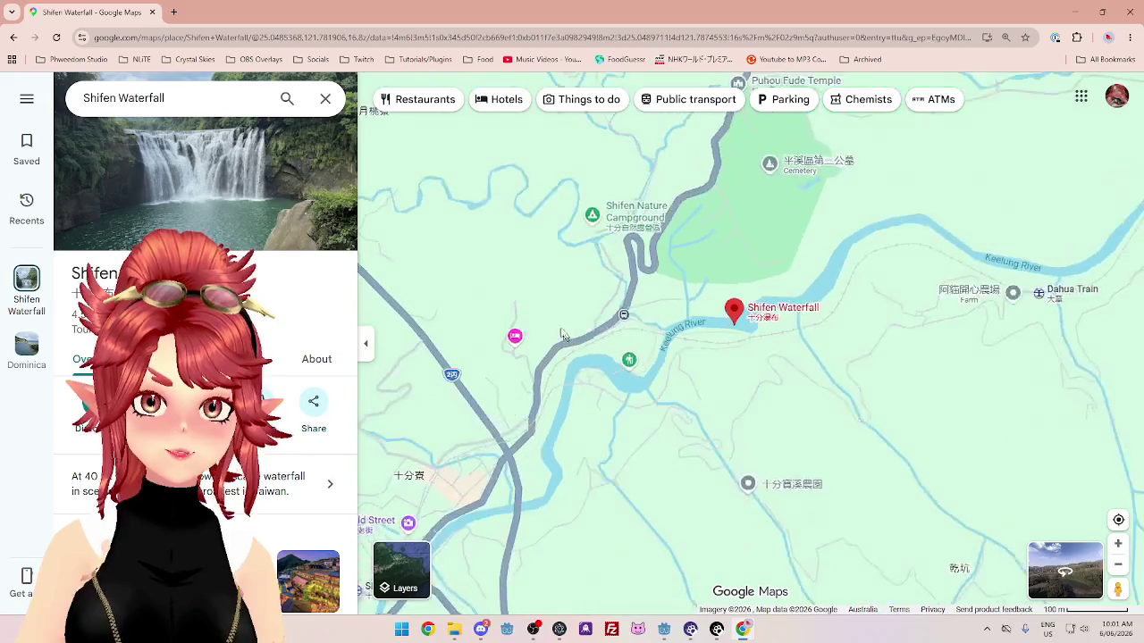
left_click(326, 98)
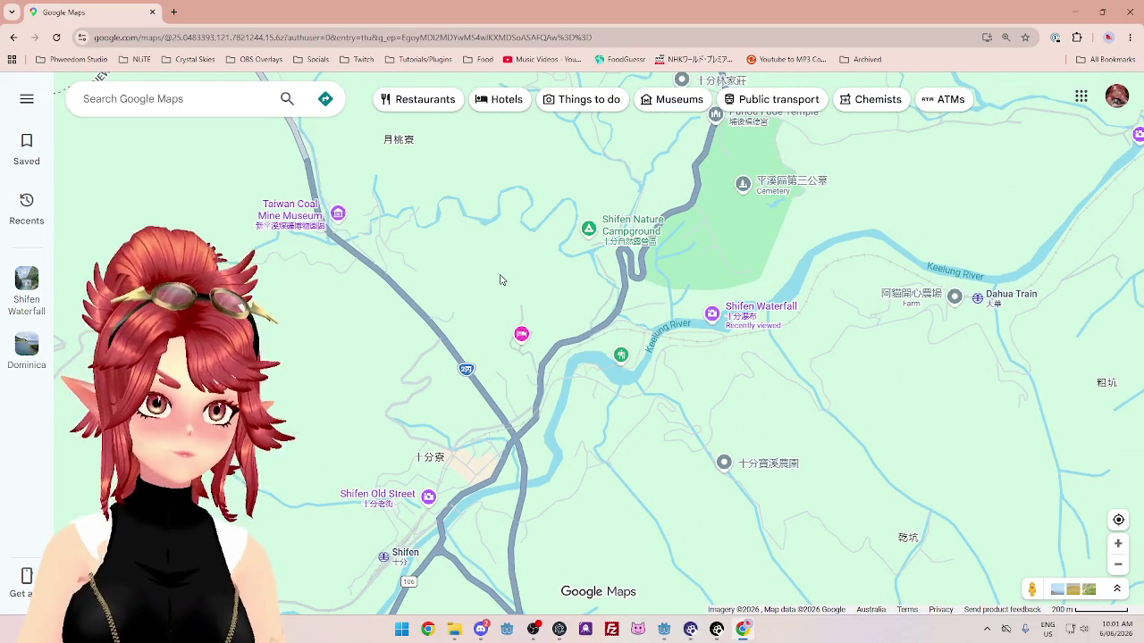
Pan and zoom the map to Shifen town and open the Shifen Old Street listing.
scroll(610, 413, "up", 2)
scroll(610, 412, "up", 3)
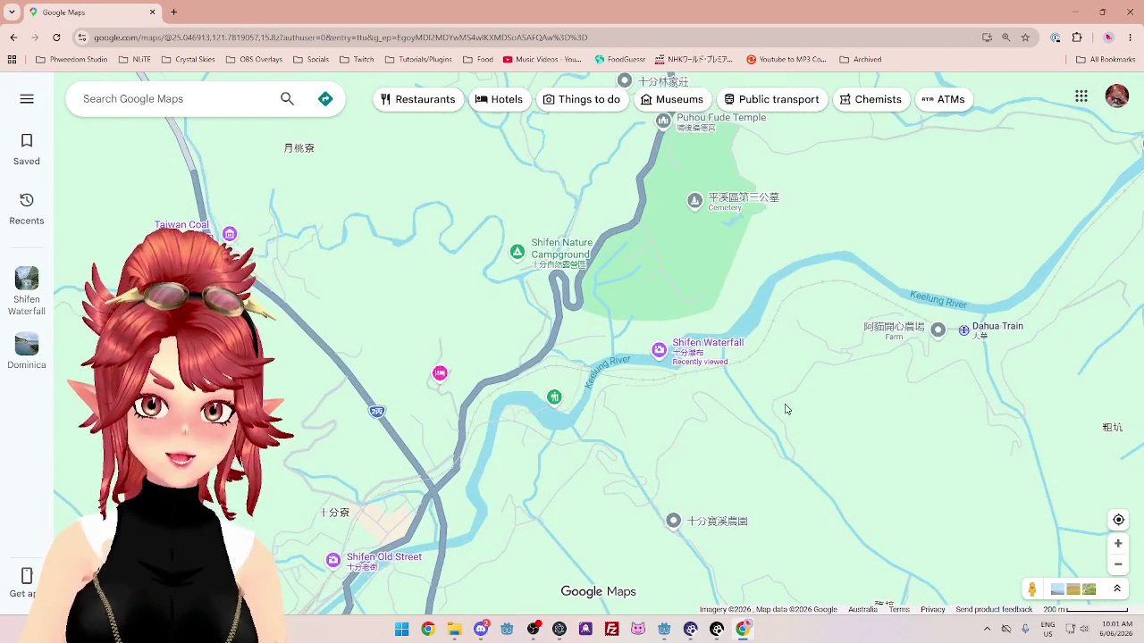
scroll(514, 371, "down", 3)
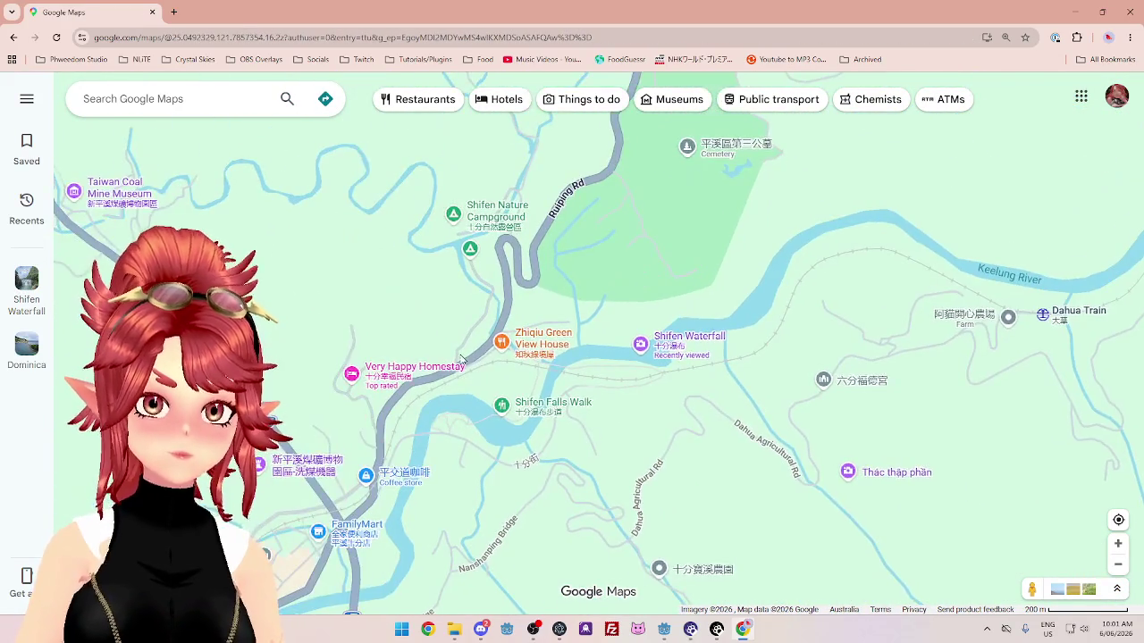
scroll(454, 400, "up", 3)
scroll(454, 400, "down", 2)
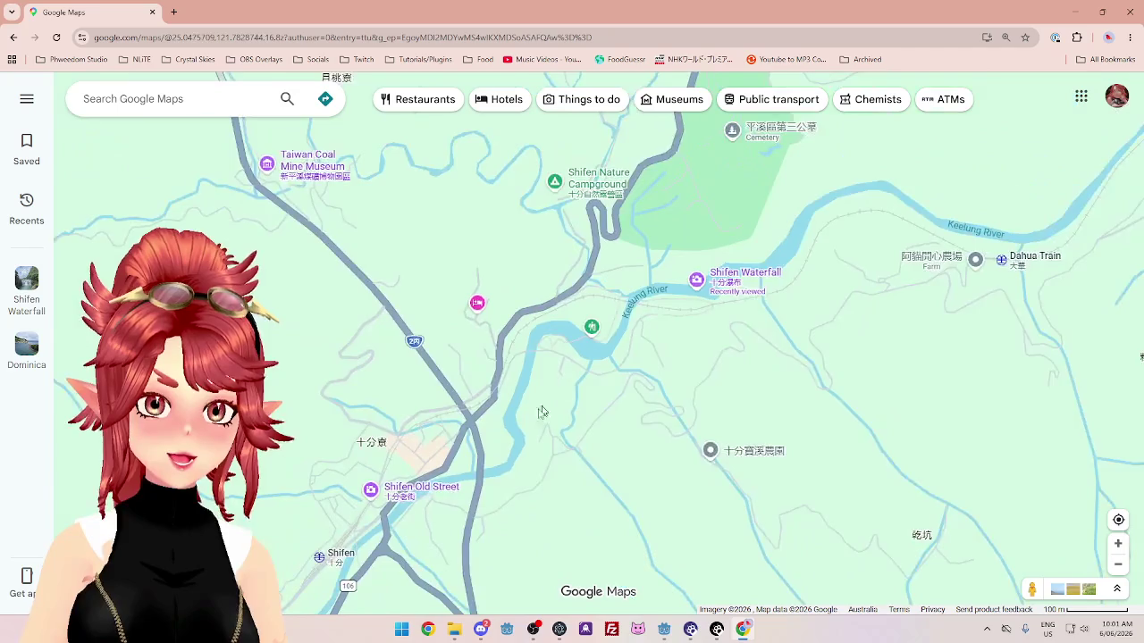
scroll(451, 463, "up", 2)
left_click_drag(450, 462, 568, 362)
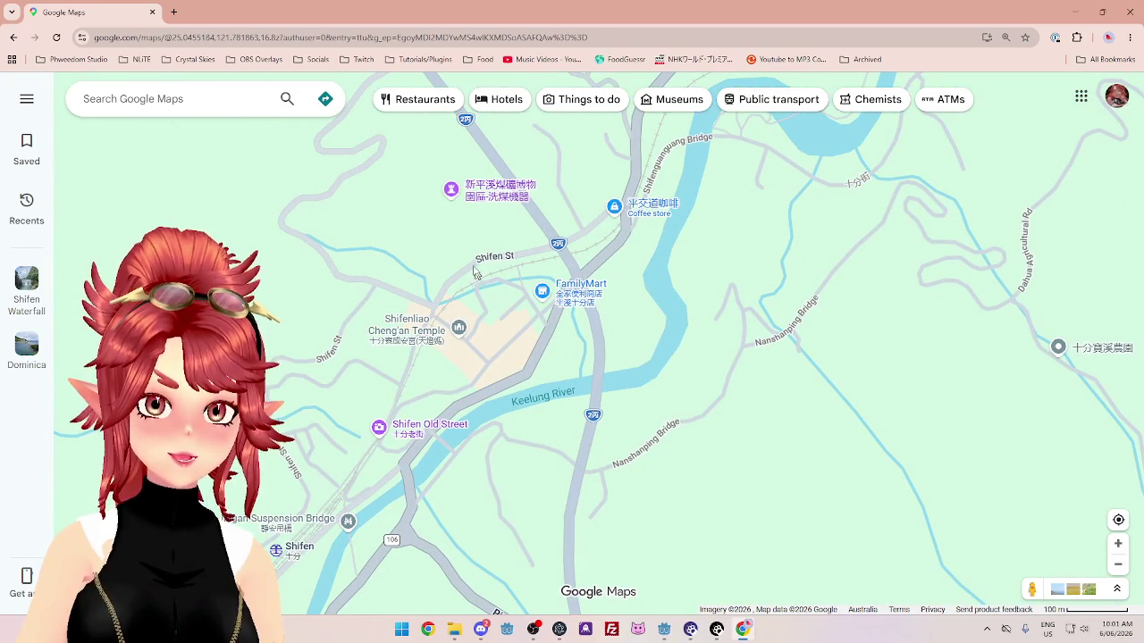
scroll(536, 272, "up", 3)
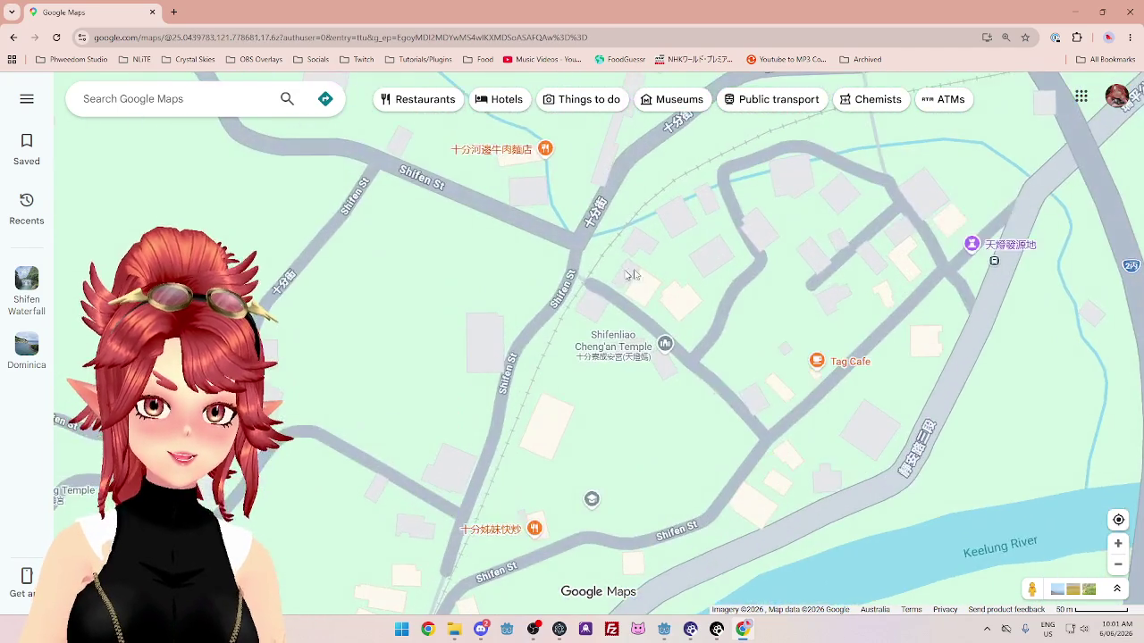
scroll(630, 286, "down", 2)
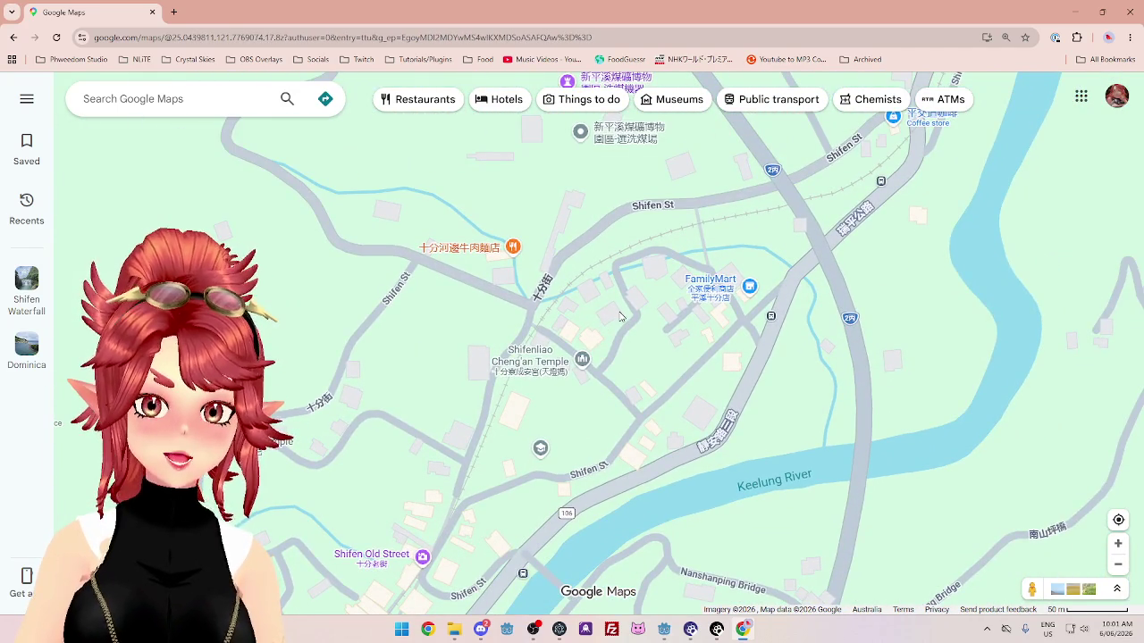
scroll(620, 315, "down", 3)
scroll(649, 376, "up", 1)
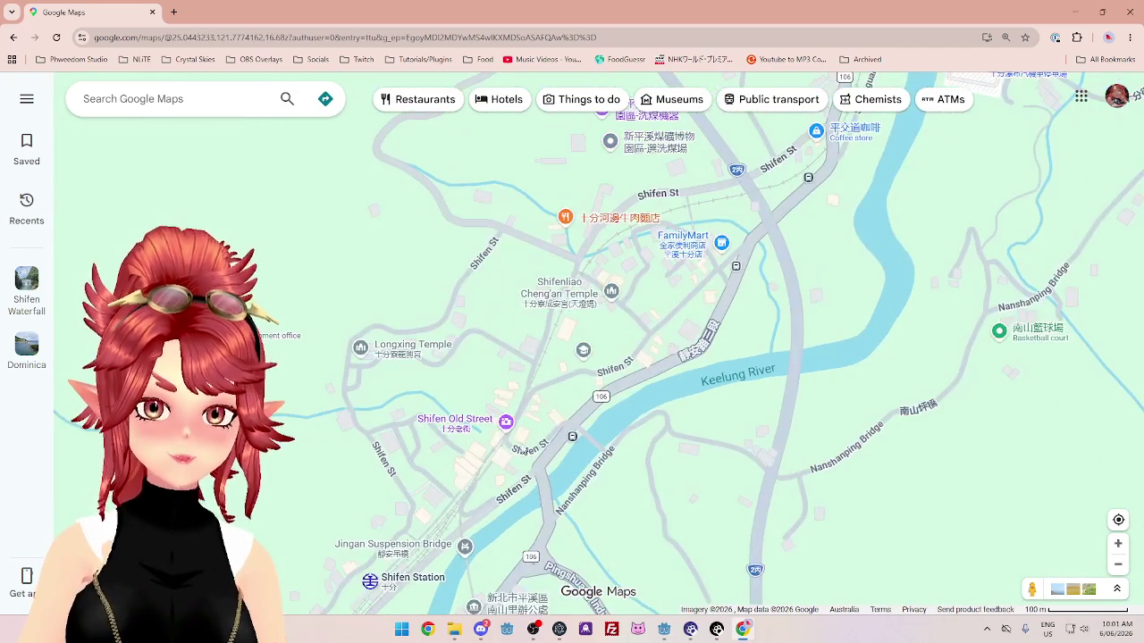
left_click(505, 423)
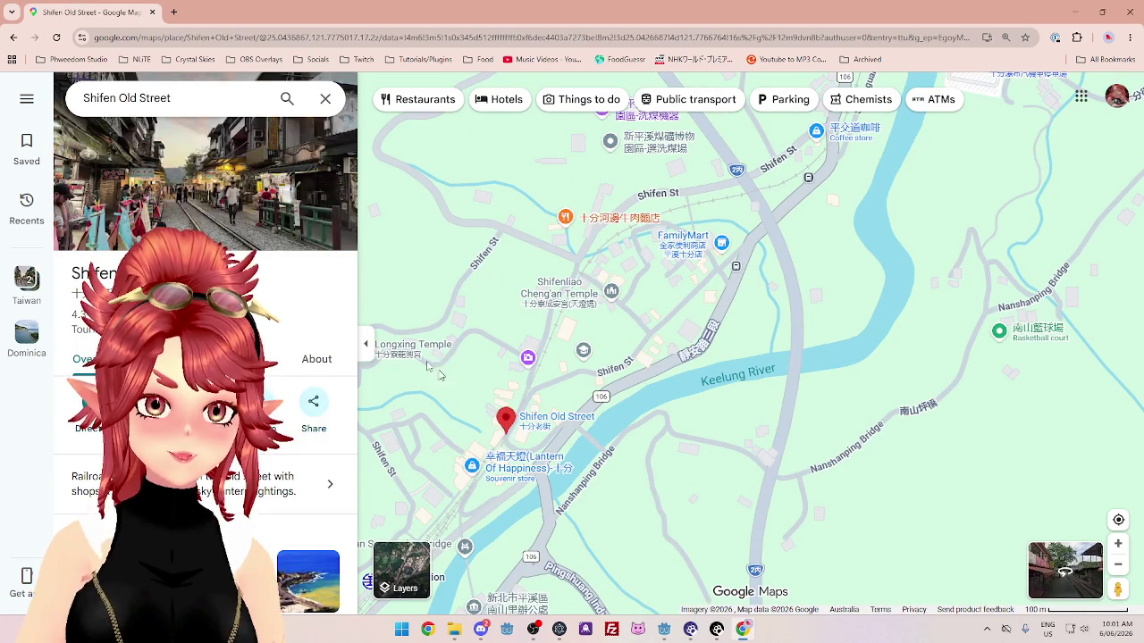
Open Shifen Old Street's photo viewer and show the street-and-railway-tracks photo.
left_click(179, 182)
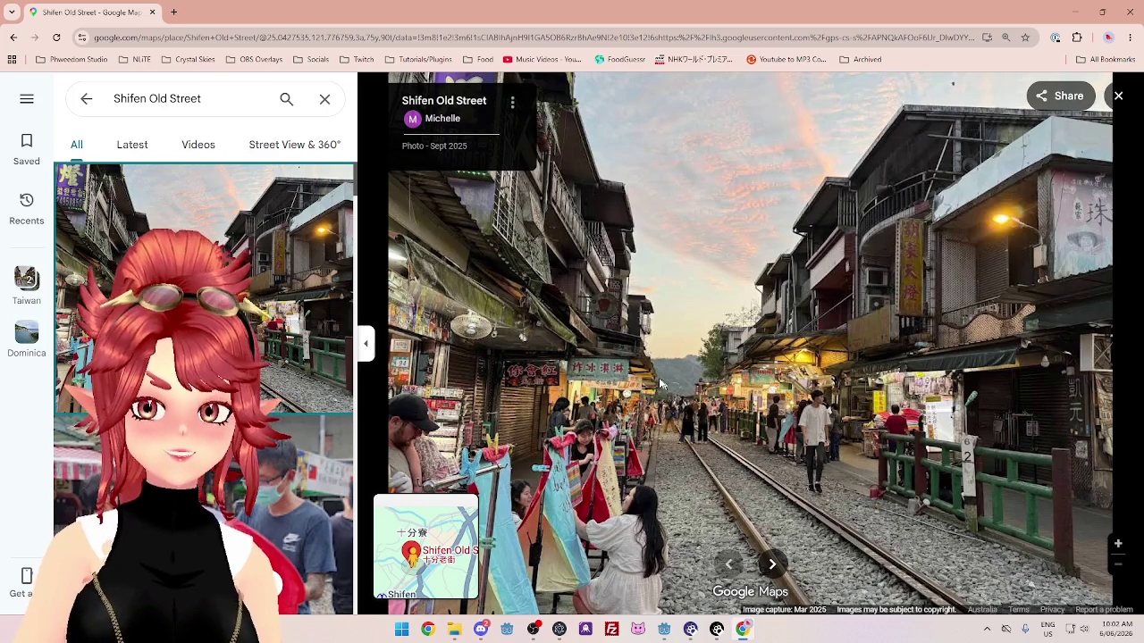
key("Right")
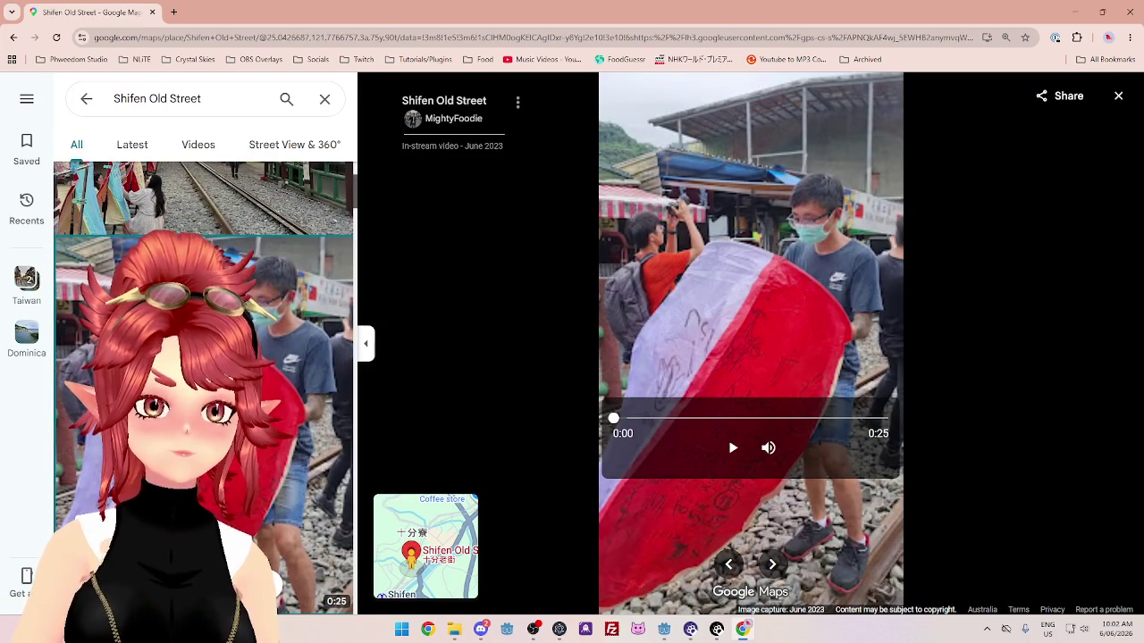
scroll(204, 384, "down", 3)
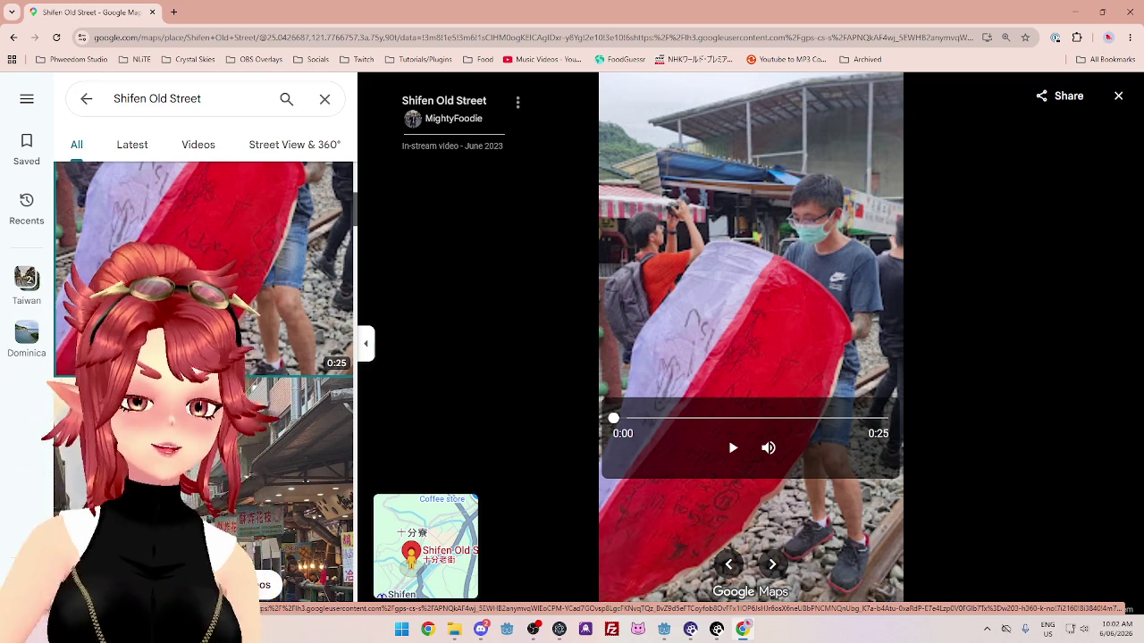
scroll(204, 382, "down", 5)
scroll(204, 382, "down", 5)
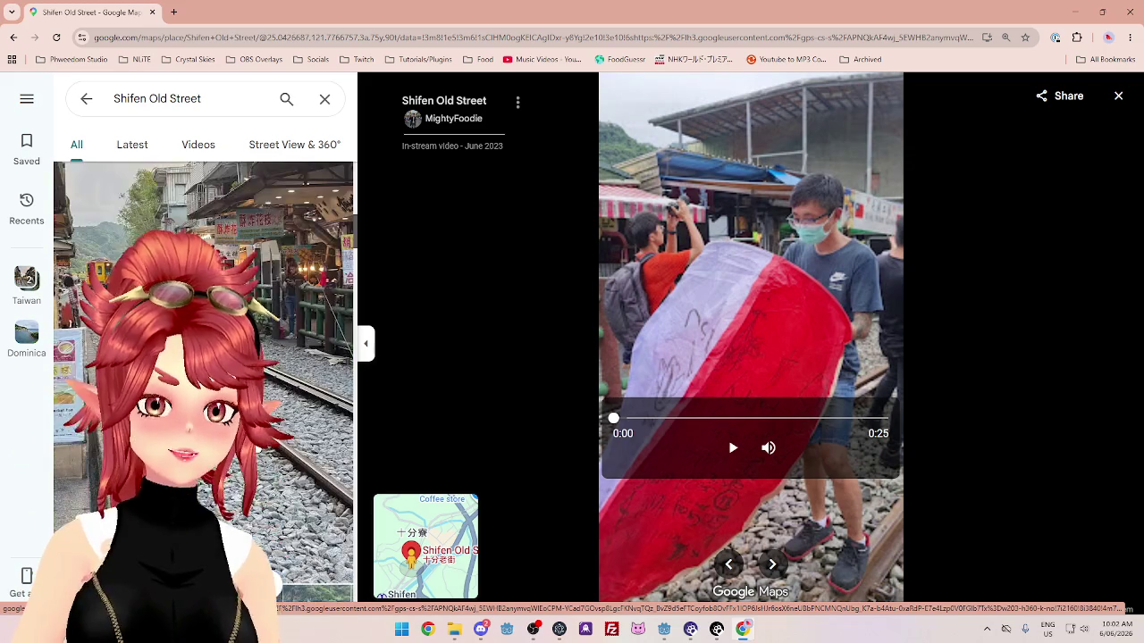
left_click(204, 381)
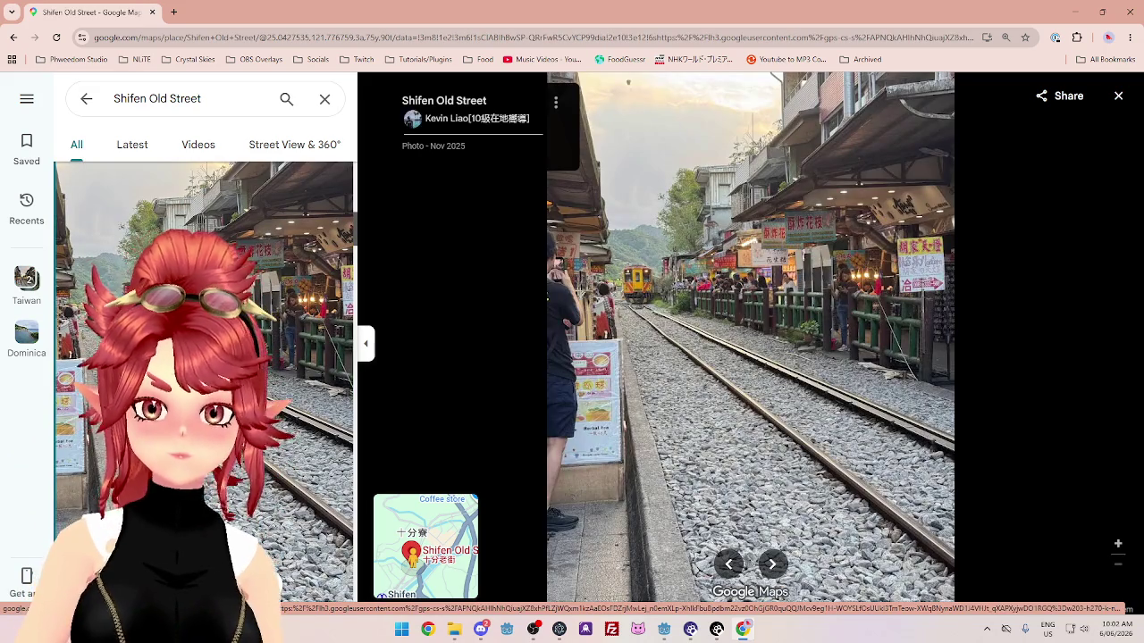
Browse to the crowded street-with-train and sky-lantern photos, then close the viewer.
scroll(204, 381, "down", 10)
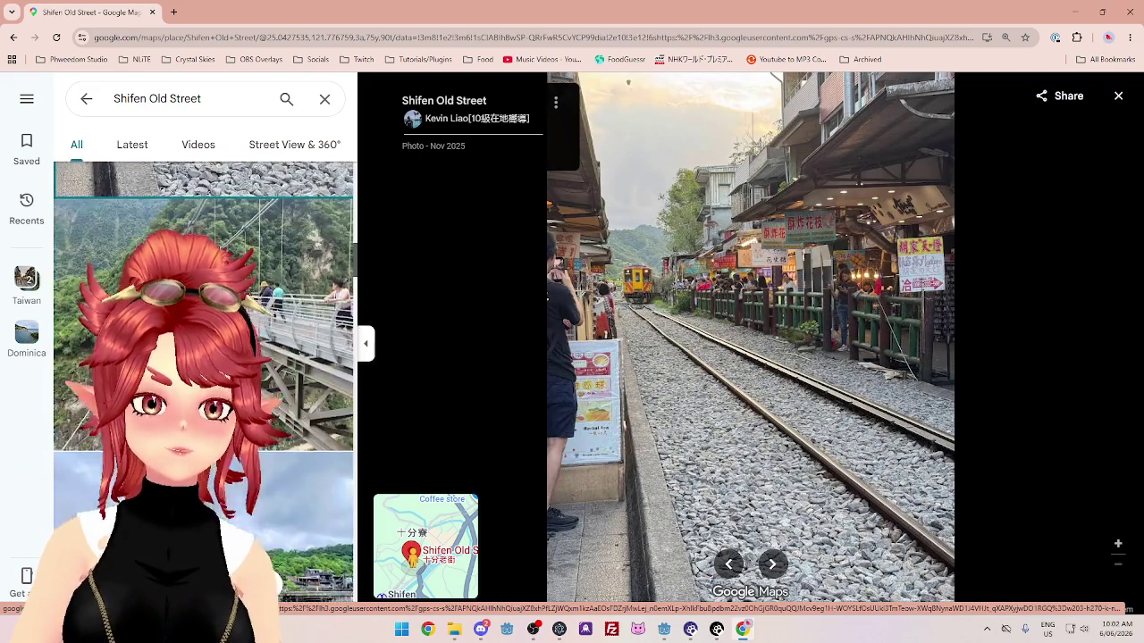
scroll(203, 381, "down", 4)
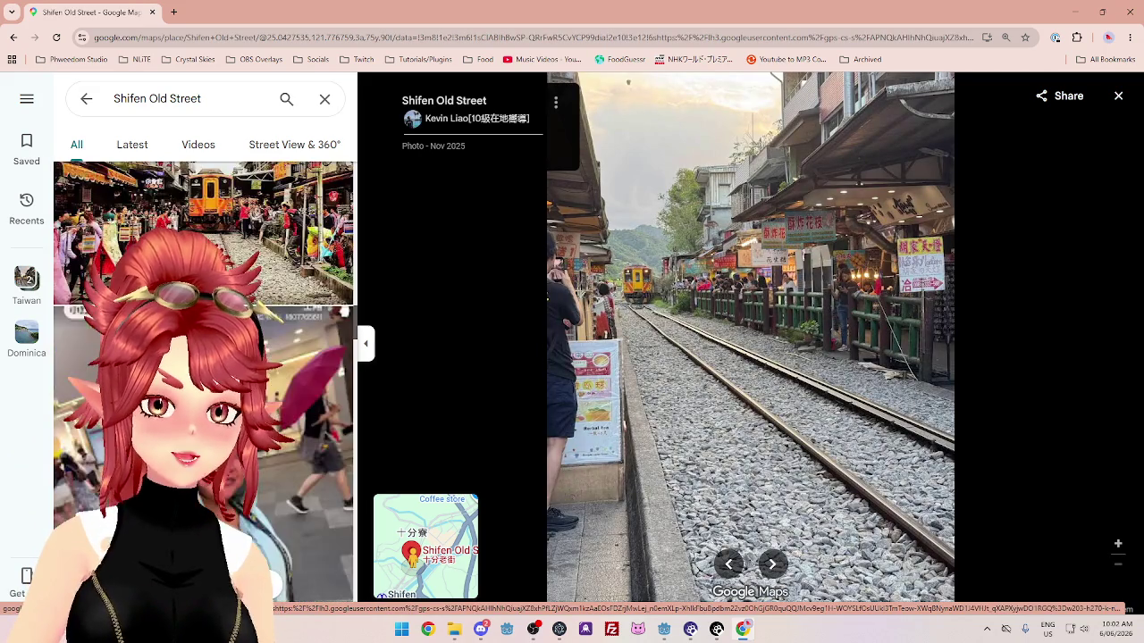
left_click(203, 259)
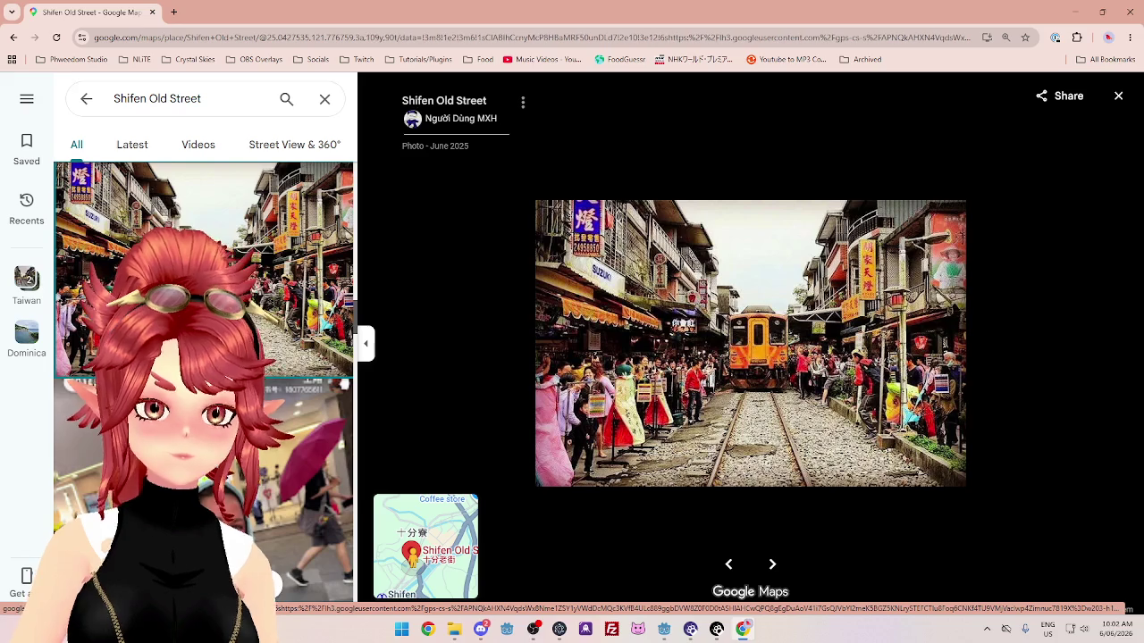
scroll(203, 382, "down", 4)
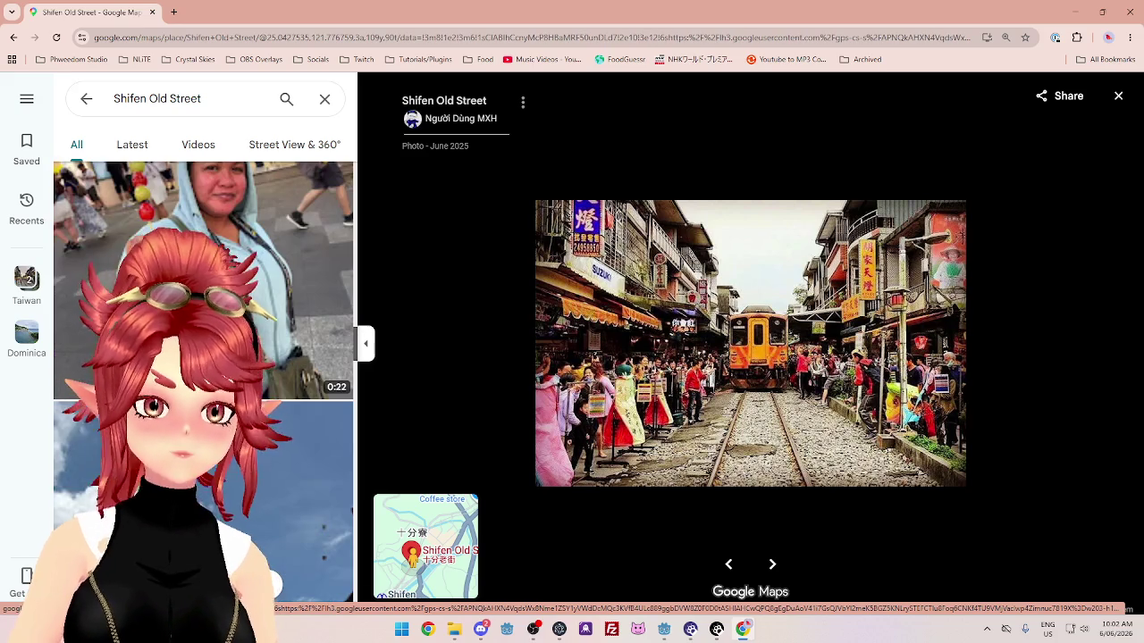
scroll(204, 382, "down", 3)
left_click(204, 259)
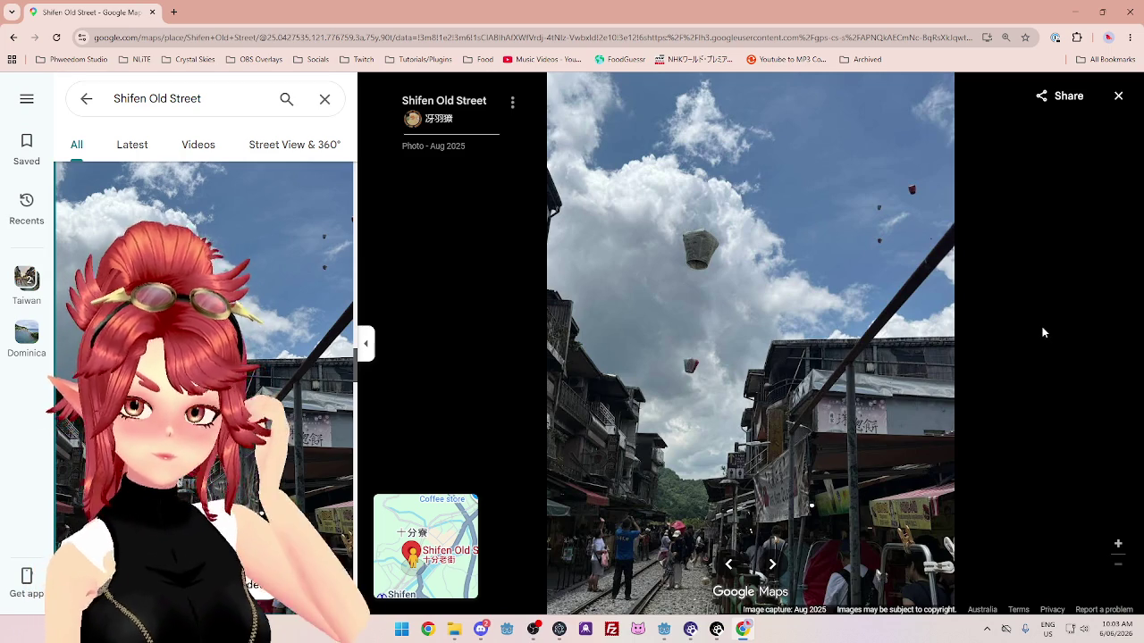
left_click(1118, 97)
scroll(762, 378, "down", 4)
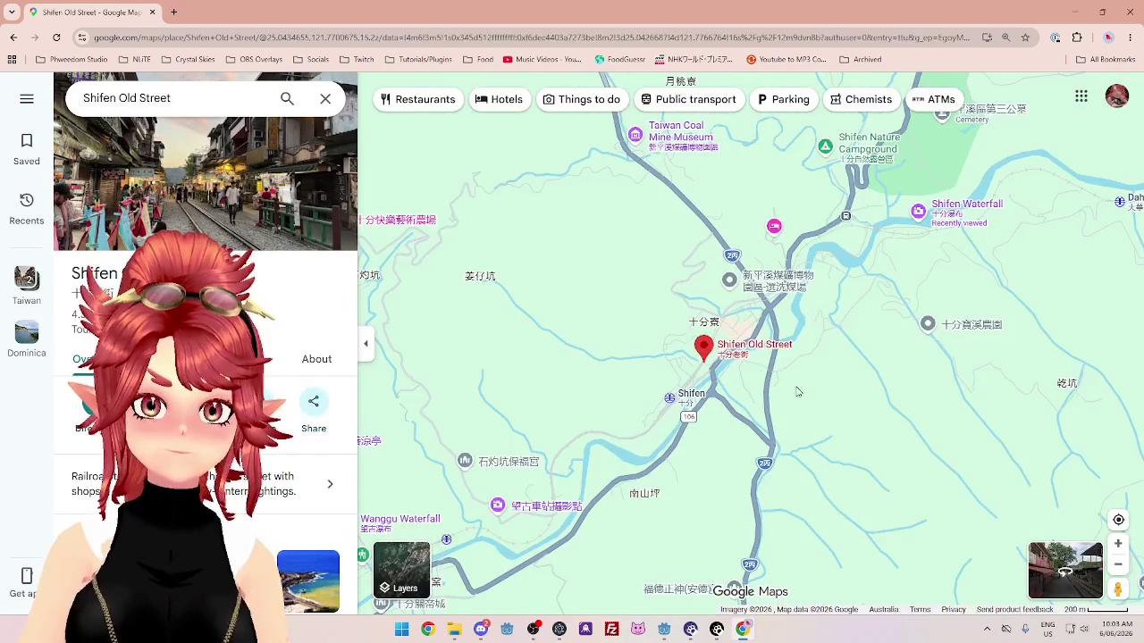
Close the Shifen Old Street details and dismiss recent searches to reveal the map.
scroll(769, 379, "down", 3)
scroll(780, 379, "up", 3)
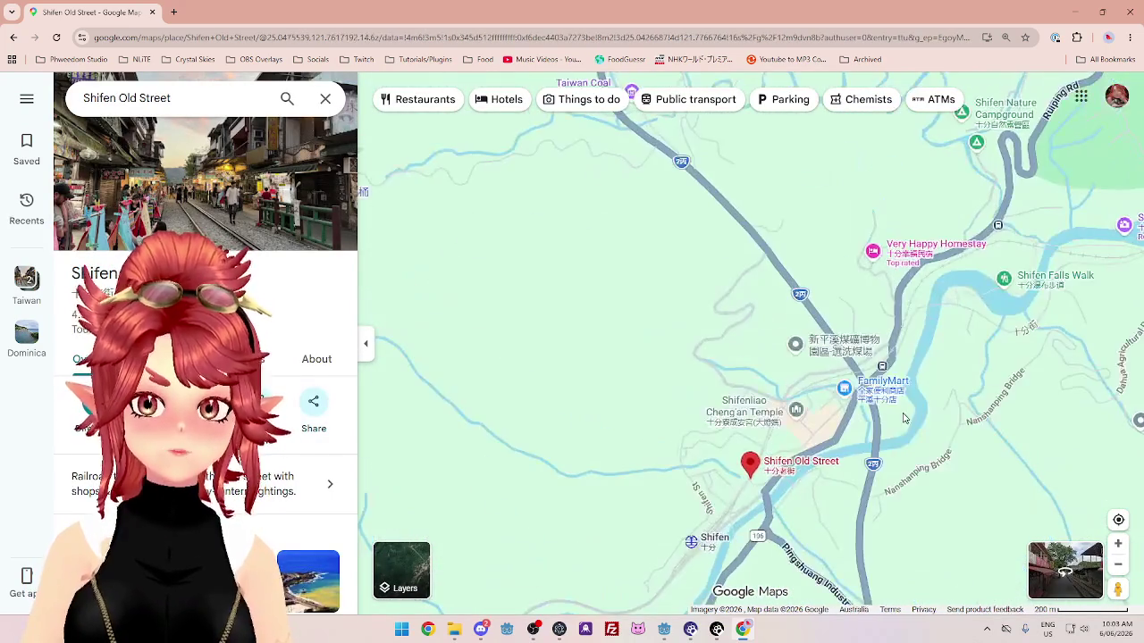
scroll(795, 521, "up", 3)
scroll(796, 521, "down", 6)
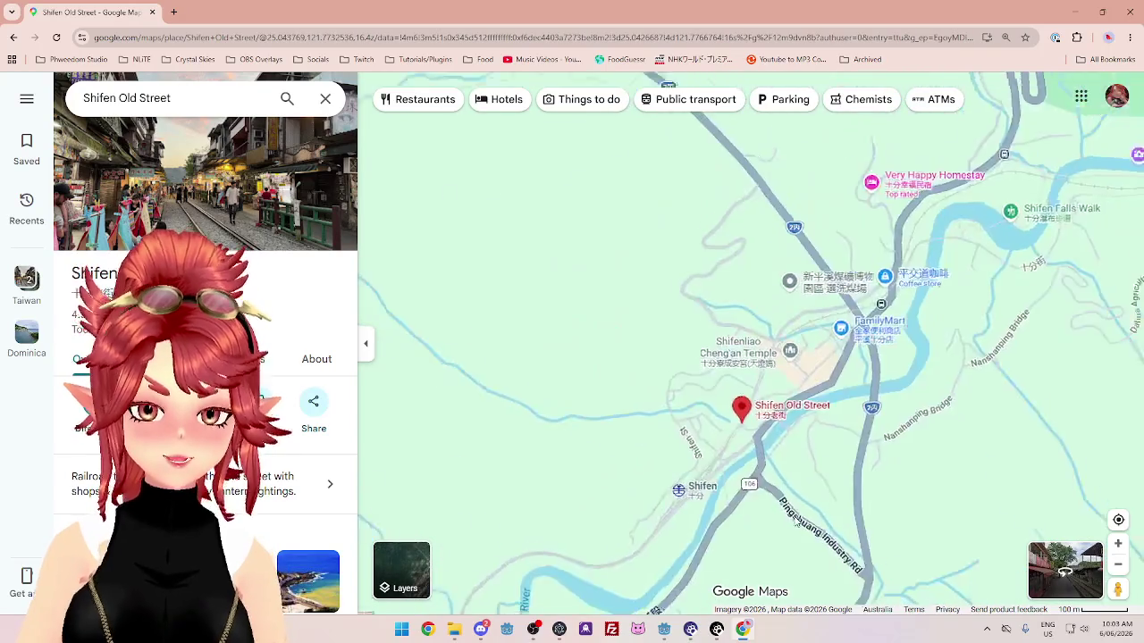
scroll(629, 374, "down", 2)
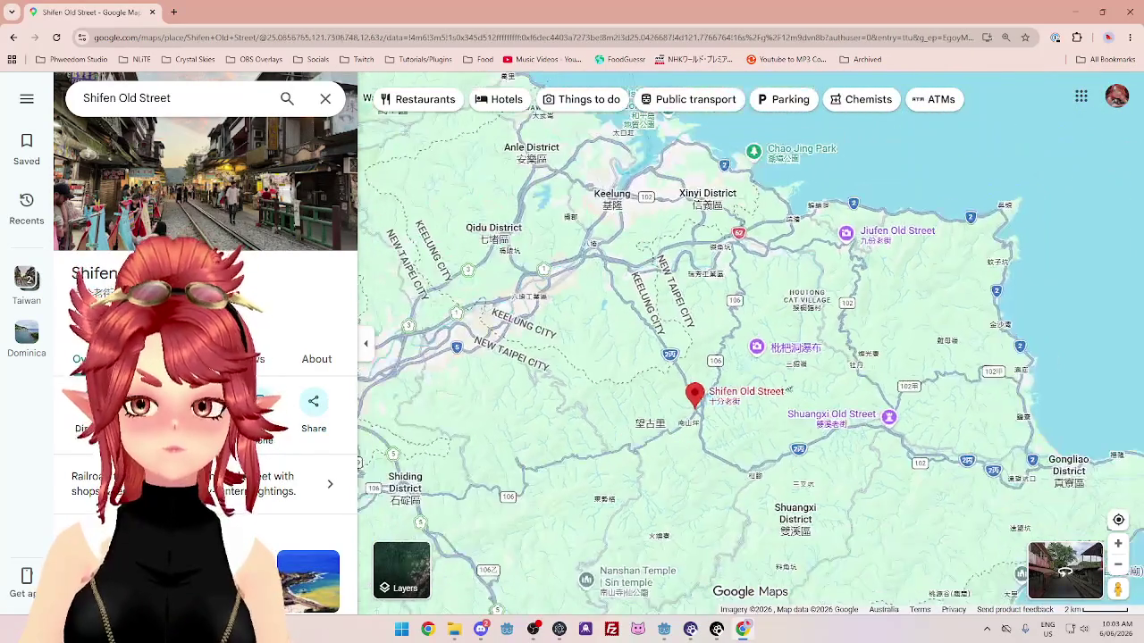
scroll(642, 384, "up", 2)
scroll(625, 385, "down", 4)
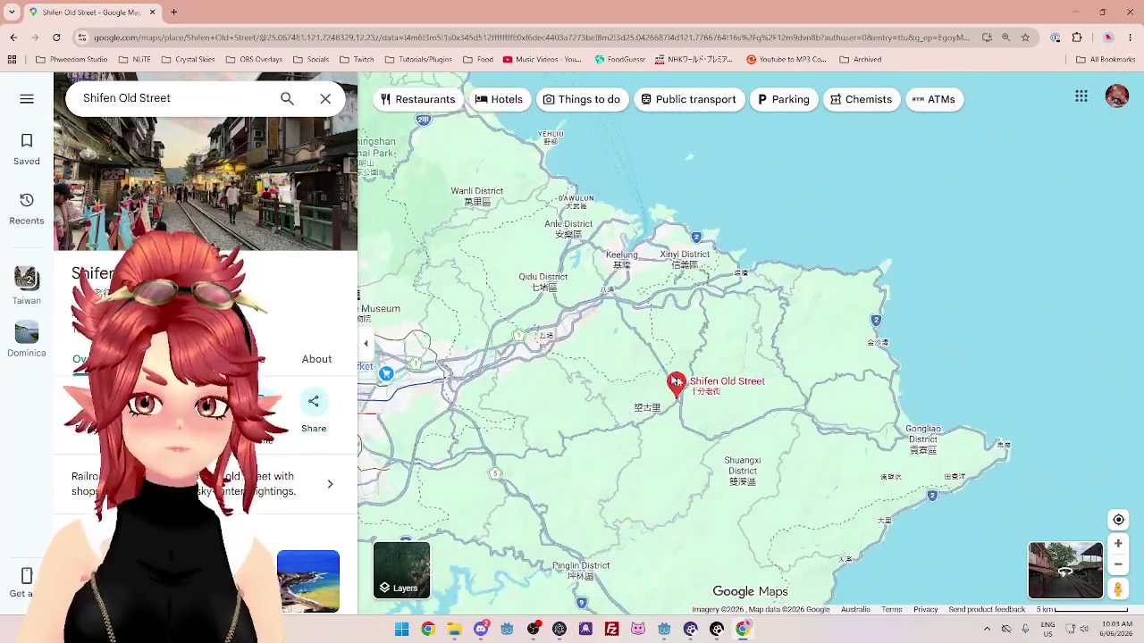
scroll(576, 387, "up", 2)
scroll(608, 384, "up", 1)
scroll(651, 357, "down", 3)
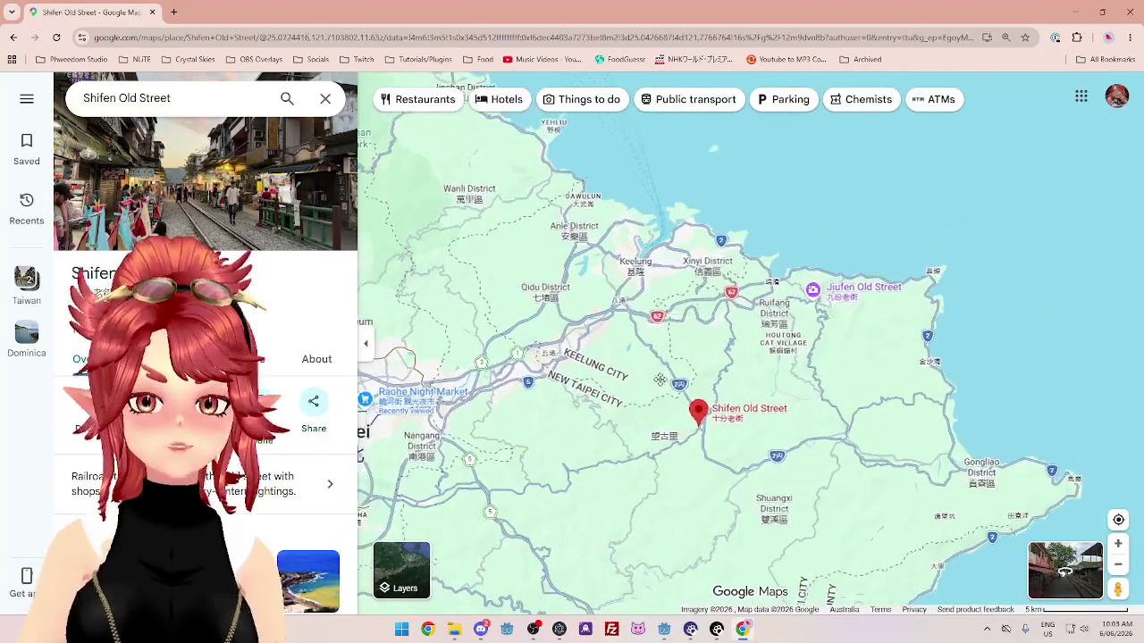
left_click(325, 98)
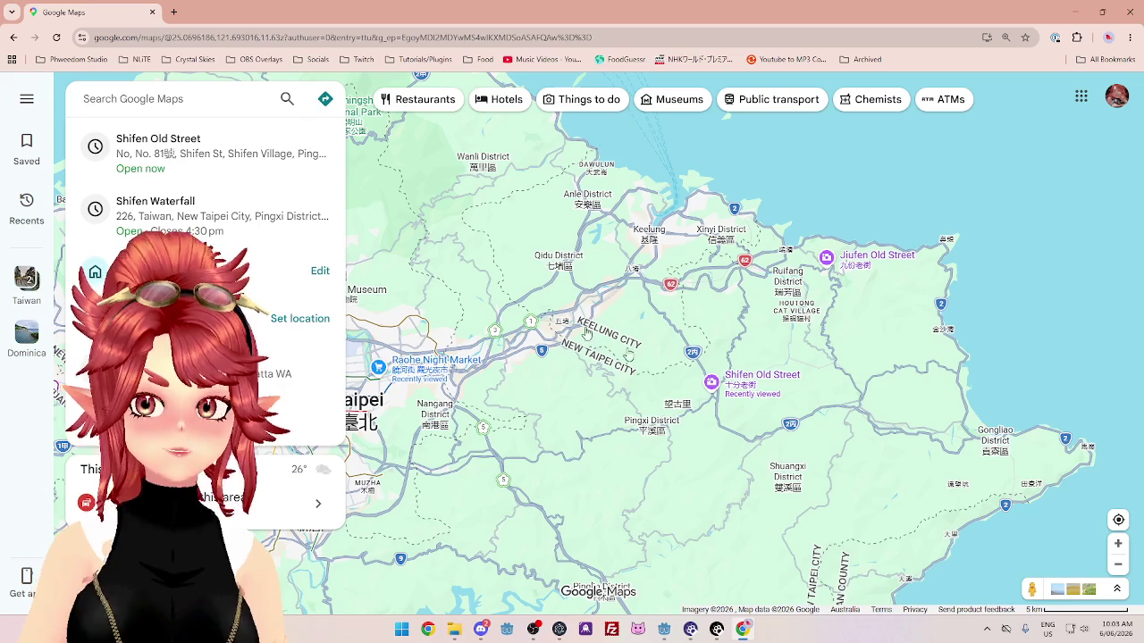
left_click(418, 181)
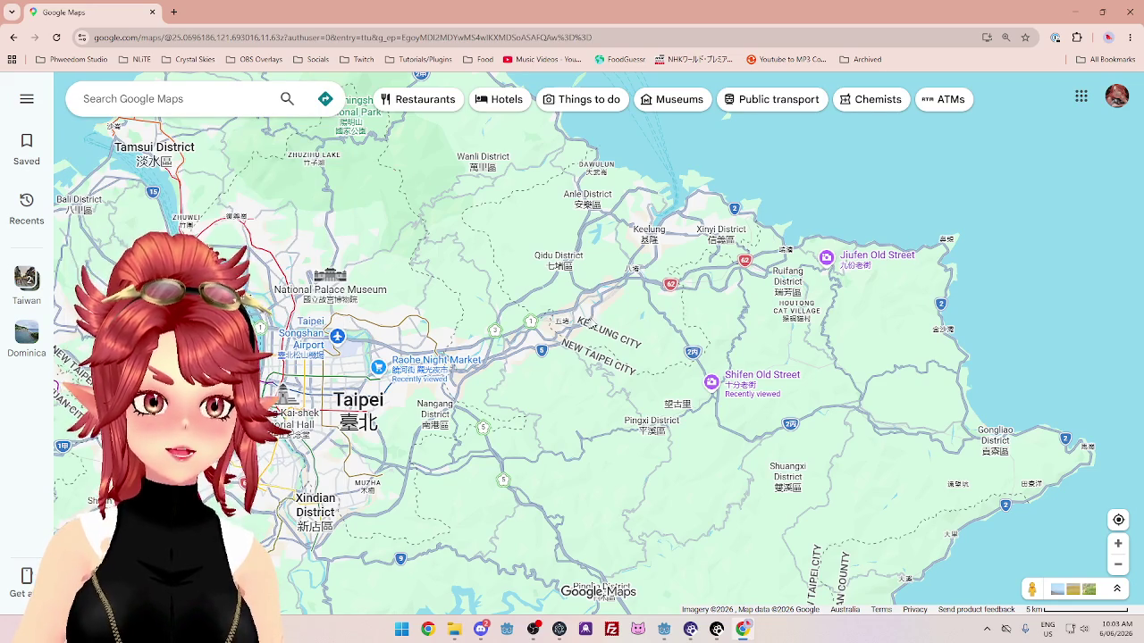
Pan and zoom the map across Taipei toward Xizhi and the eastern districts.
scroll(637, 298, "down", 1)
mouse_move(508, 272)
left_mouse_down()
mouse_move(537, 293)
mouse_move(638, 296)
left_mouse_up()
scroll(792, 316, "up", 1)
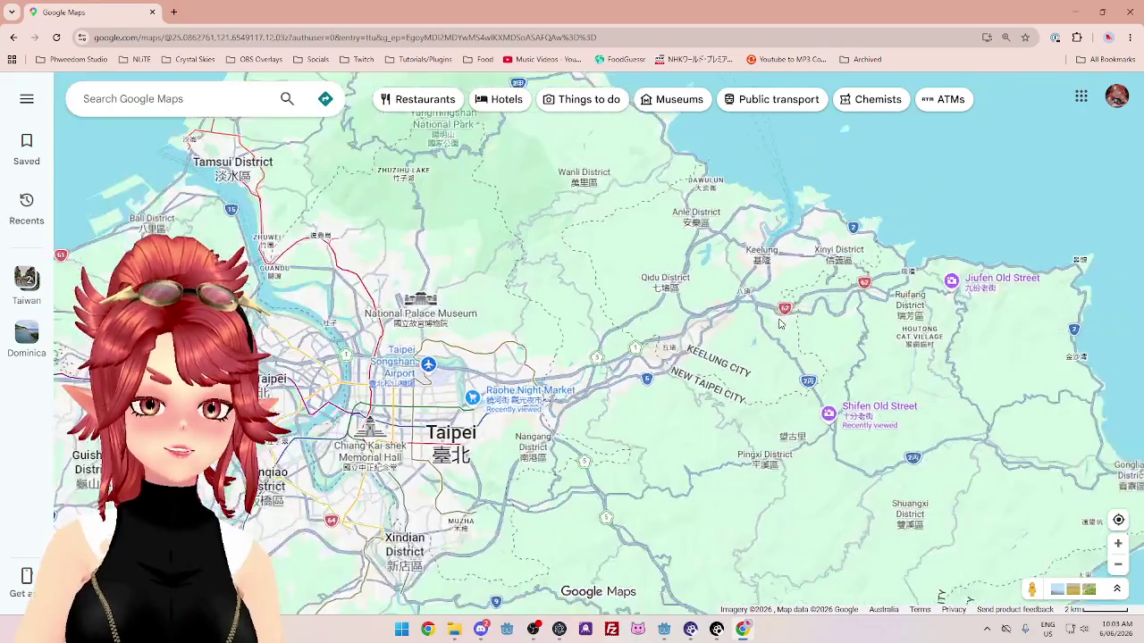
left_click_drag(630, 264, 565, 303)
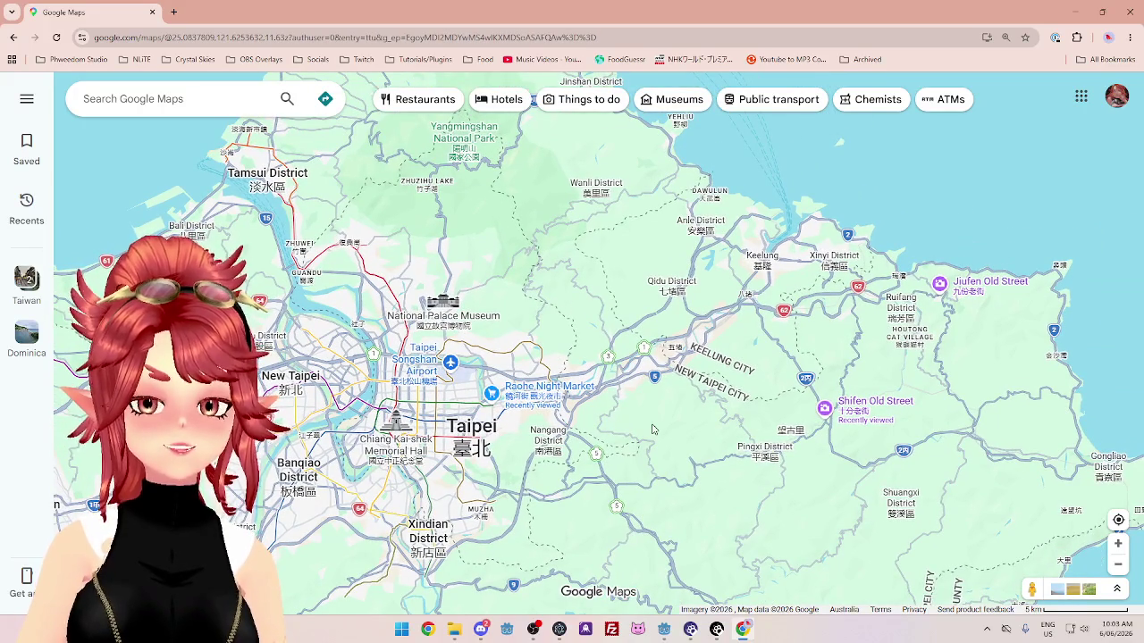
scroll(653, 430, "up", 2)
scroll(653, 430, "down", 1)
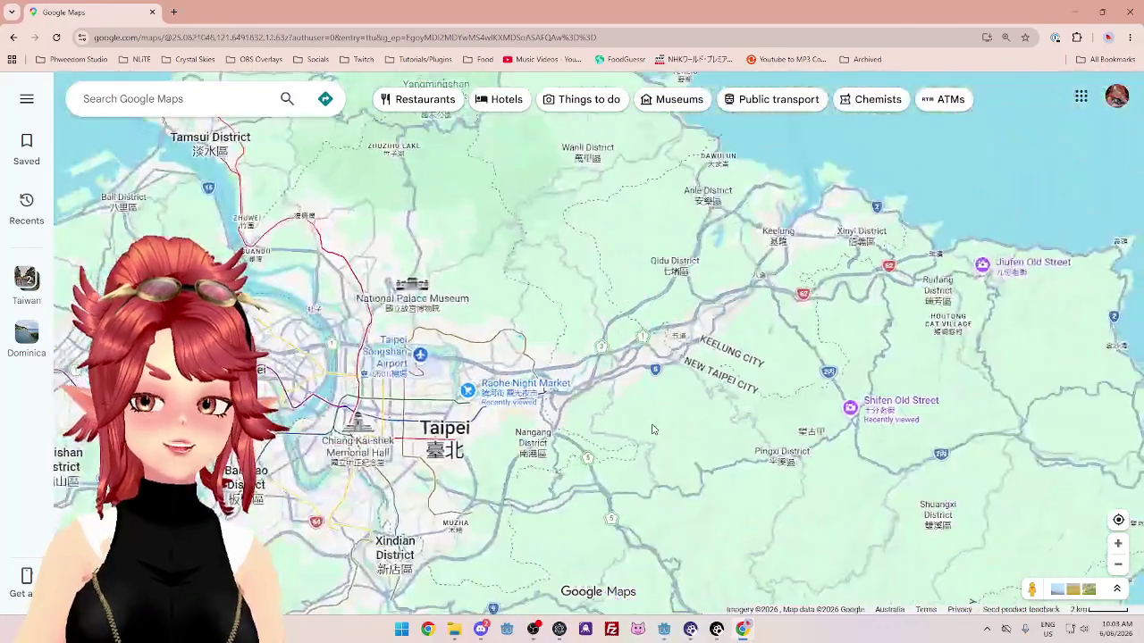
scroll(653, 430, "up", 1)
scroll(670, 393, "down", 2)
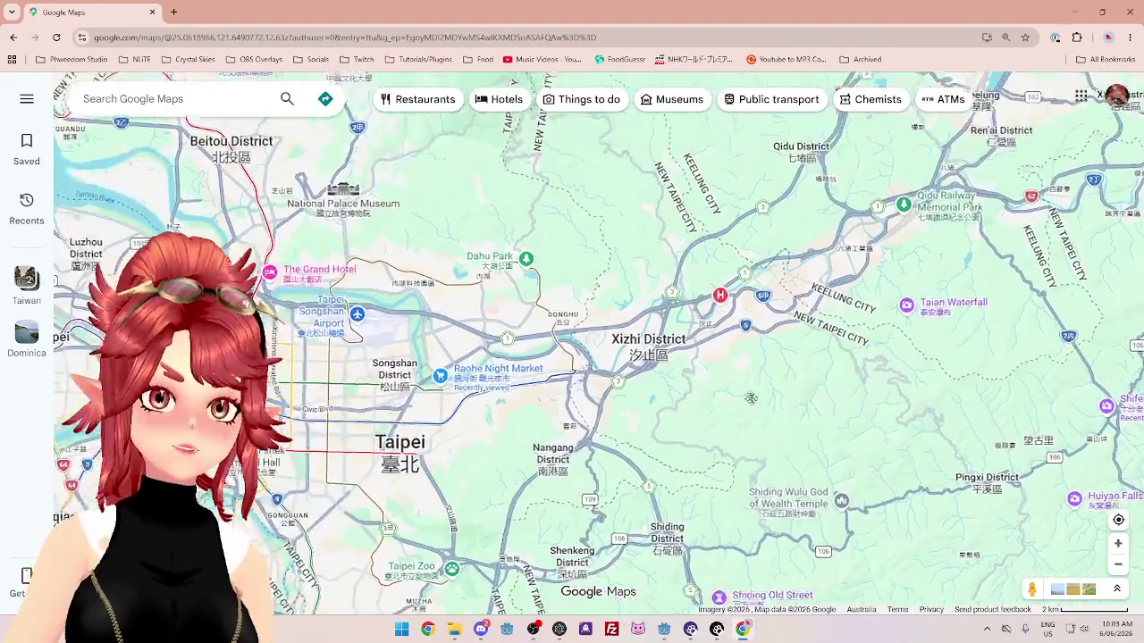
scroll(690, 369, "up", 2)
scroll(690, 369, "down", 1)
scroll(690, 369, "up", 1)
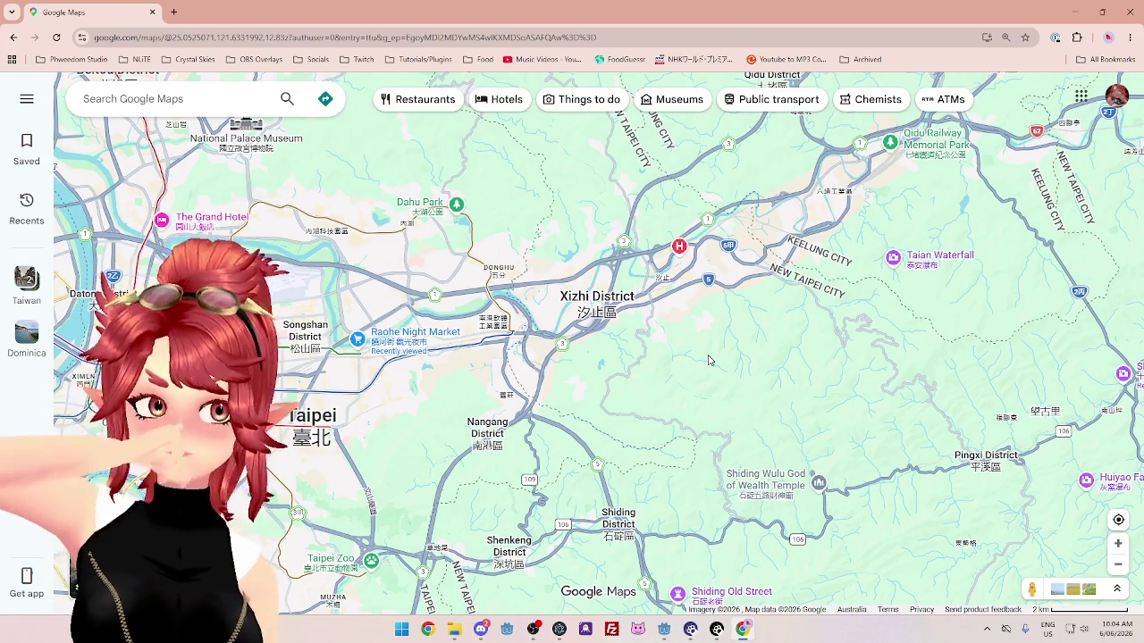
scroll(709, 362, "down", 4)
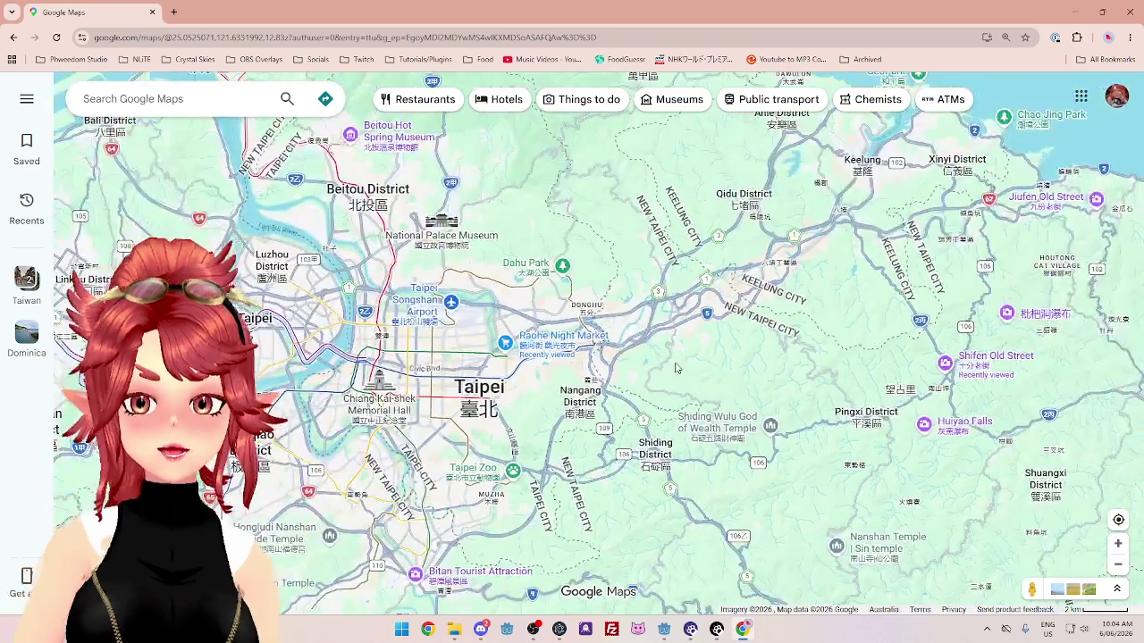
Zoom out and centre on Taipei to show northern Taiwan from Taoyuan to Keelung.
scroll(687, 360, "up", 3)
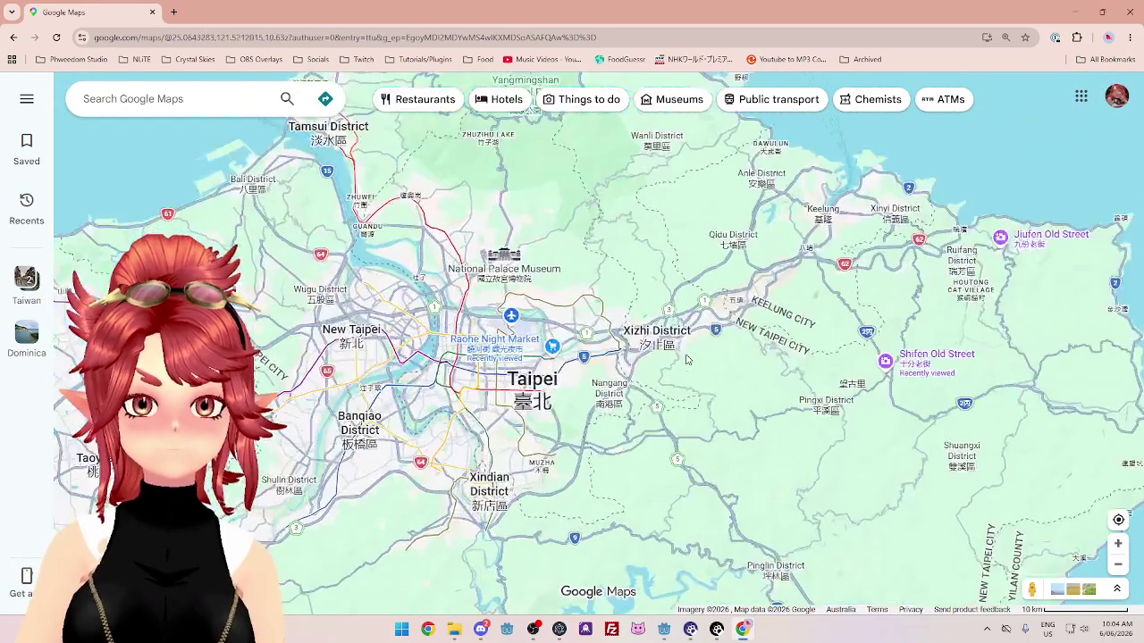
scroll(685, 358, "down", 2)
scroll(619, 367, "up", 3)
scroll(620, 367, "up", 4)
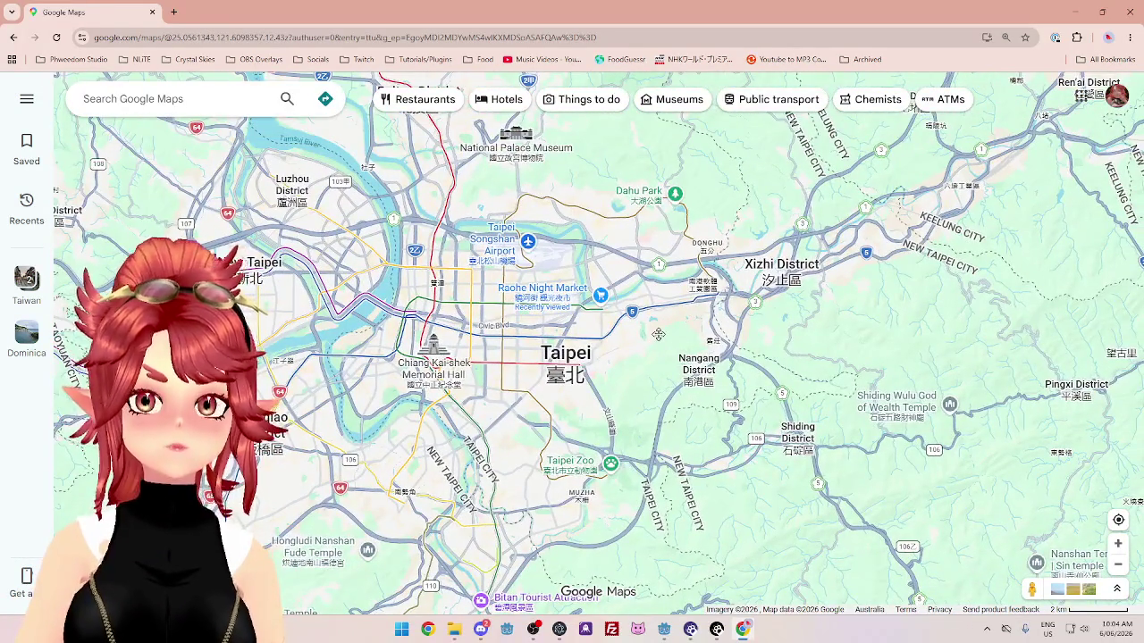
mouse_move(657, 334)
left_mouse_down()
mouse_move(692, 250)
mouse_move(743, 275)
left_mouse_up()
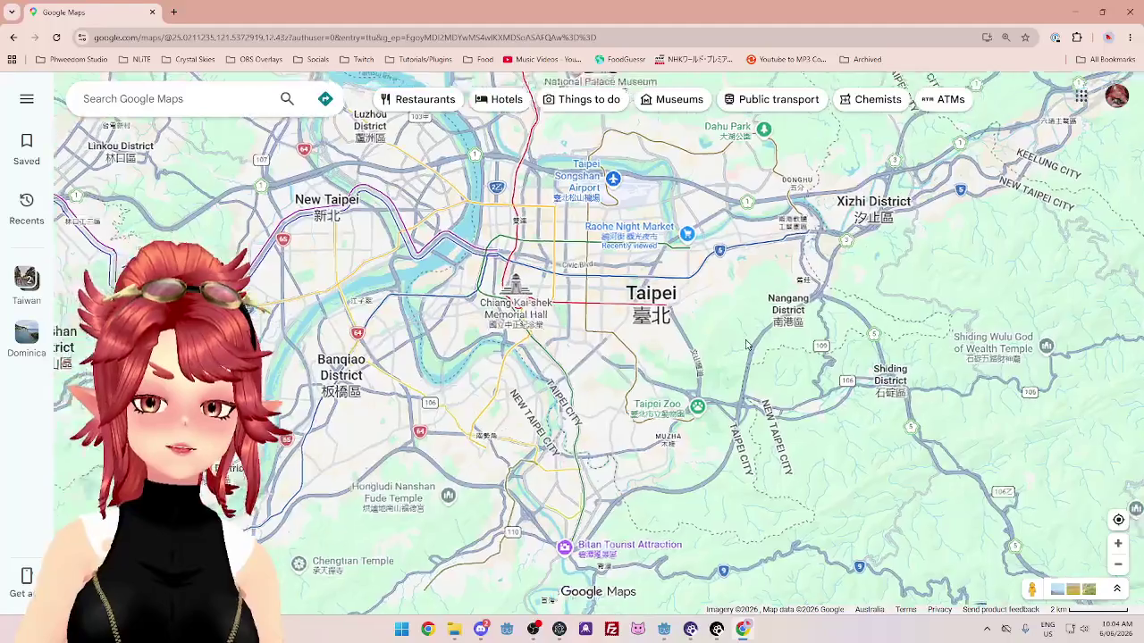
scroll(747, 345, "up", 2)
scroll(706, 345, "down", 4)
scroll(671, 345, "up", 2)
scroll(671, 345, "down", 5)
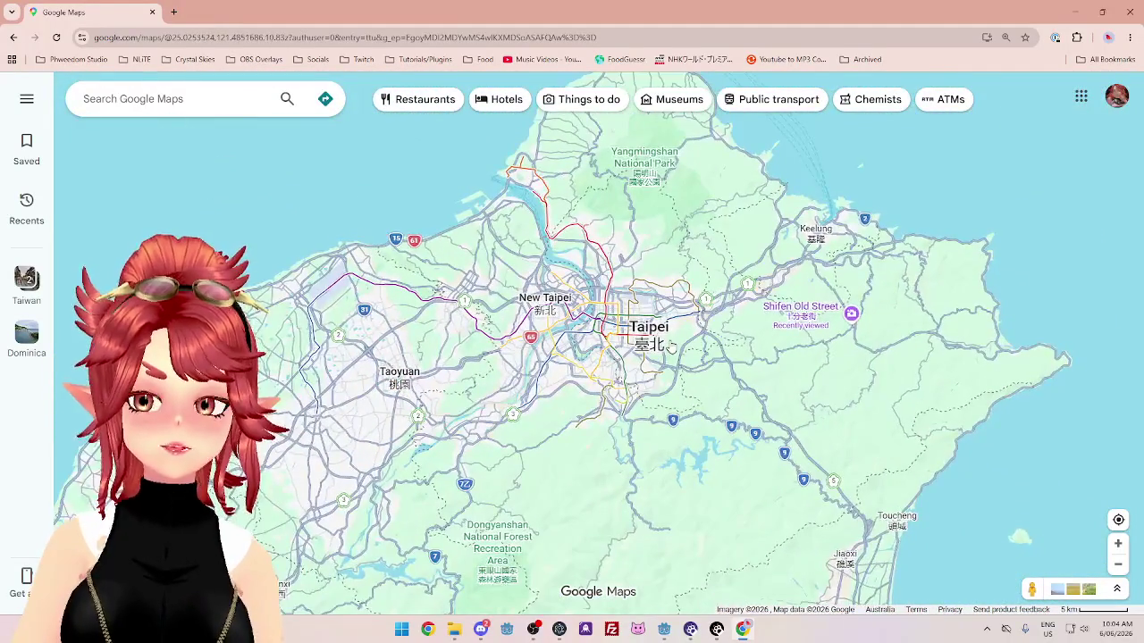
scroll(671, 346, "up", 1)
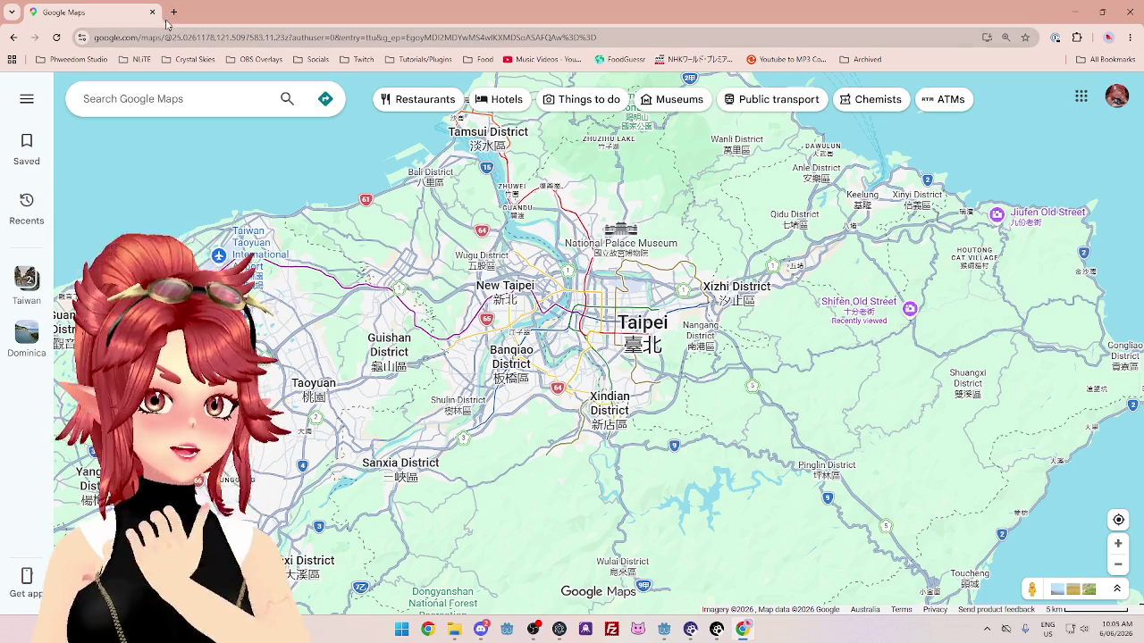
Search 'taiwan stone kiln pork bun' in a new tab and play the black pepper pork bun video.
left_click(176, 14)
type("taiwan st")
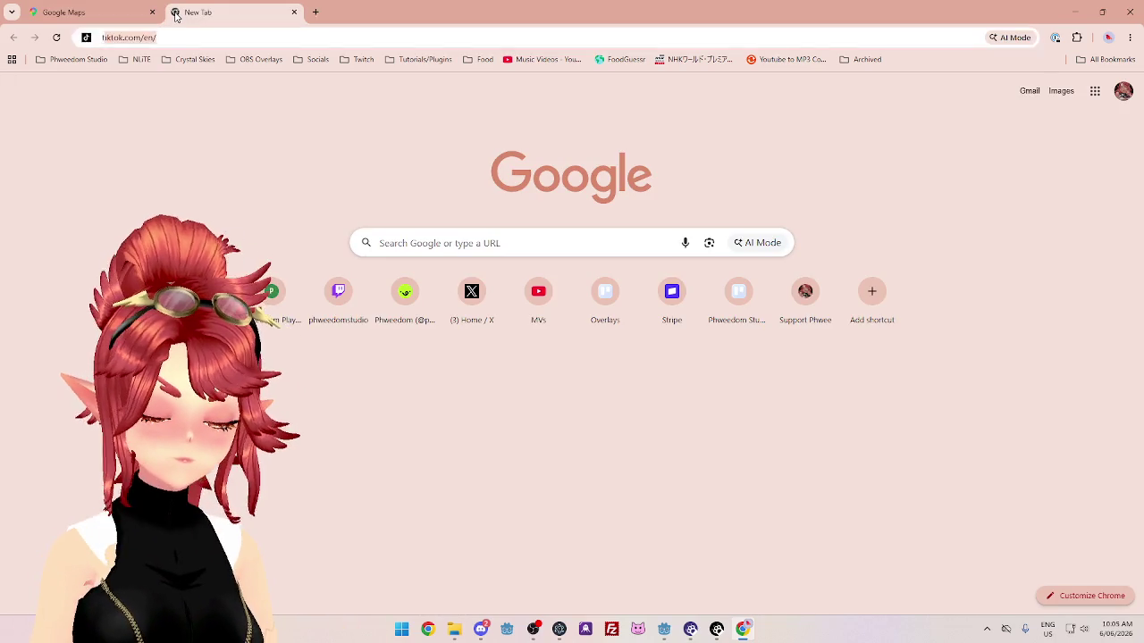
type("one ki")
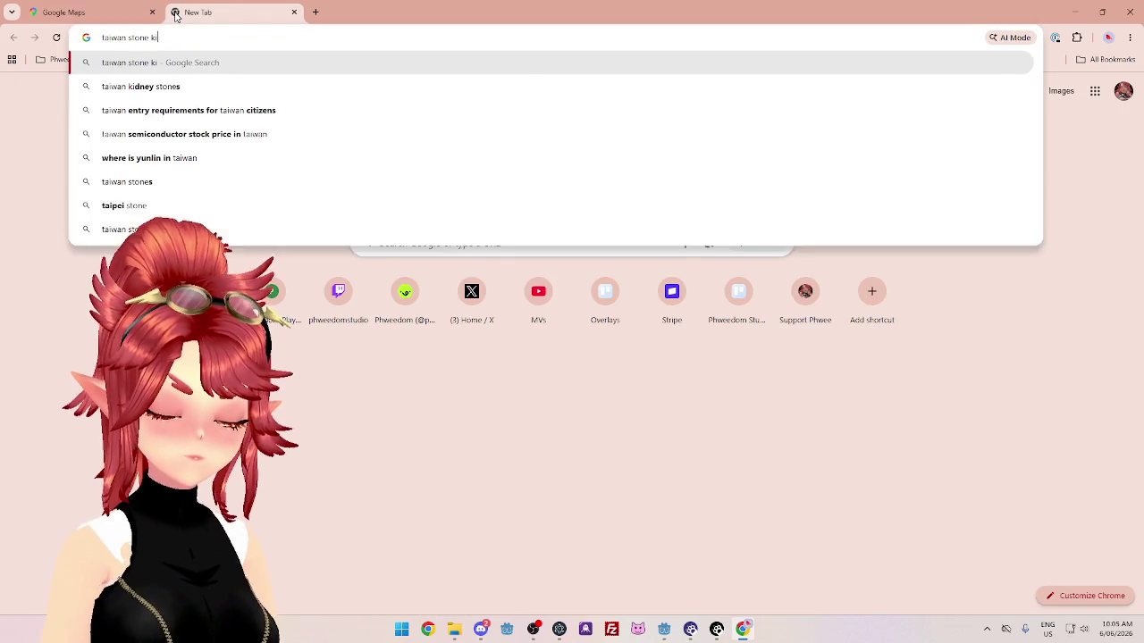
type("ln pork bun")
key("Return")
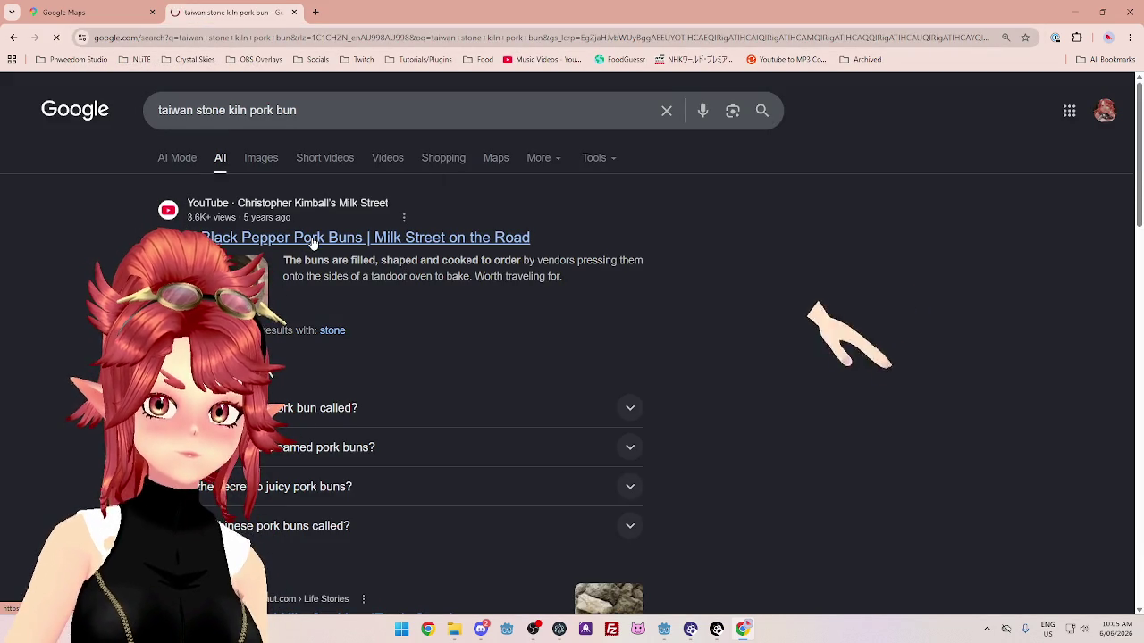
left_click(312, 238)
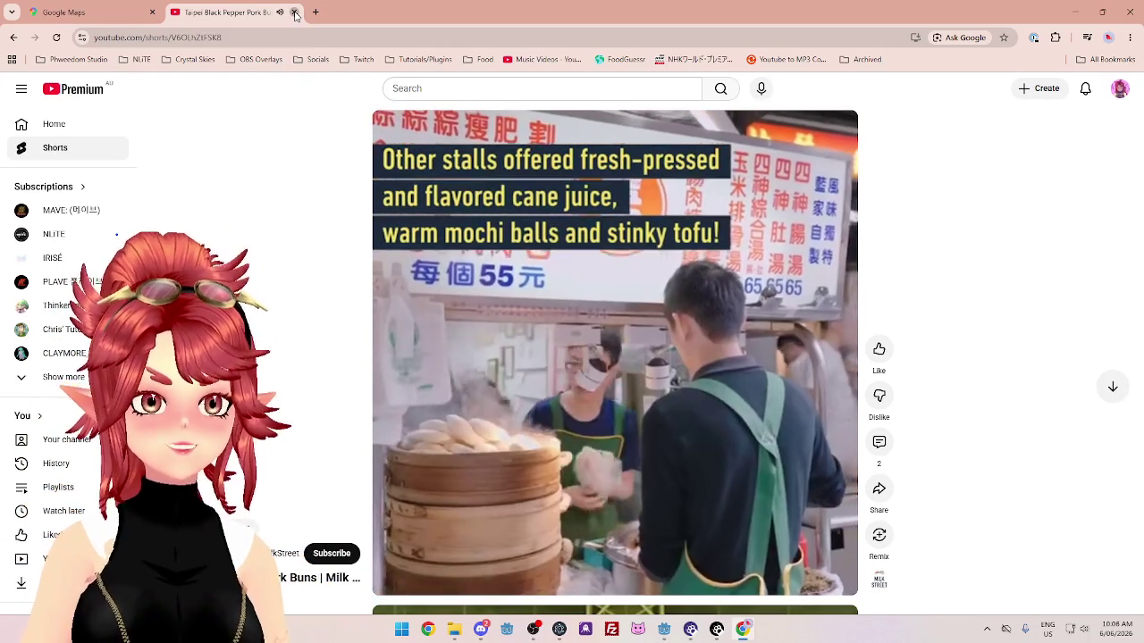
Close the video tab and Chrome, returning to empty line 18 of PacketManager.gd.
left_click(293, 12)
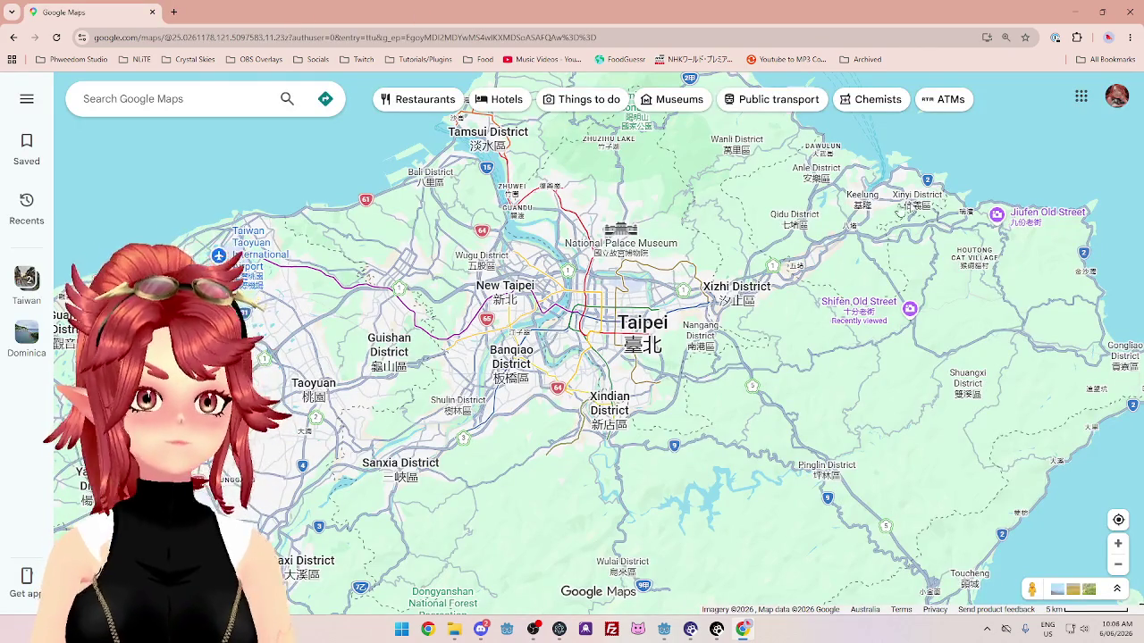
left_click(1130, 12)
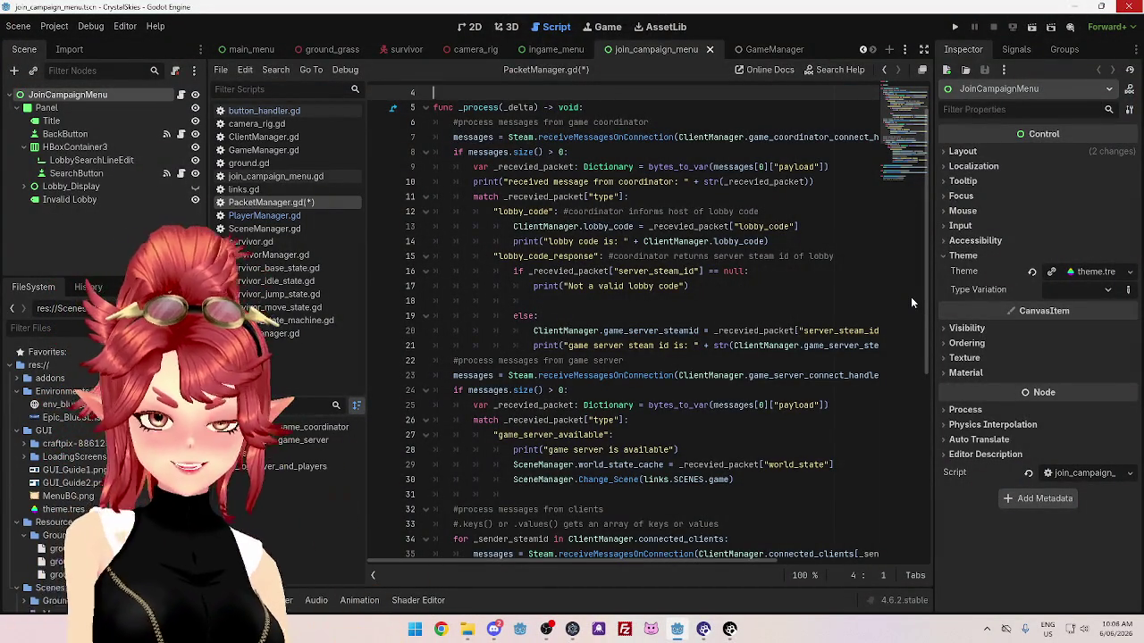
left_click(650, 302)
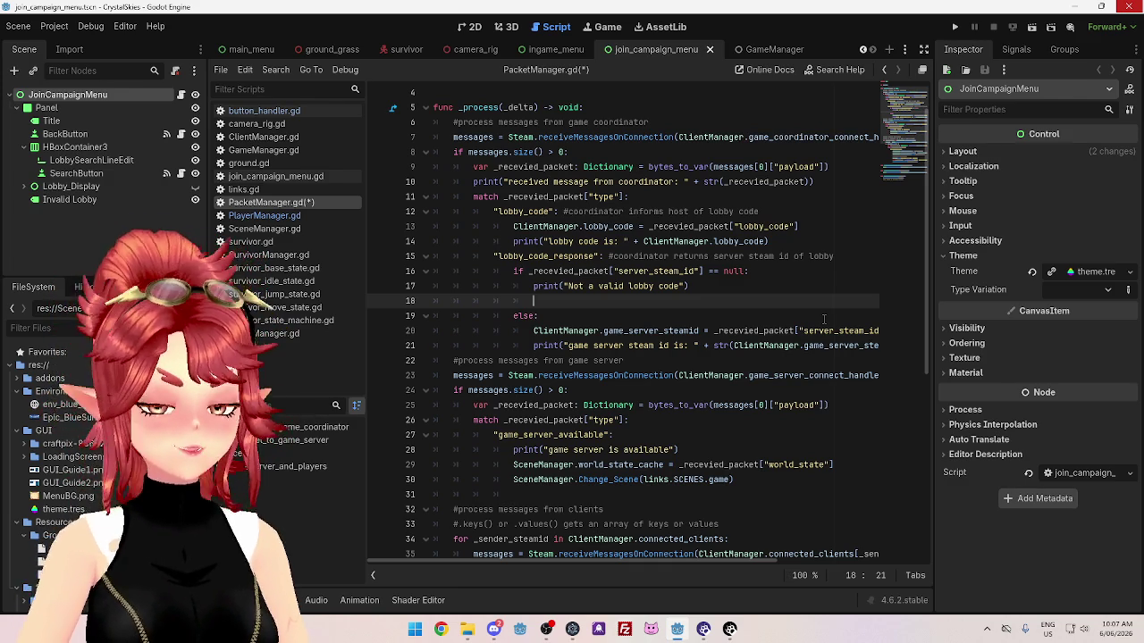
scroll(733, 340, "up", 1)
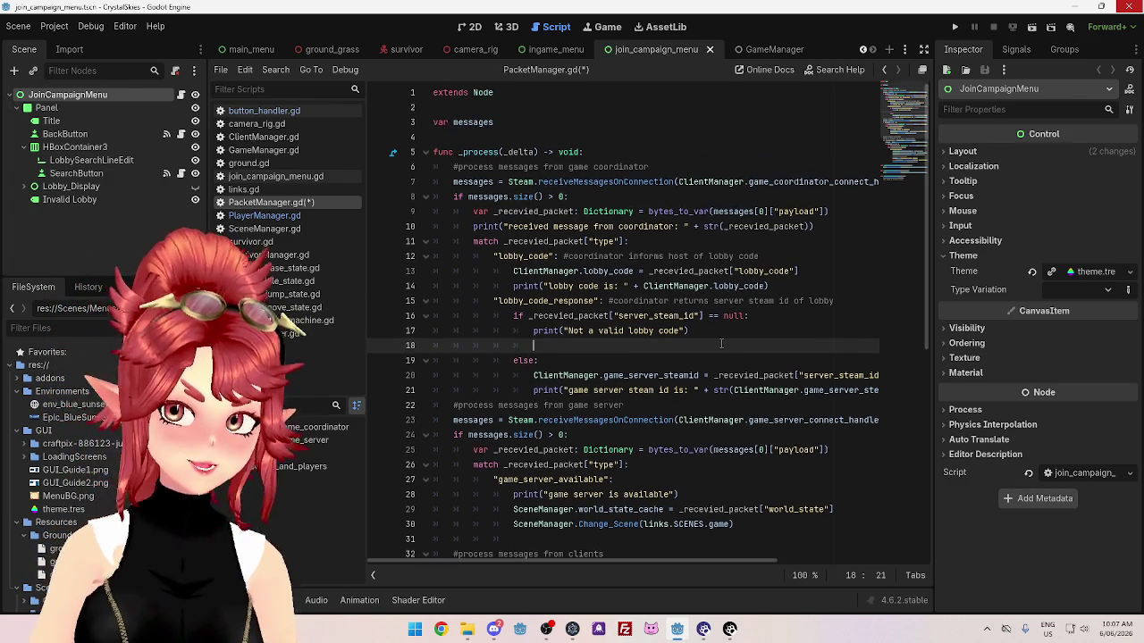
scroll(686, 285, "down", 6)
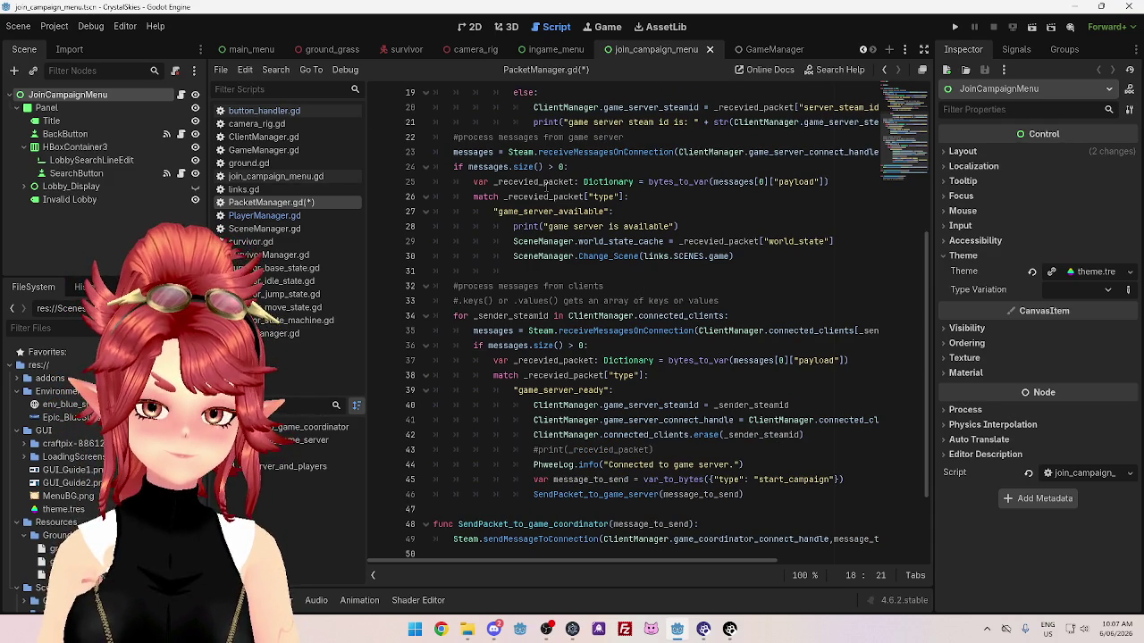
scroll(545, 185, "up", 2)
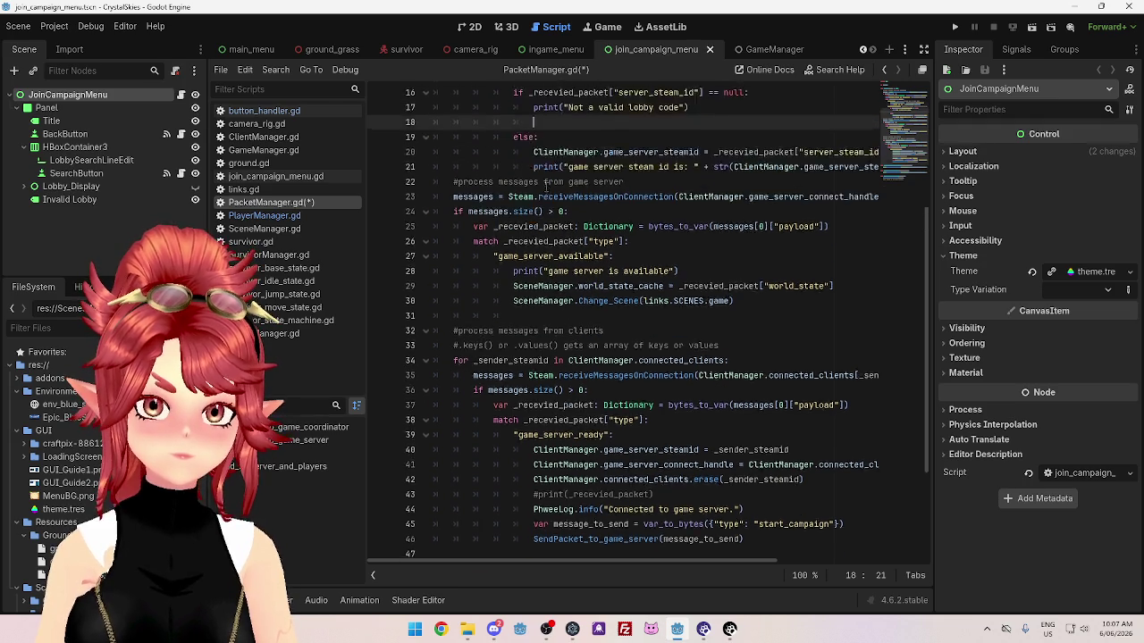
scroll(545, 185, "down", 1)
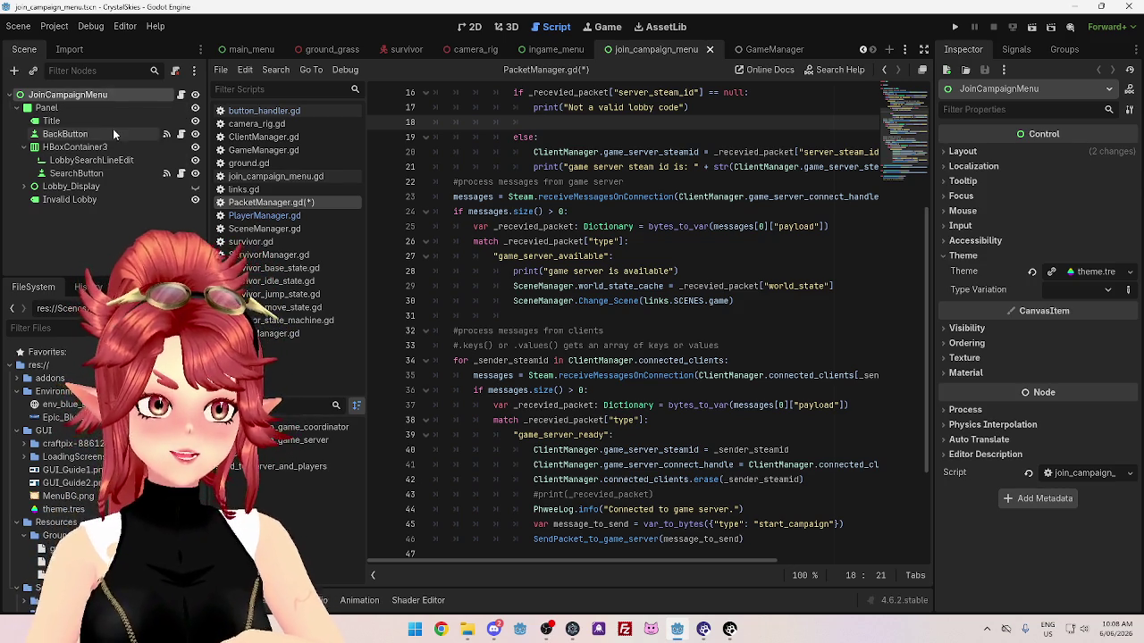
Open BackButton's button_handler.gd and select the SceneManager.Change_Scene(next_scene) call in switch_scene.
left_click(180, 135)
left_click_drag(640, 197, 475, 188)
left_click(463, 196)
left_click_drag(640, 196, 582, 197)
triple_click(527, 198)
left_click(682, 208)
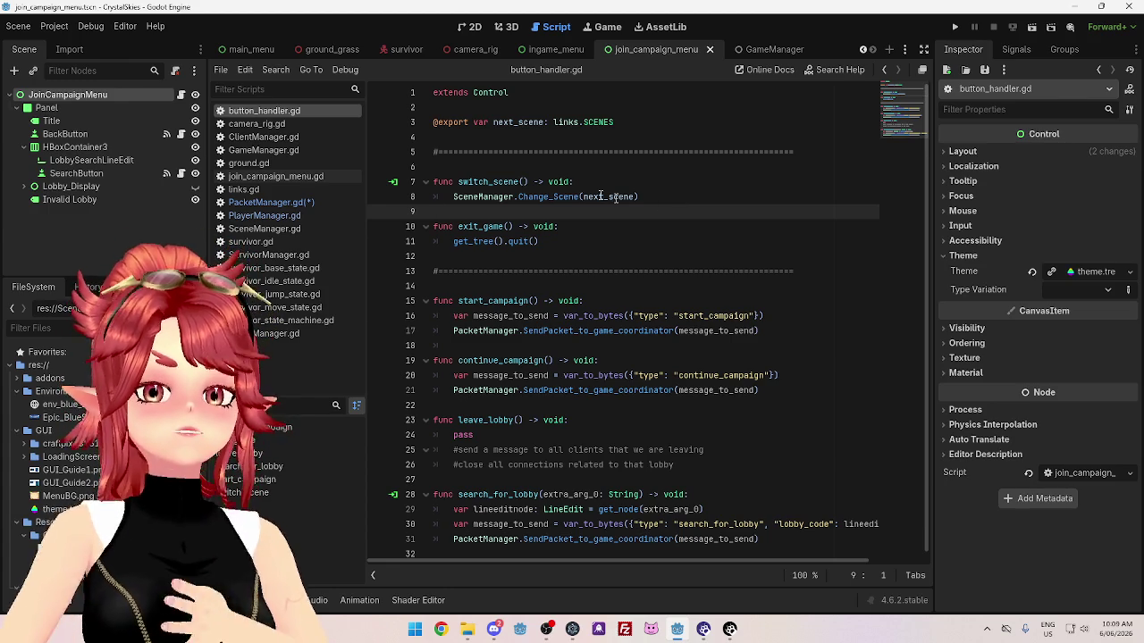
left_click_drag(453, 196, 673, 203)
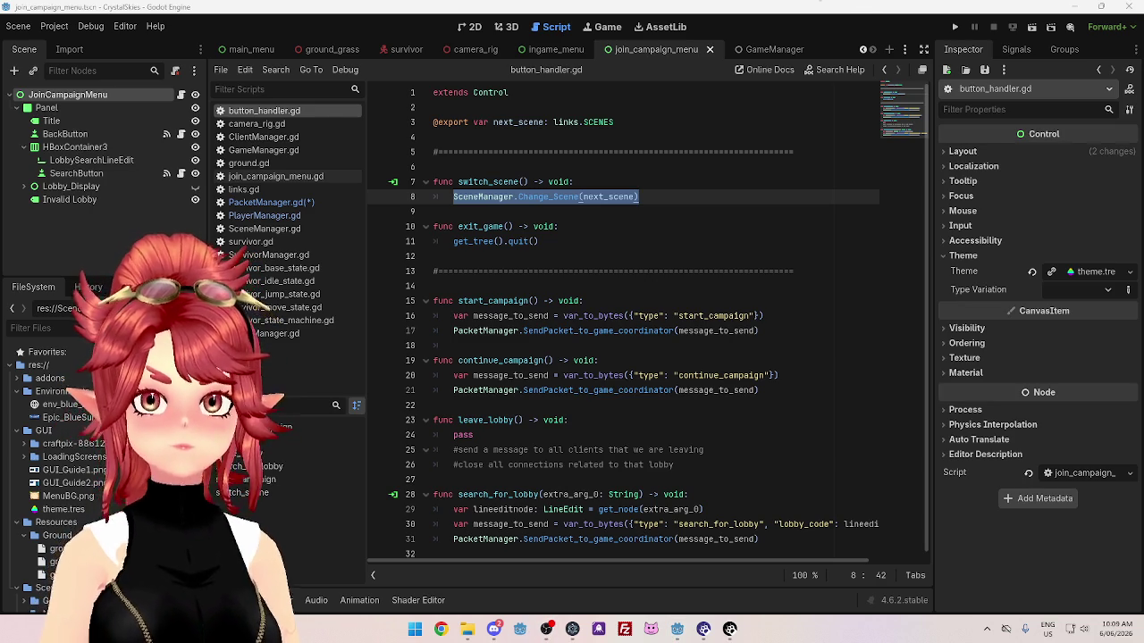
left_click(683, 203)
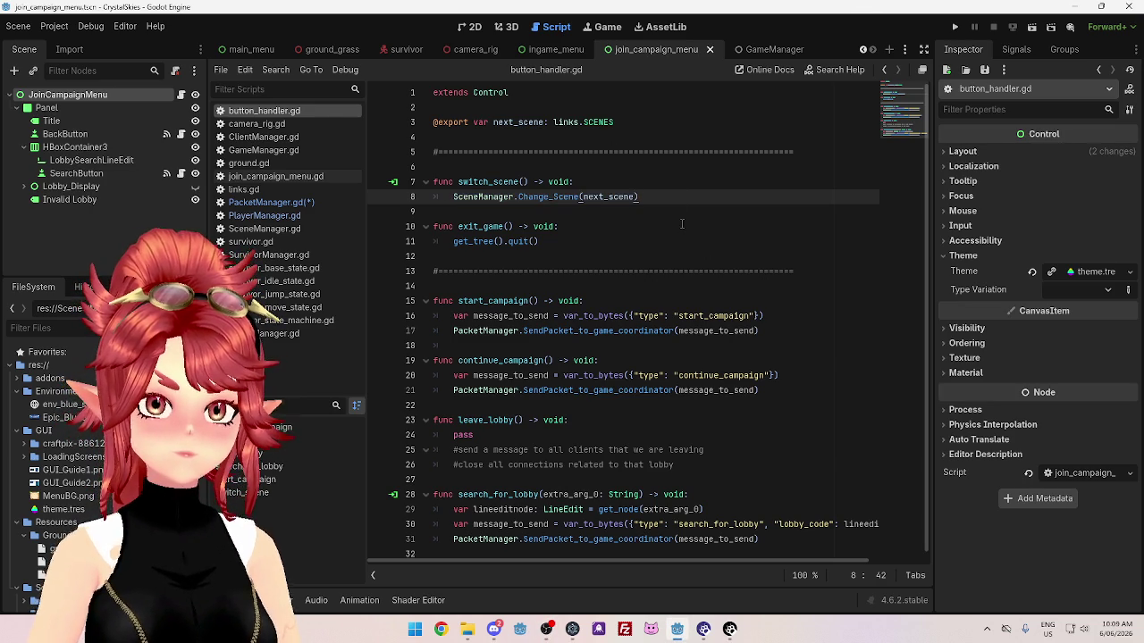
left_click(682, 224)
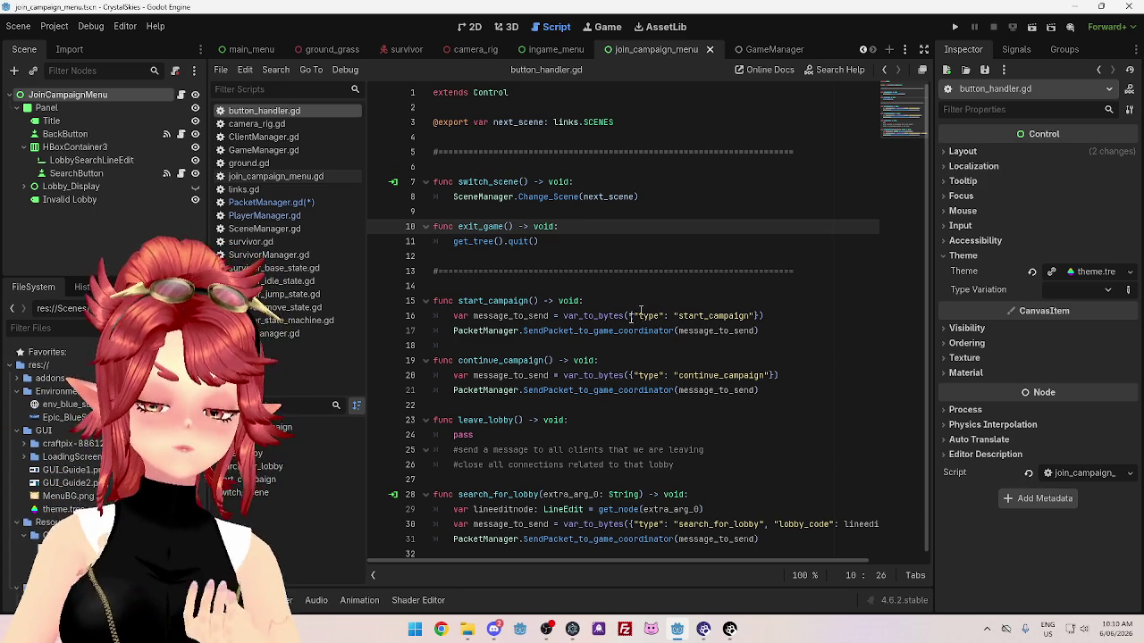
Show PacketManager.gd's game_server_available handling code, lines 25–56.
left_click(268, 202)
scroll(653, 368, "down", 5)
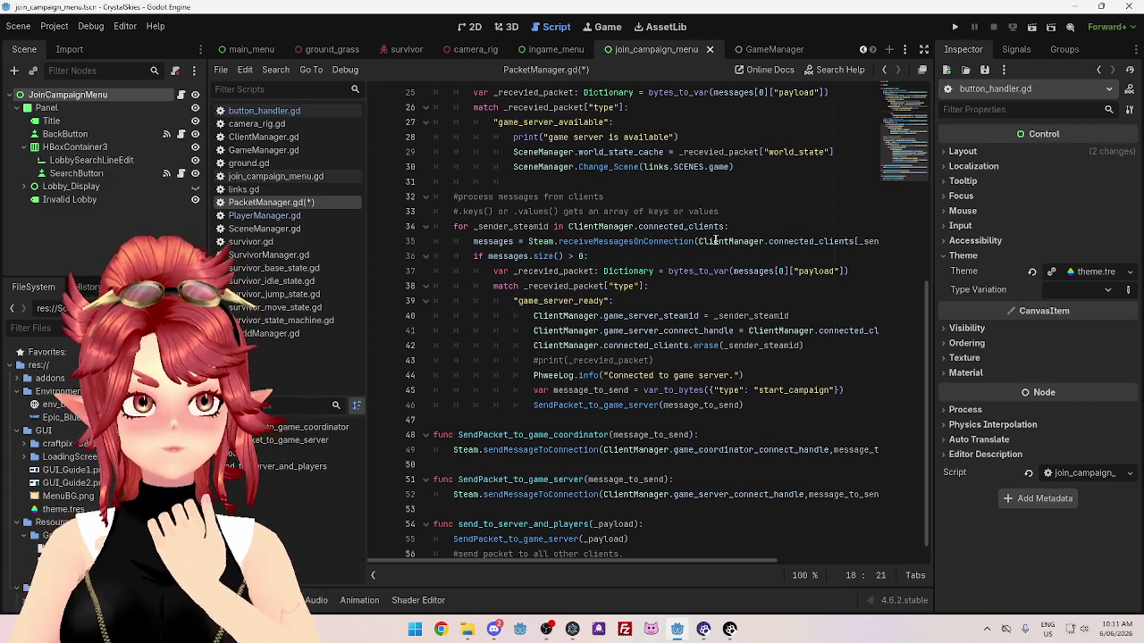
left_click(655, 187)
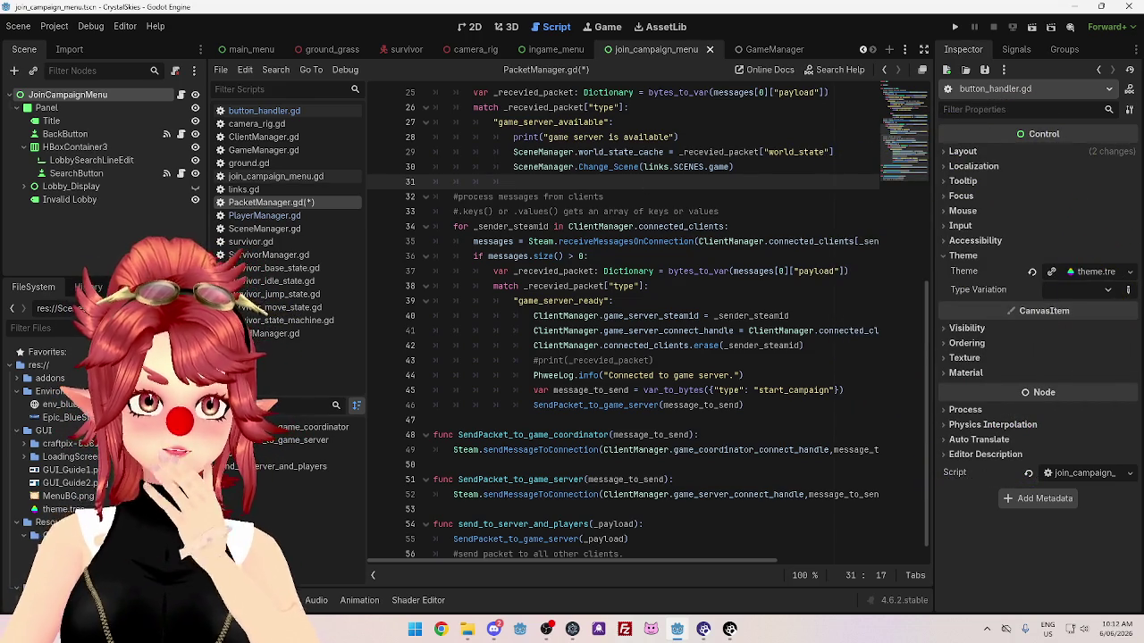
left_click(761, 168)
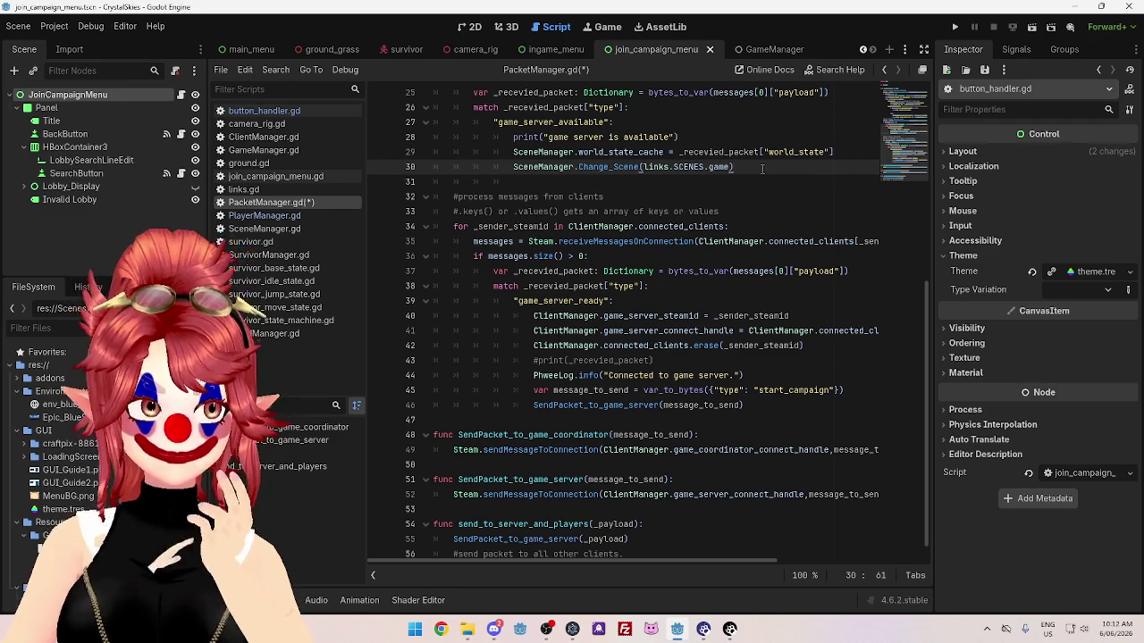
key("Down")
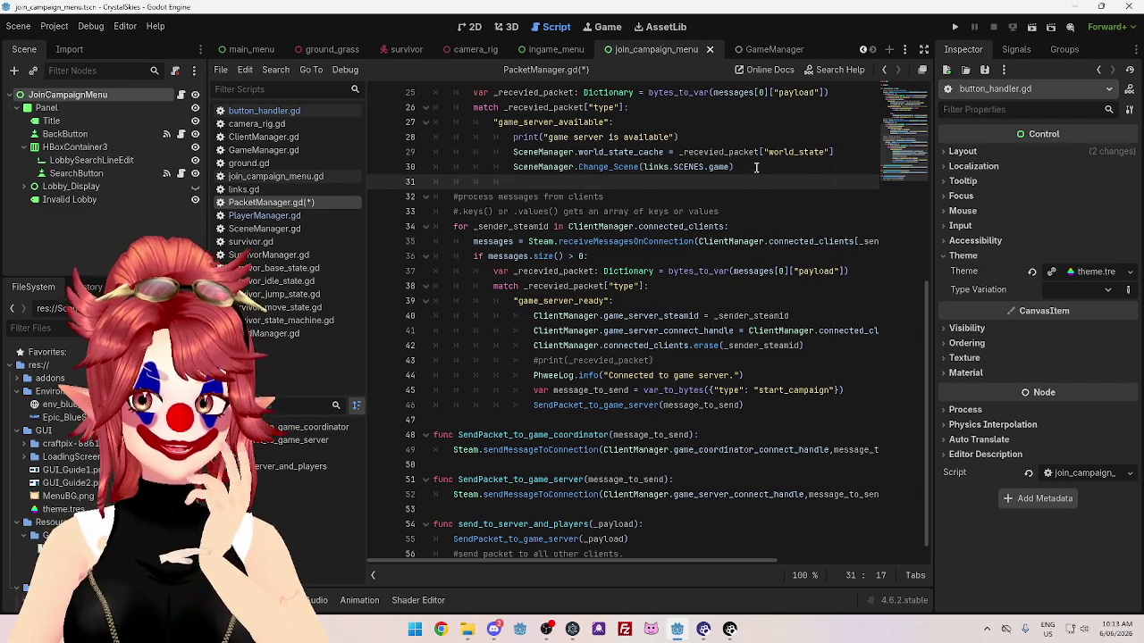
key("Up")
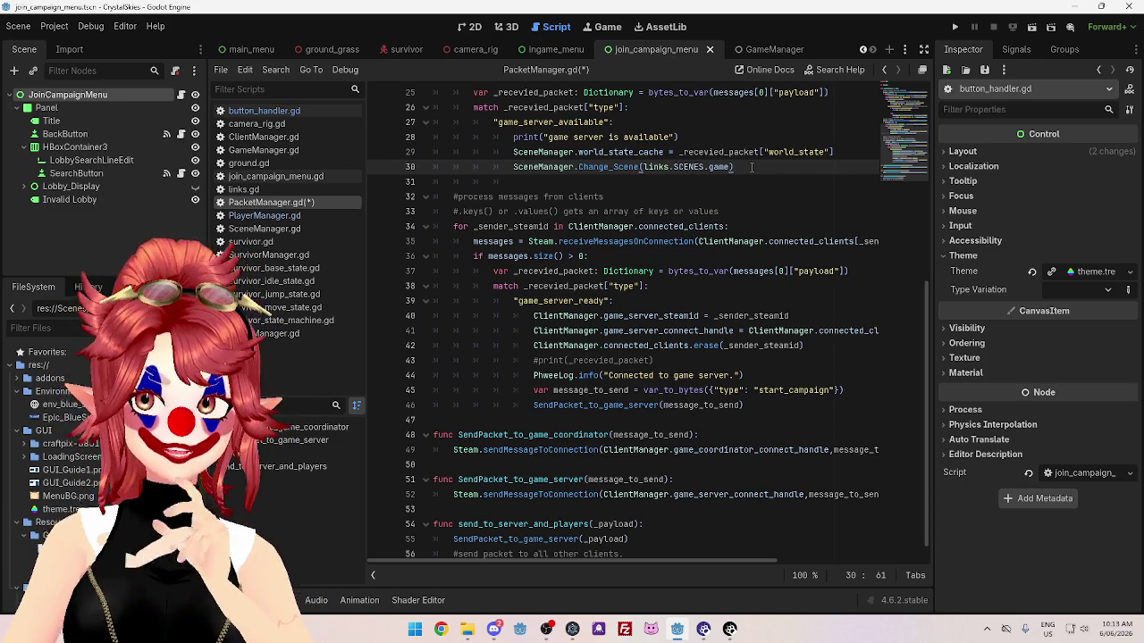
Show the Signals list for the JoinCampaignMenu node next to the Inspector.
left_click(1013, 50)
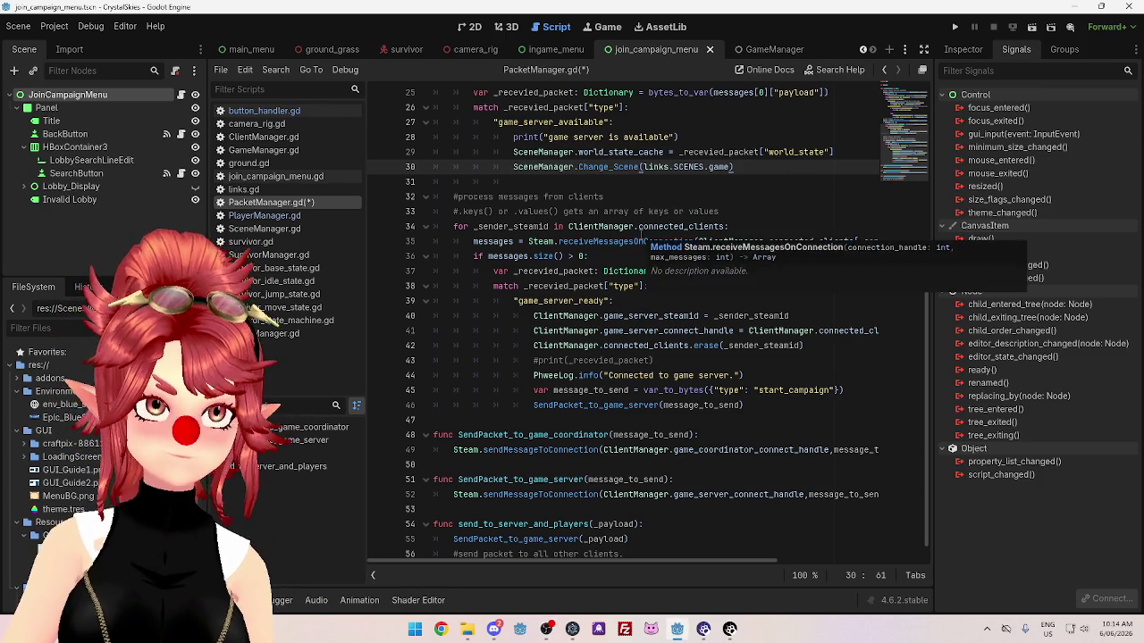
scroll(679, 277, "up", 1)
scroll(679, 278, "up", 1)
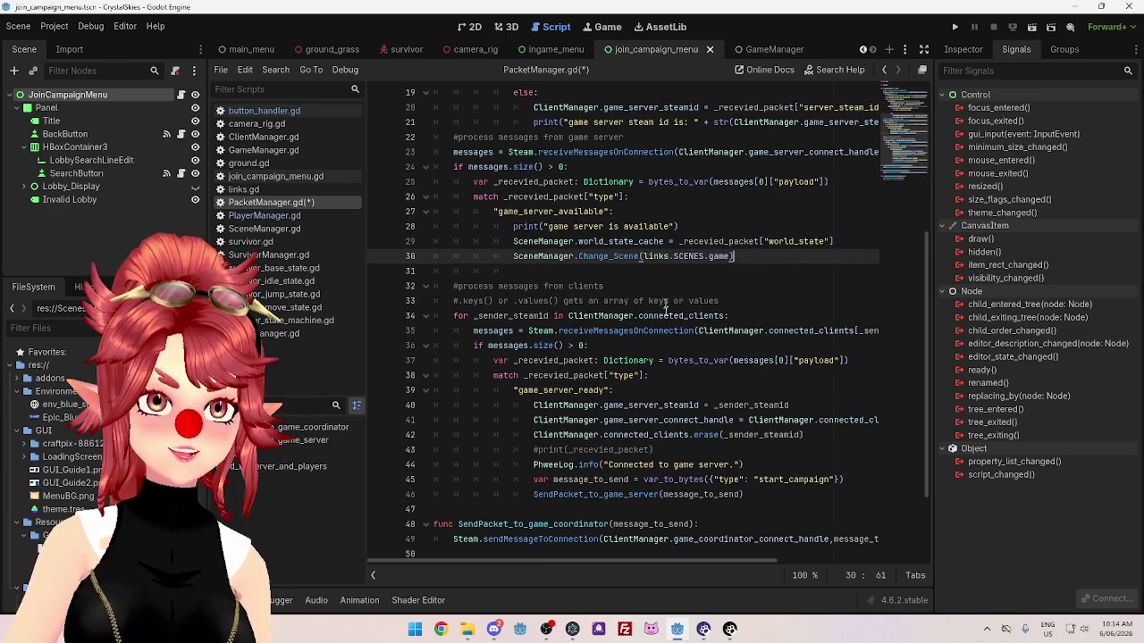
left_click(661, 270)
scroll(650, 286, "up", 4)
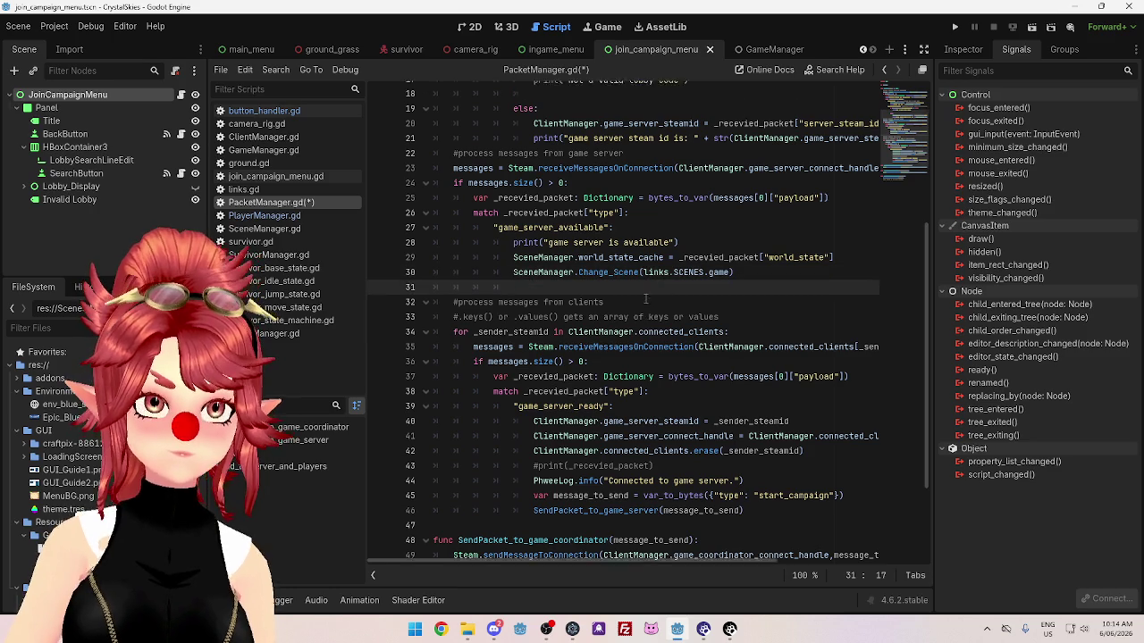
scroll(645, 300, "down", 2)
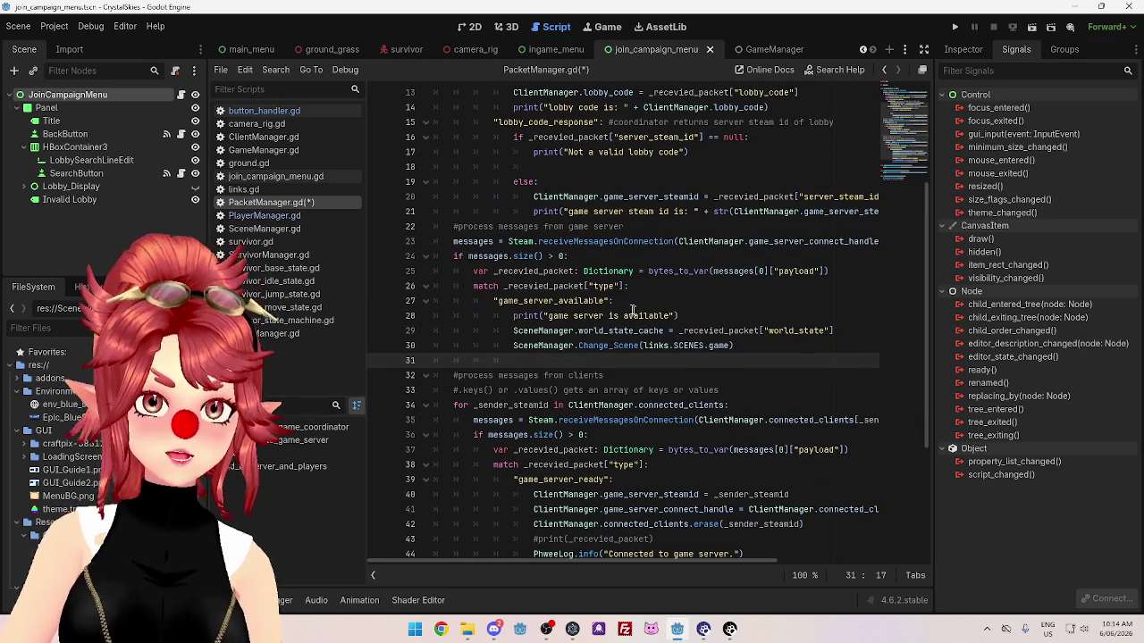
left_click(557, 168)
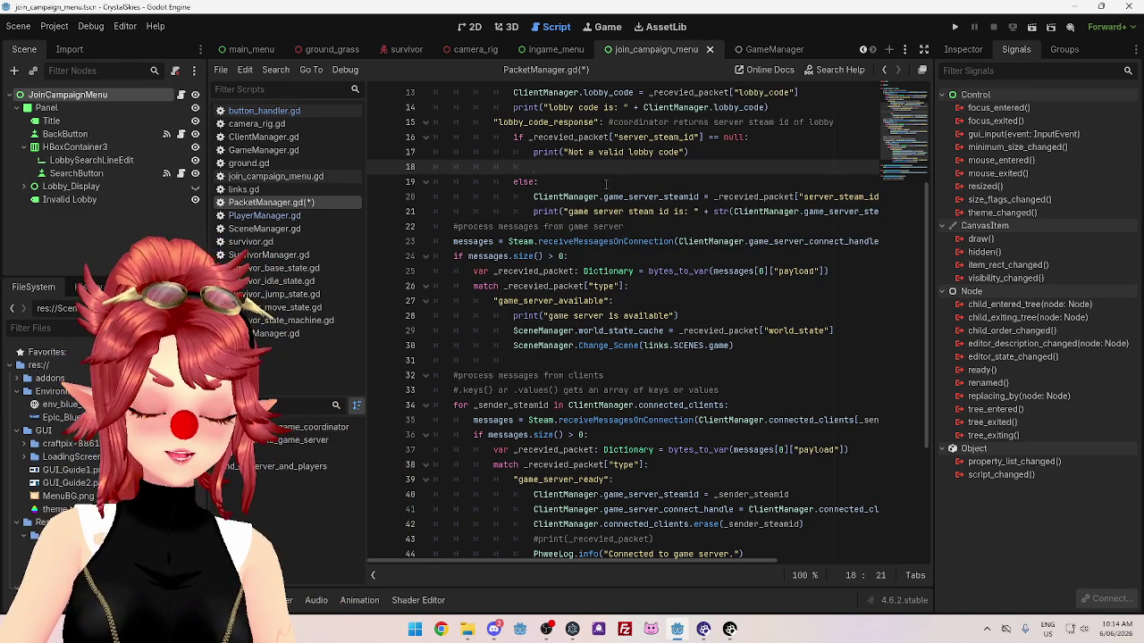
scroll(583, 269, "up", 4)
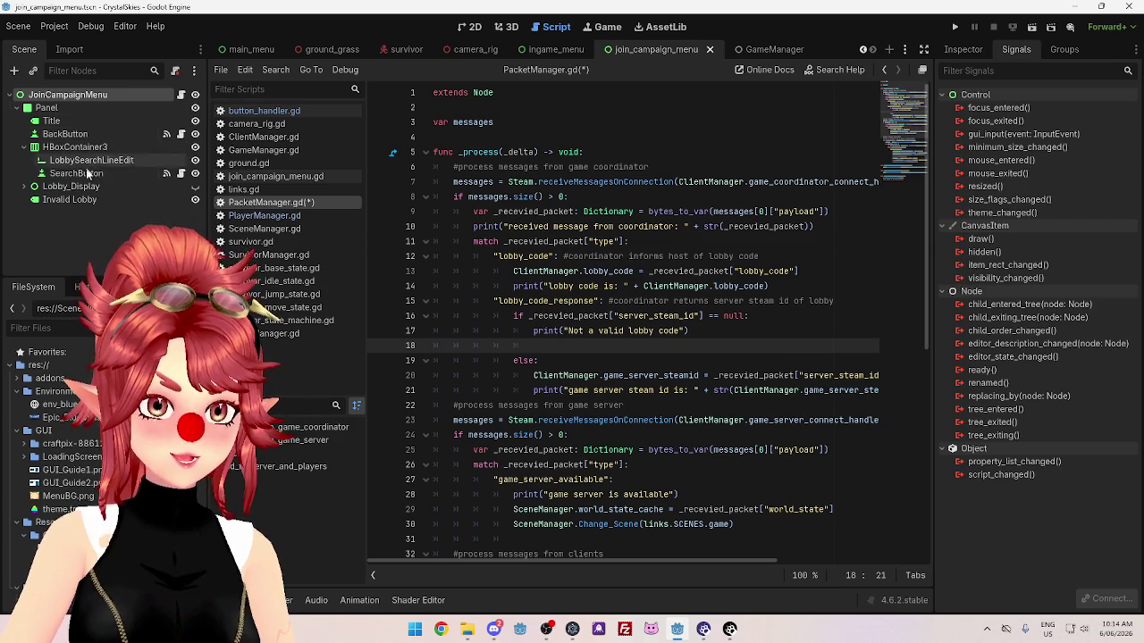
left_click(90, 200)
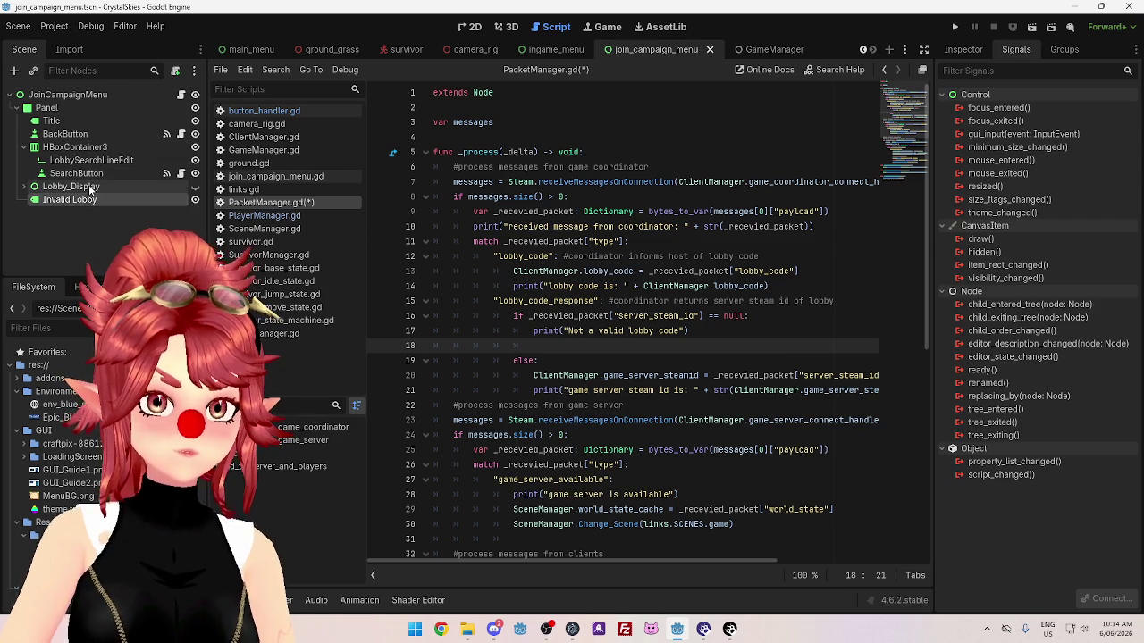
Insert two blank lines after lobby_display in join_campaign_menu.gd, then return to PacketManager.gd.
left_click(73, 95)
left_click(180, 95)
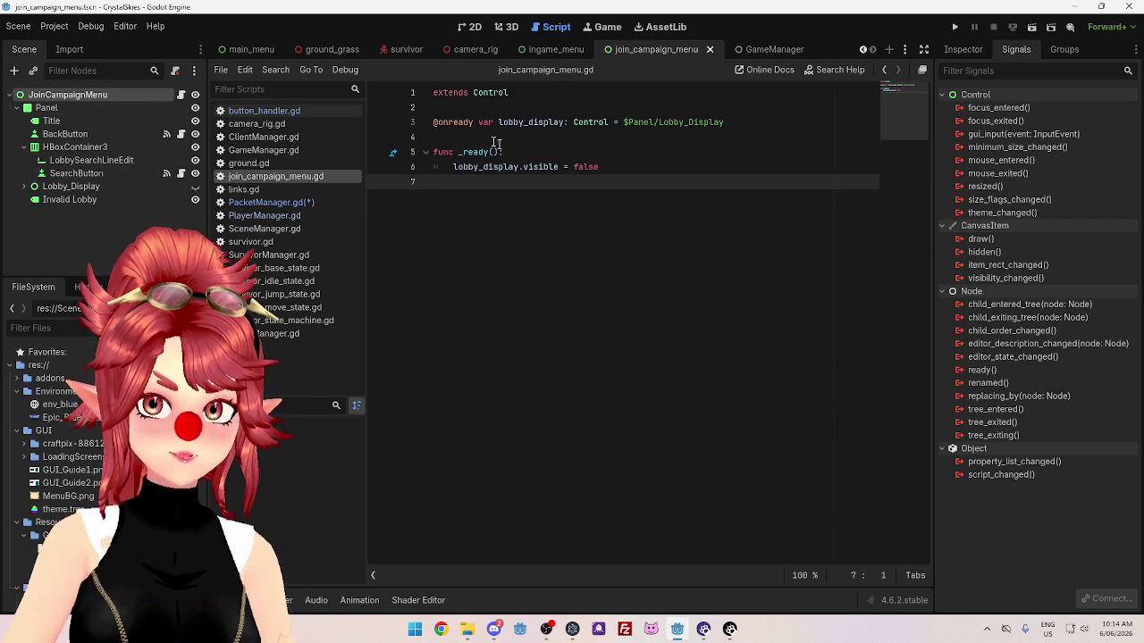
left_click(500, 136)
key("Return")
key("Return")
key("Up")
type("signal")
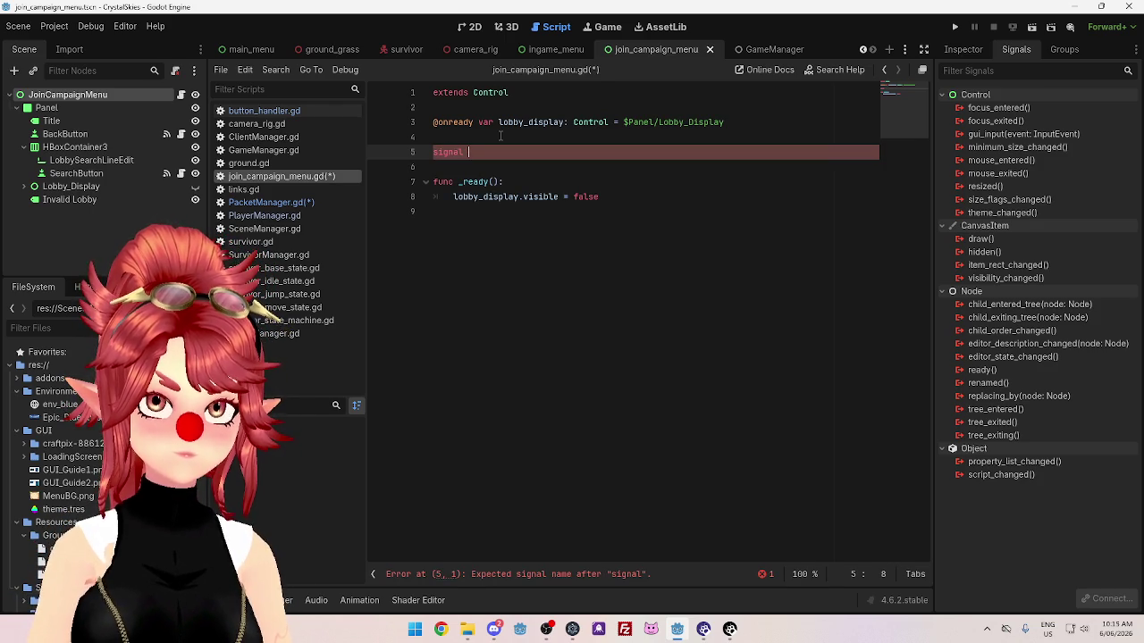
key("BackSpace")
key("BackSpace")
key("BackSpace")
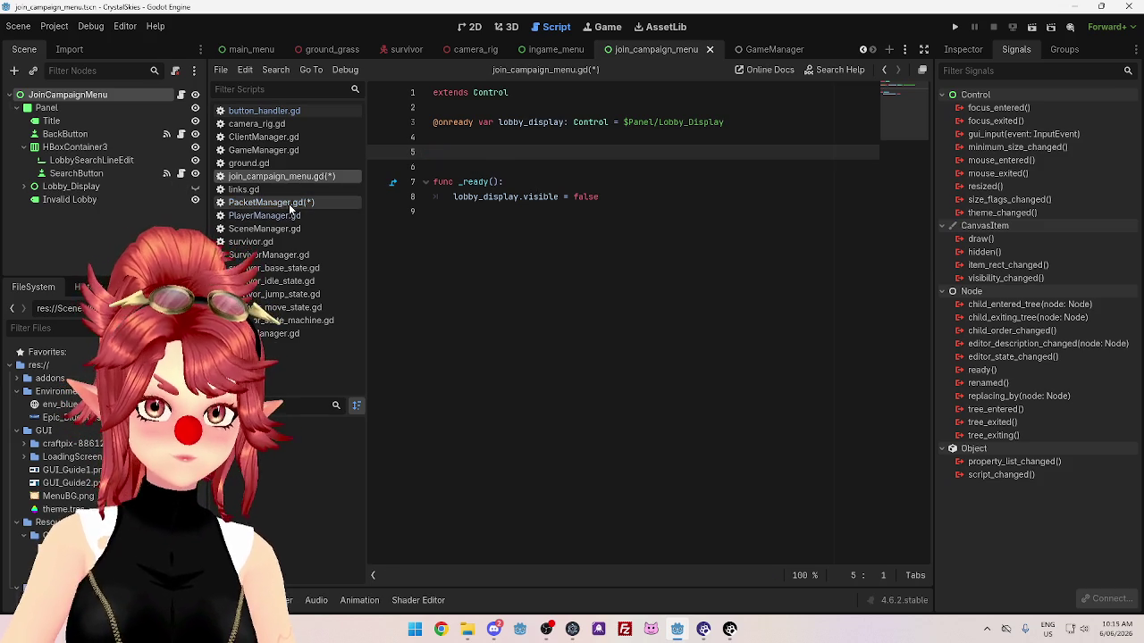
left_click(290, 203)
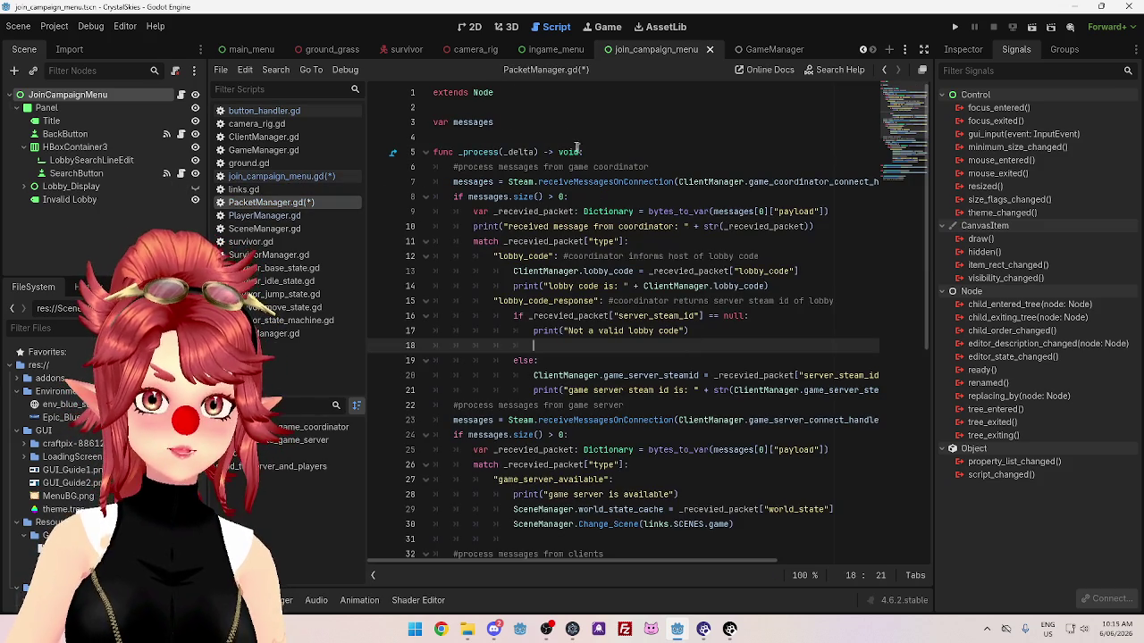
Declare a signal invalid_lobby below var messages in PacketManager.gd.
left_click(558, 125)
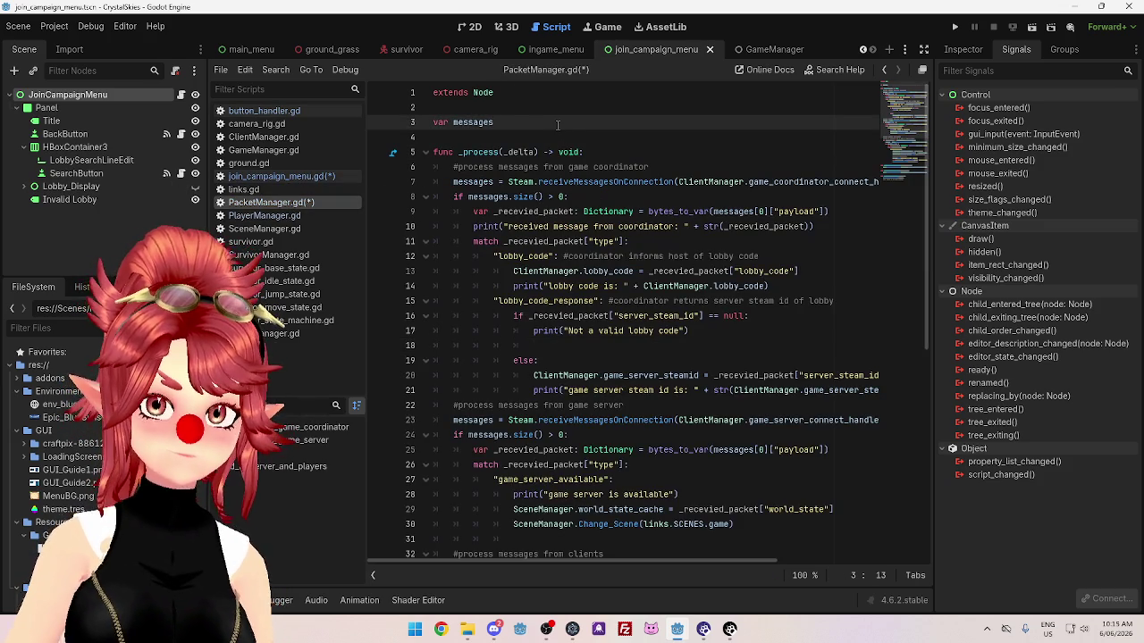
key("Return")
key("Return")
type("signal")
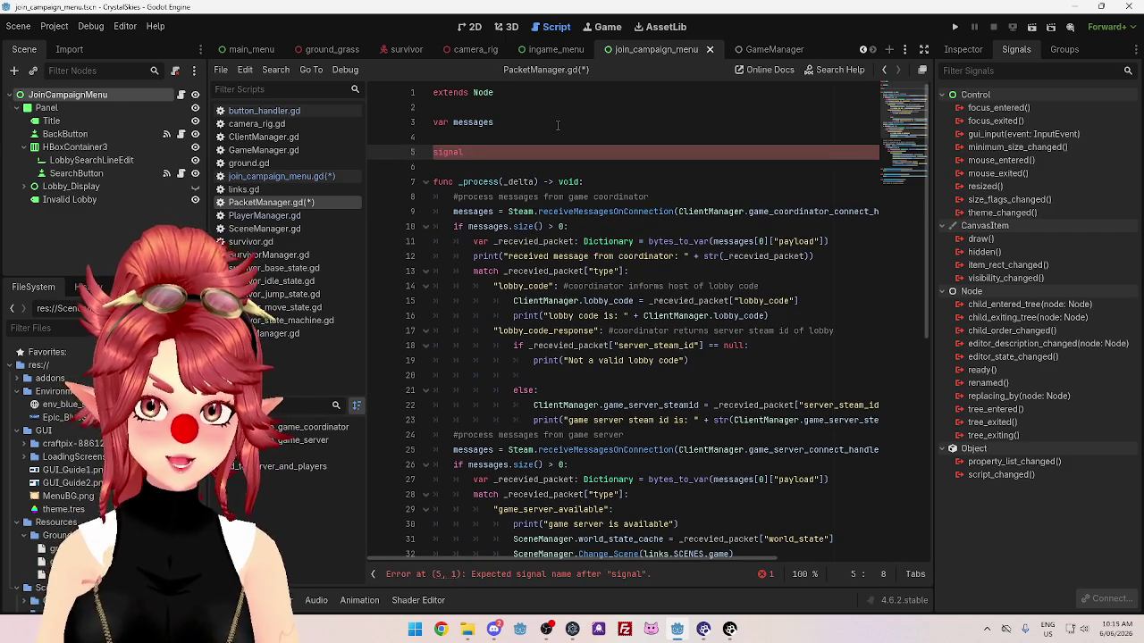
type("invalid_lobby")
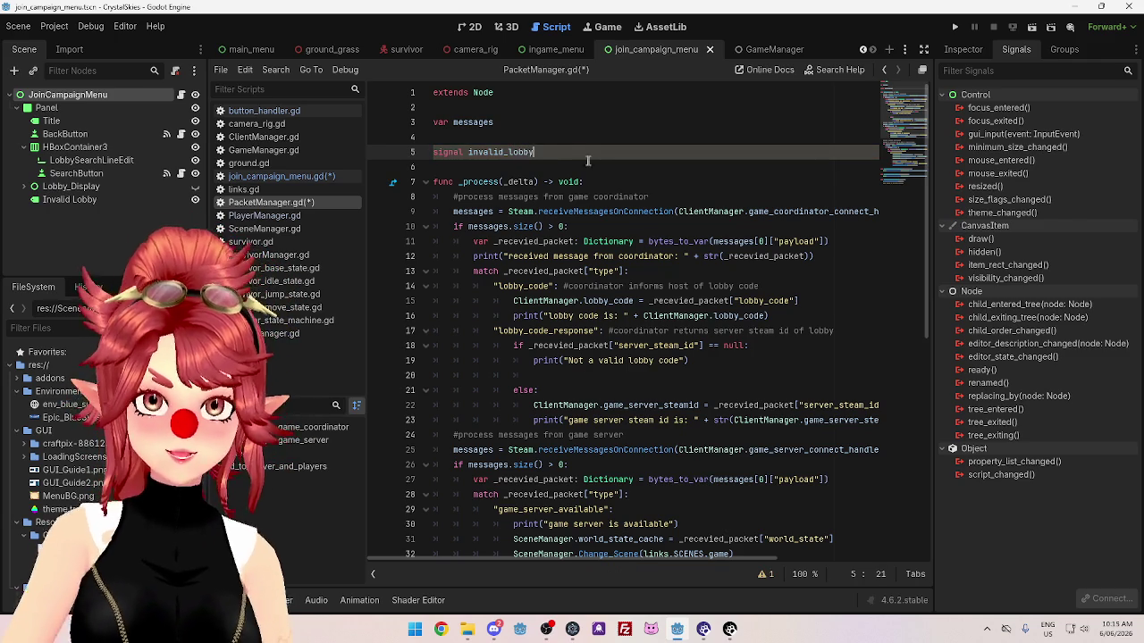
Add an emit_signal call for invalid_lobby under the invalid lobby code print.
left_click(572, 375)
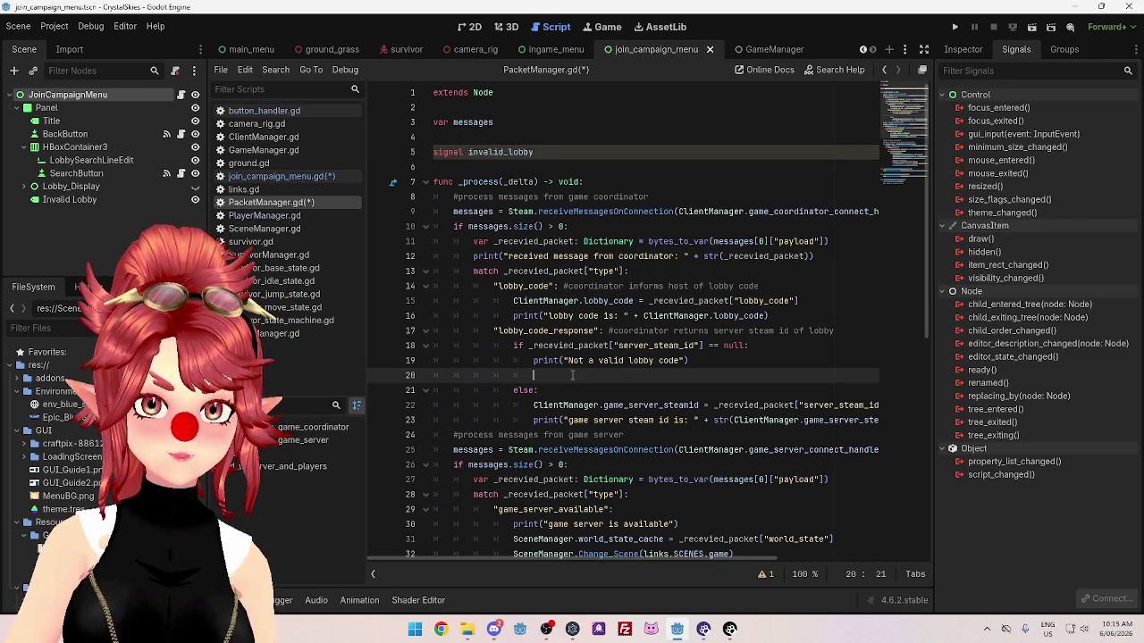
type("emit invalid_lobby")
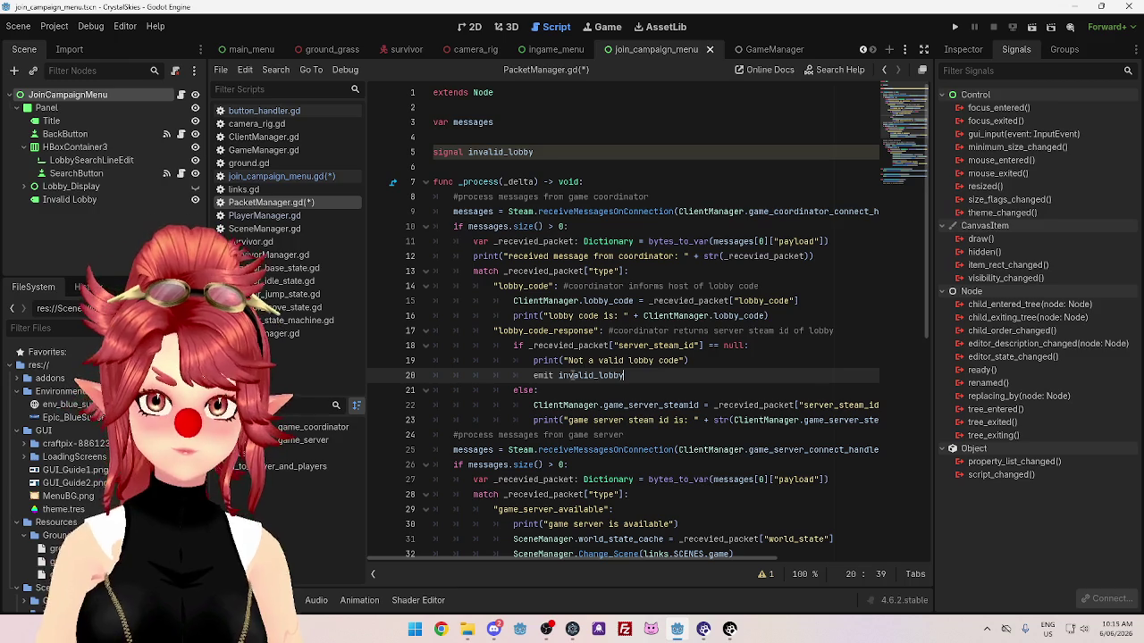
left_click(730, 331)
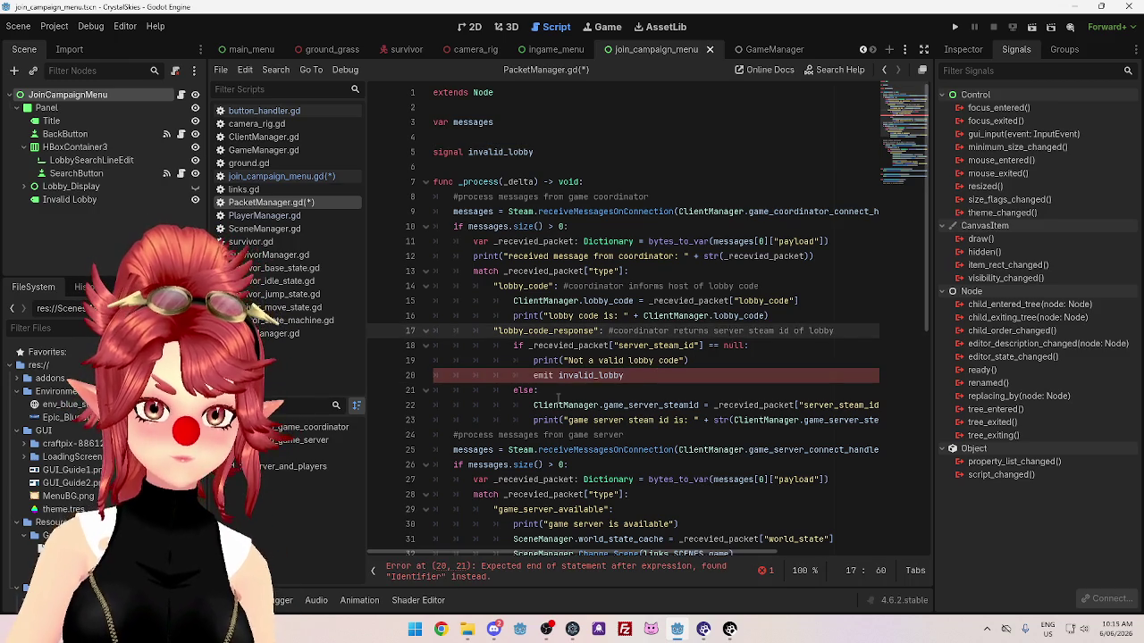
left_click_drag(624, 375, 554, 375)
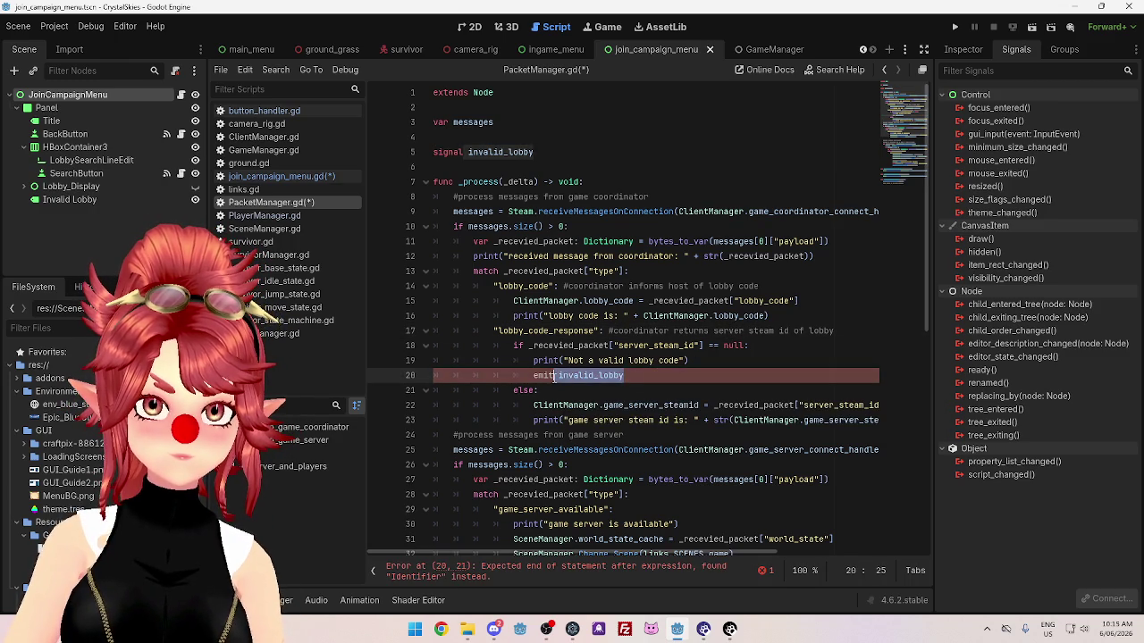
key("BackSpace")
key("BackSpace")
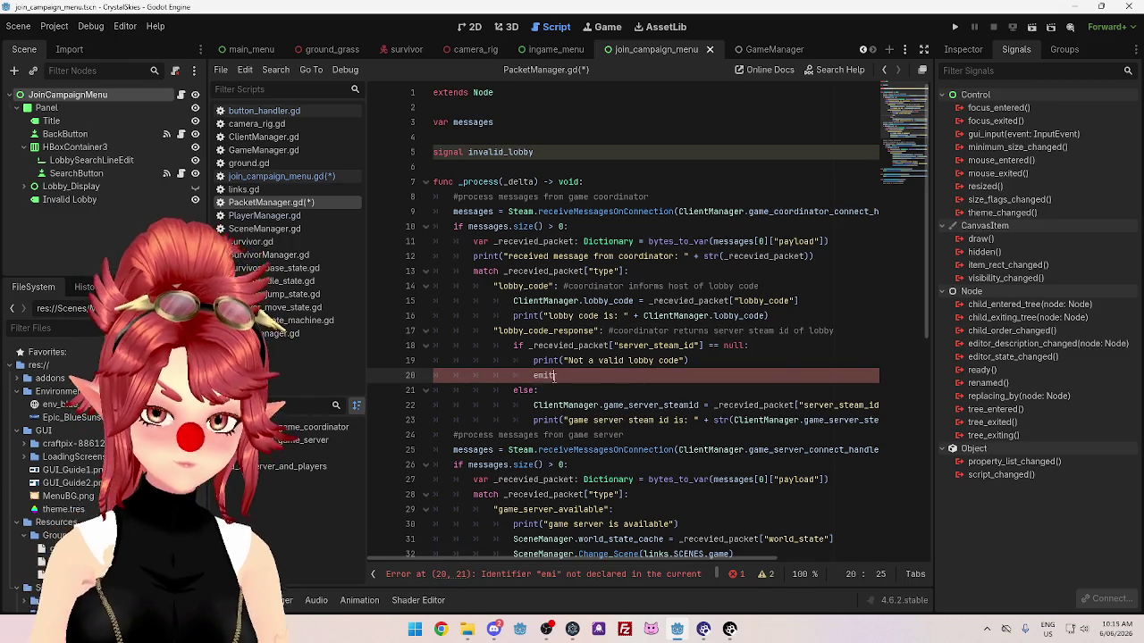
key("Return")
type("invali")
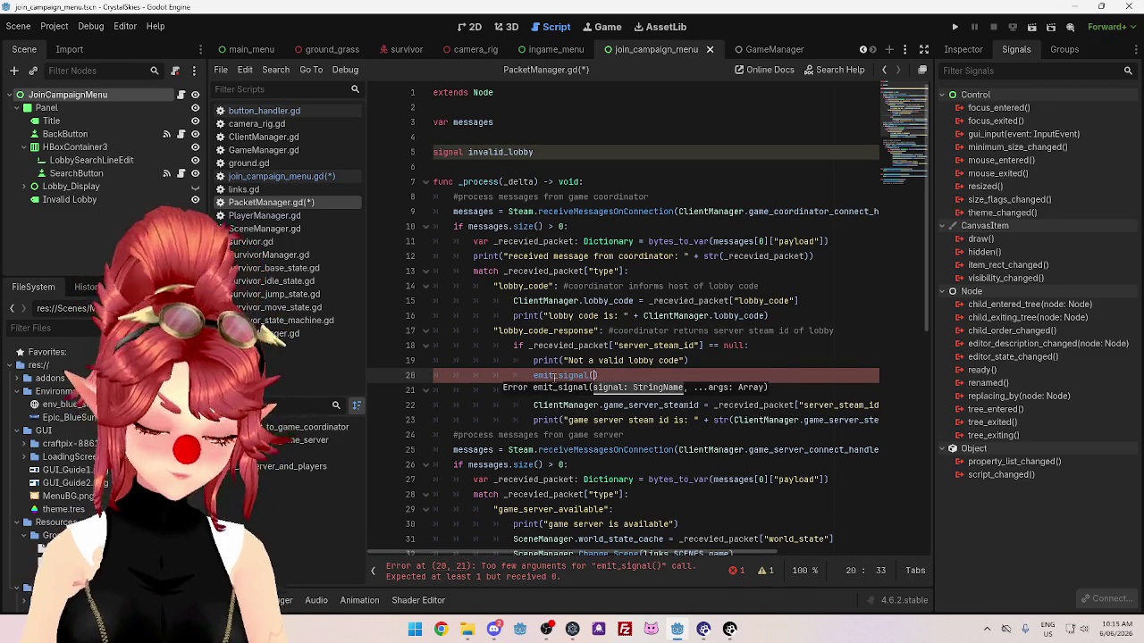
key("Return")
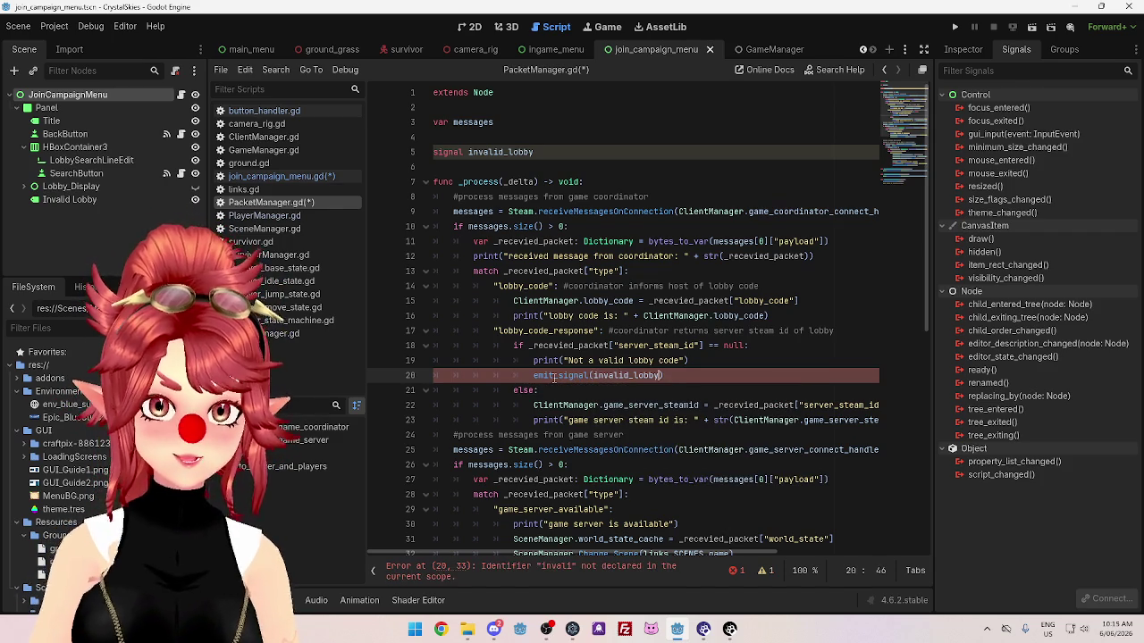
Rewrite the call as invalid_lobby.emit and delete the extra blank line above it.
left_click(640, 347)
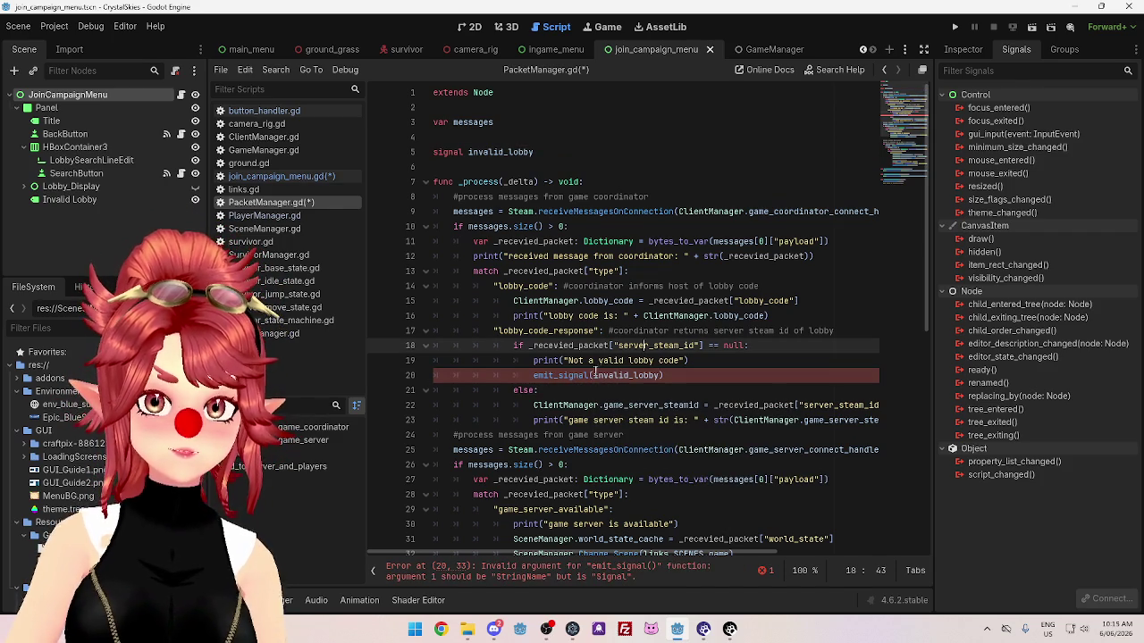
mouse_move(556, 376)
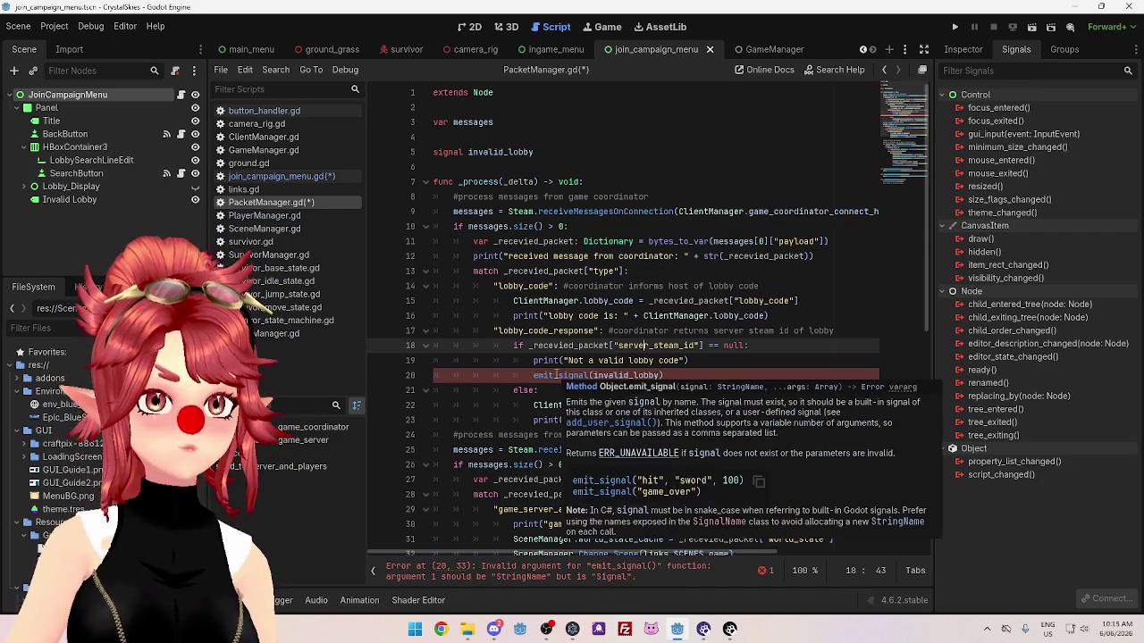
left_click(721, 358)
key("Return")
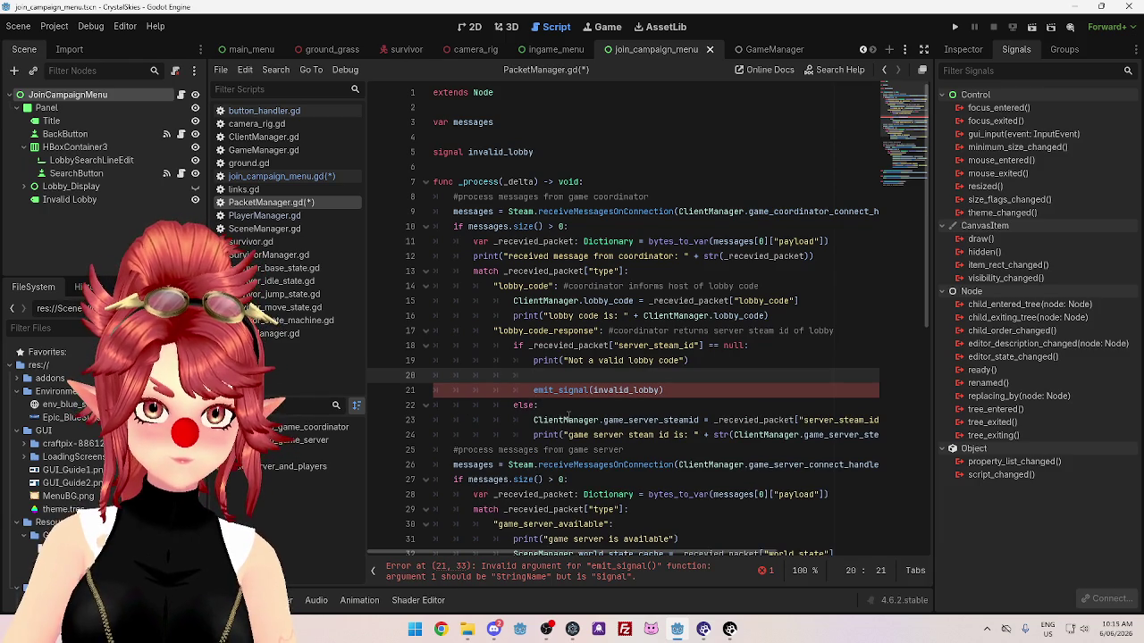
left_click_drag(588, 390, 533, 391)
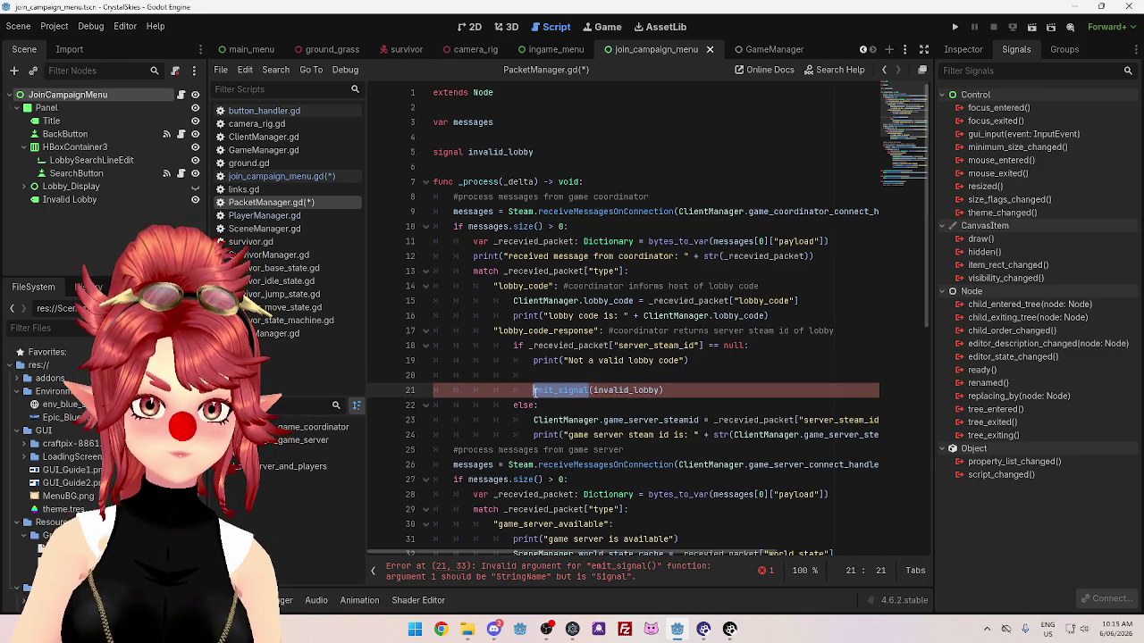
type("invalid")
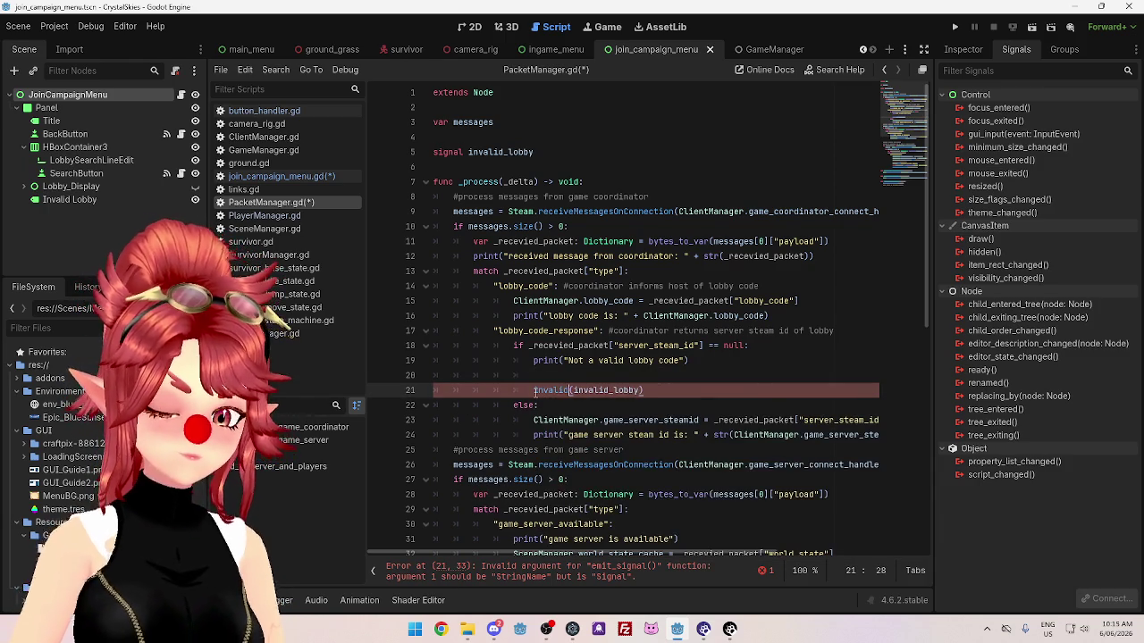
key("Return")
type(".emi")
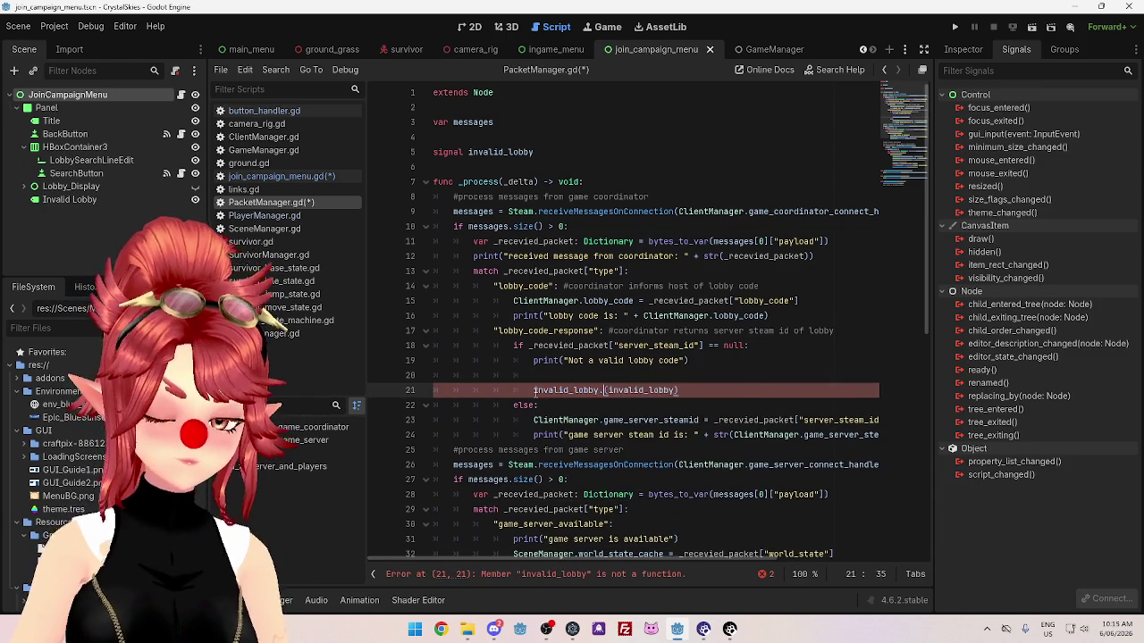
type("t")
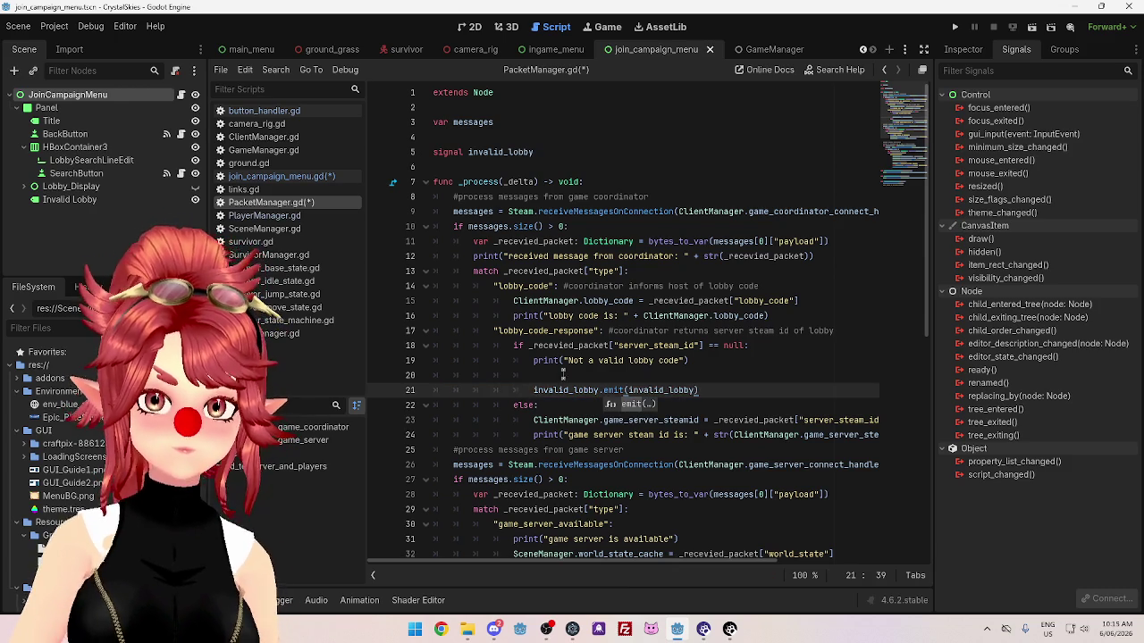
left_click(551, 374)
key("BackSpace")
key("BackSpace")
key("BackSpace")
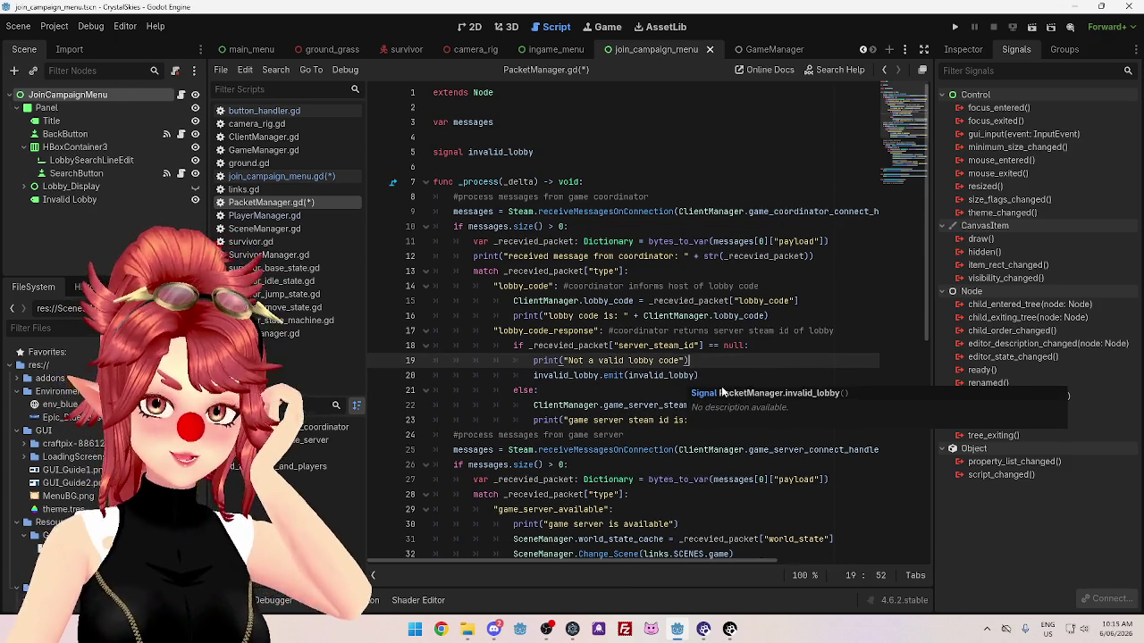
left_click(714, 375)
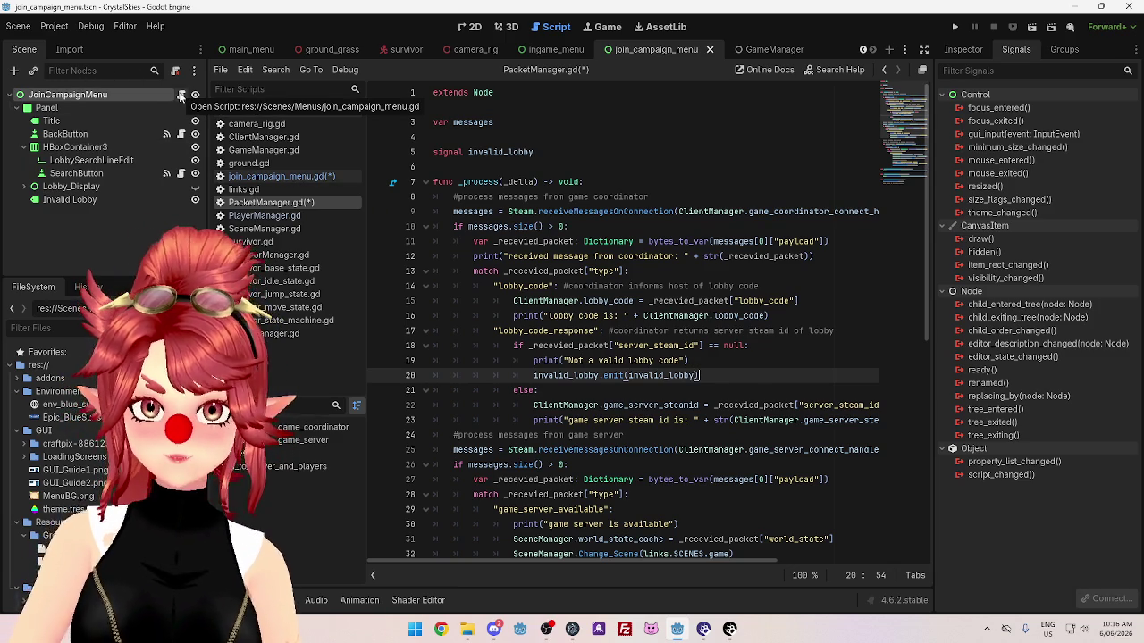
left_click(181, 97)
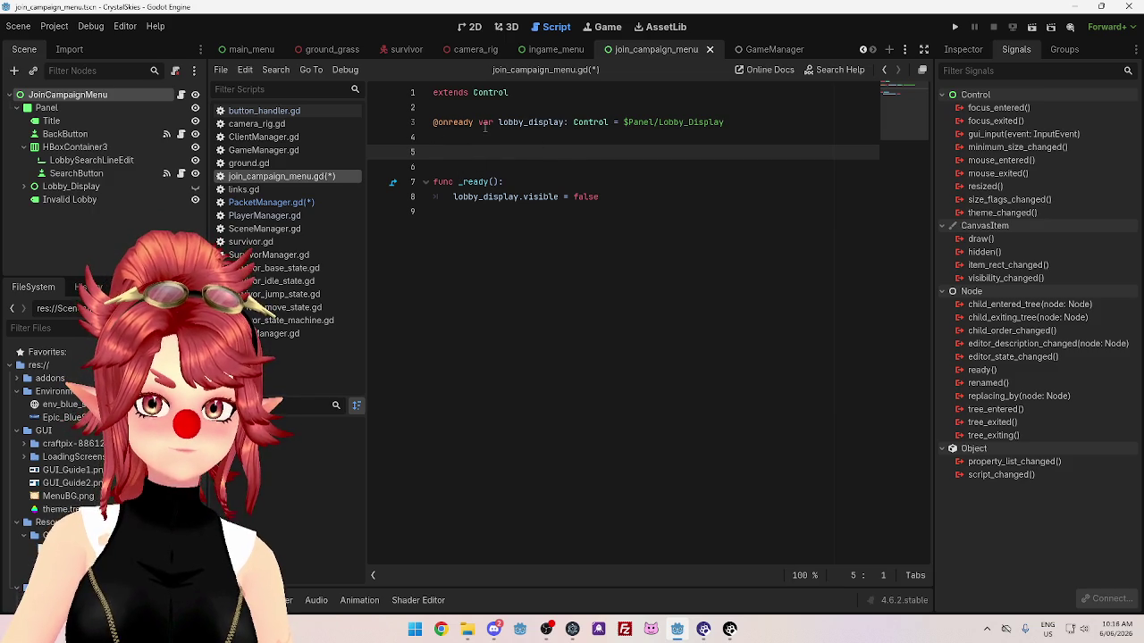
Start a PacketManager.connect() call on a new line inside _ready.
left_click(647, 198)
key("Return")
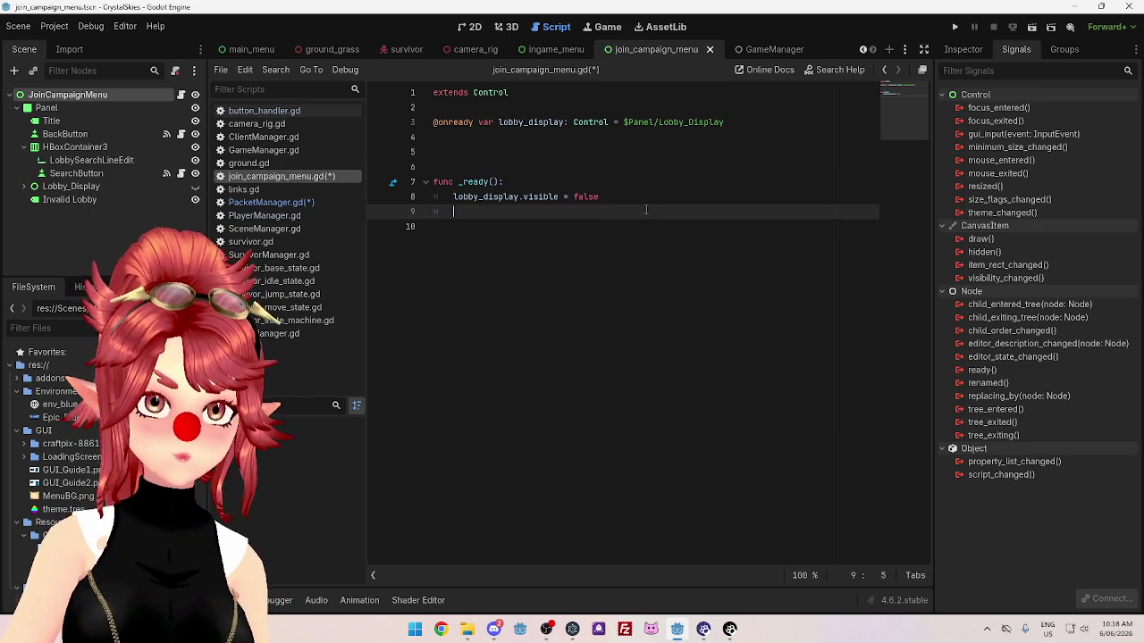
type("connec")
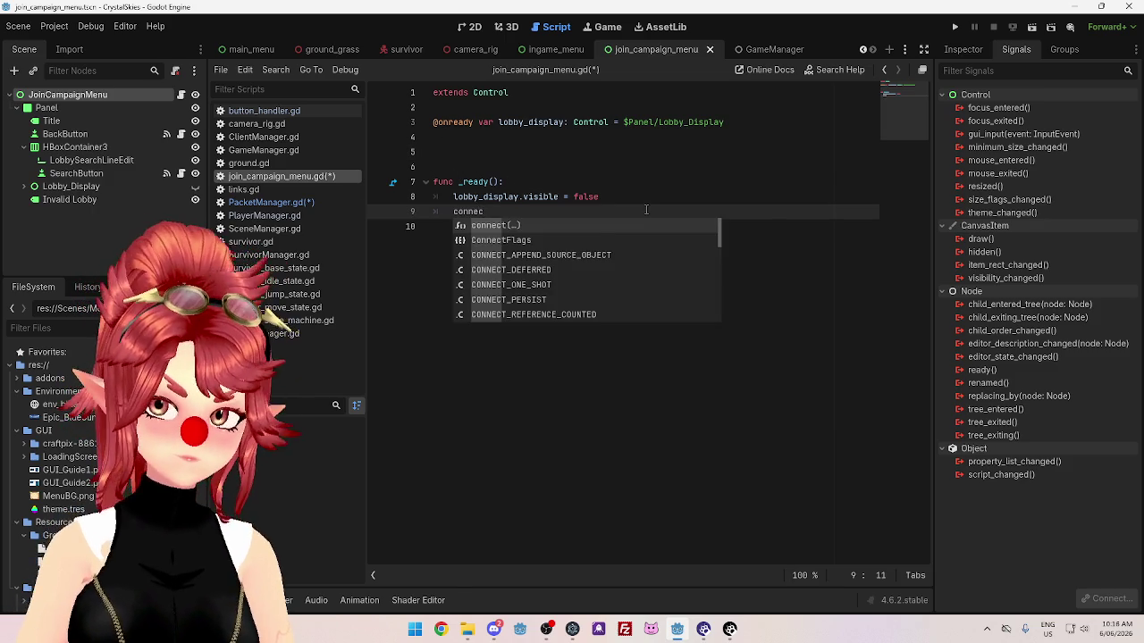
key("Return")
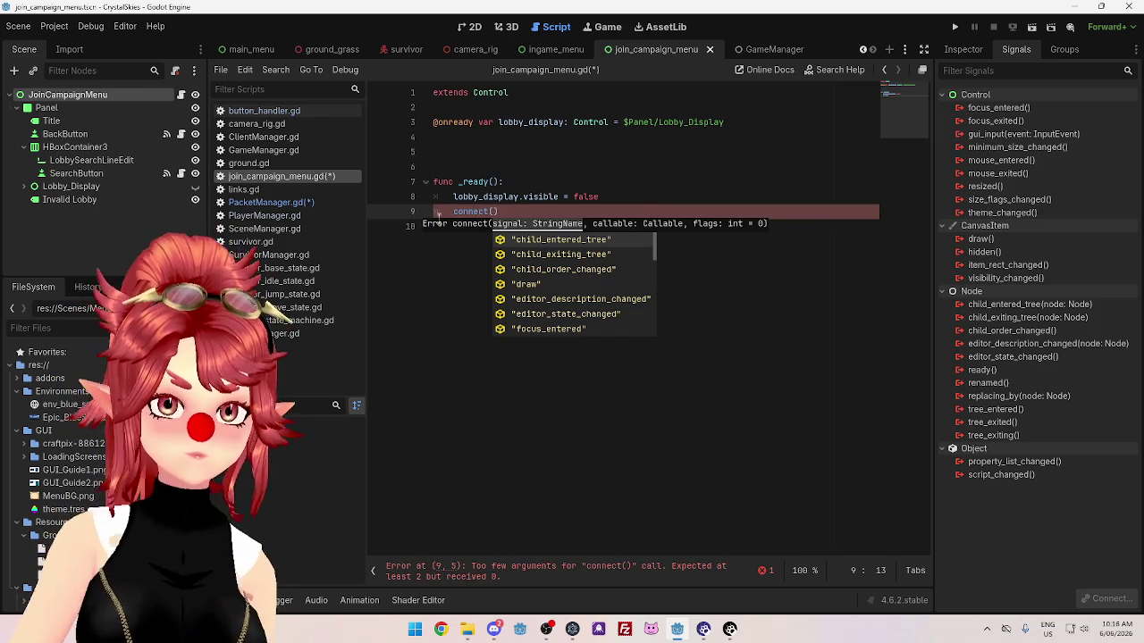
left_click(457, 211)
type("ck")
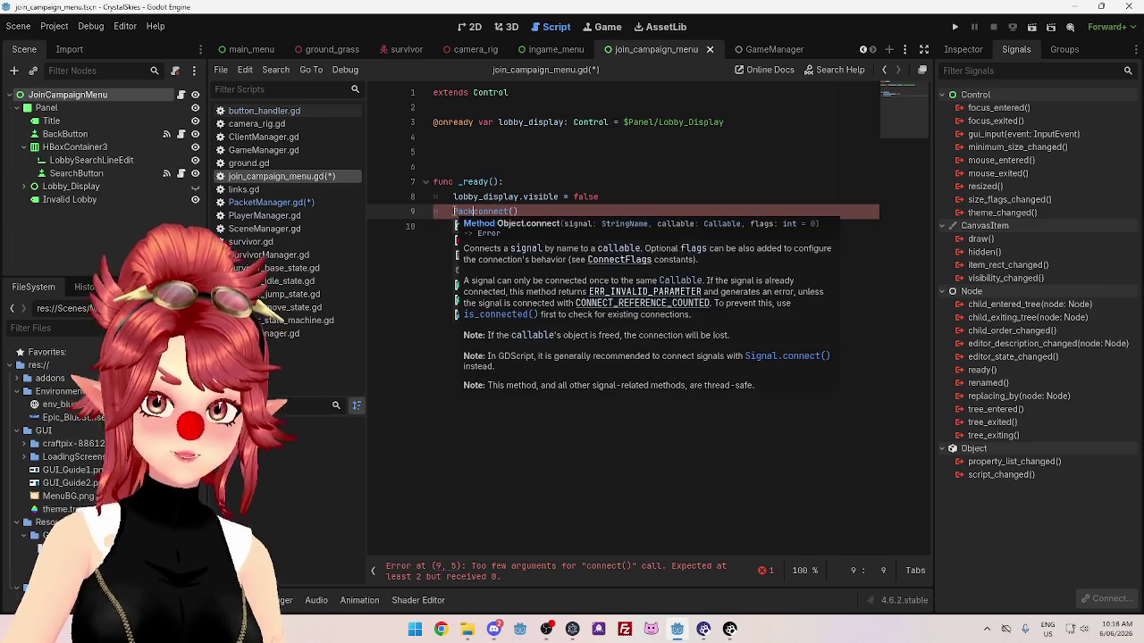
type("et")
key("Return")
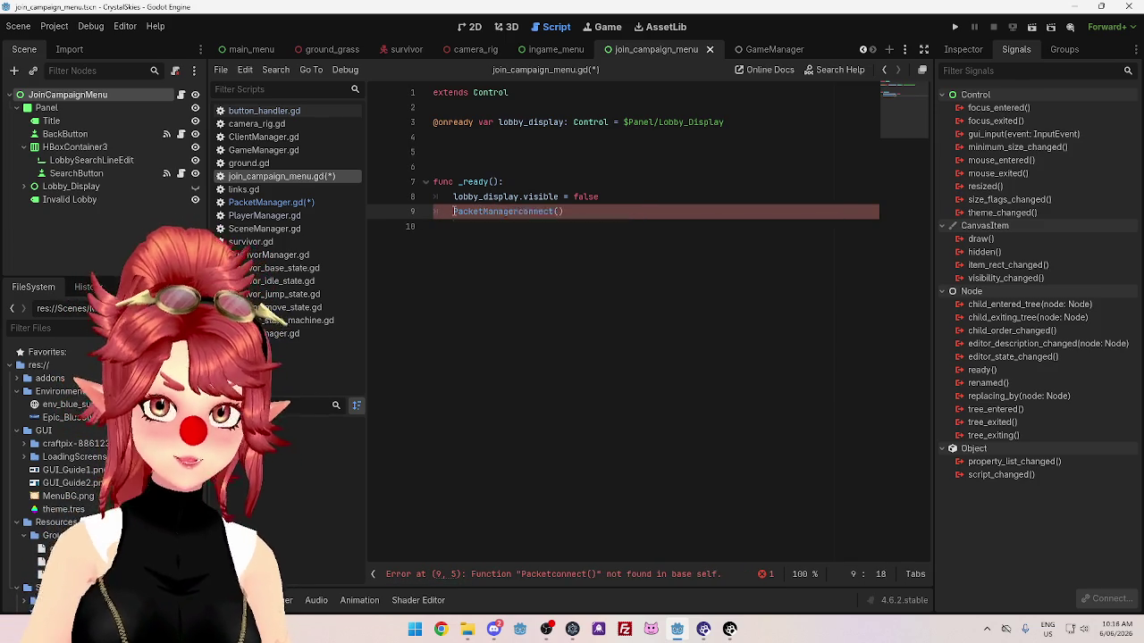
type(".")
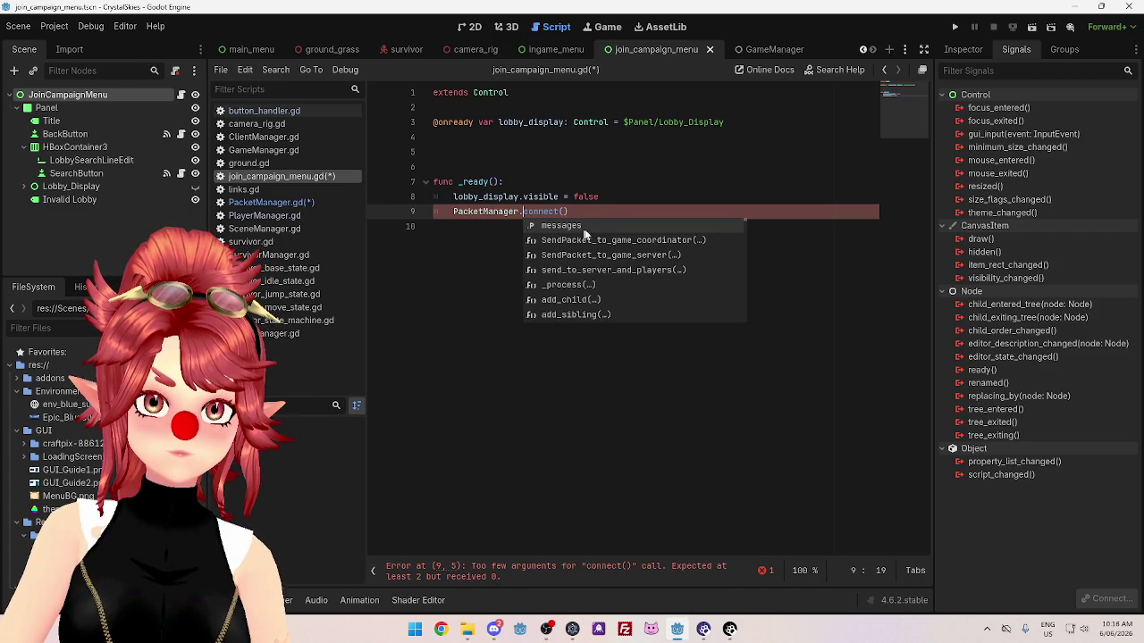
Pass "invalid_lobby" as the signal argument and add blank lines below _ready.
left_click(564, 212)
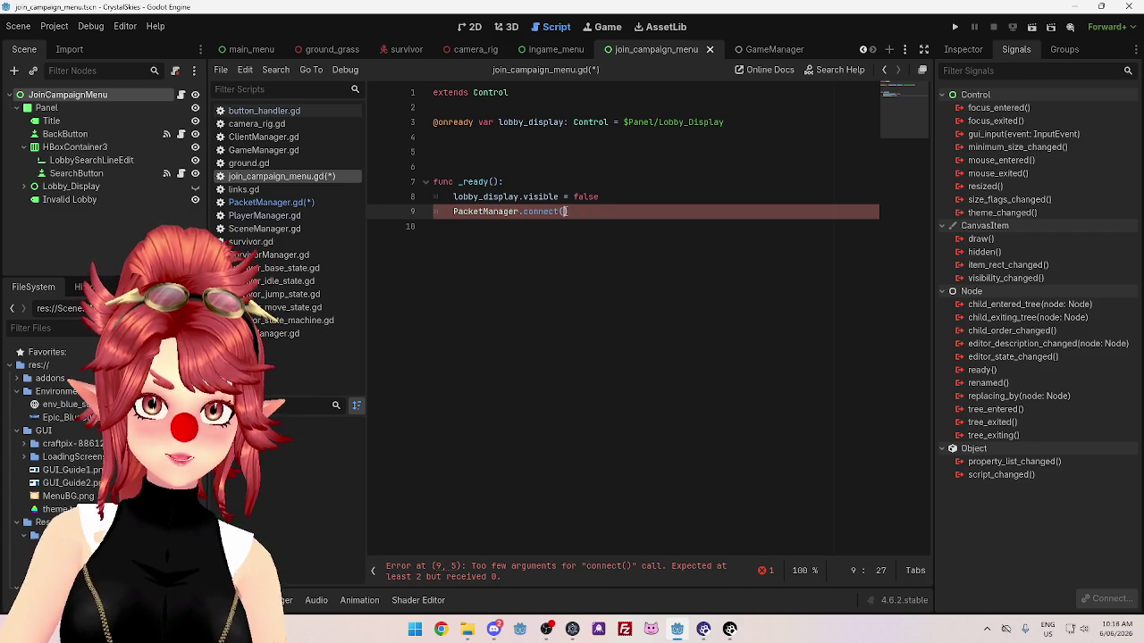
type("\"")
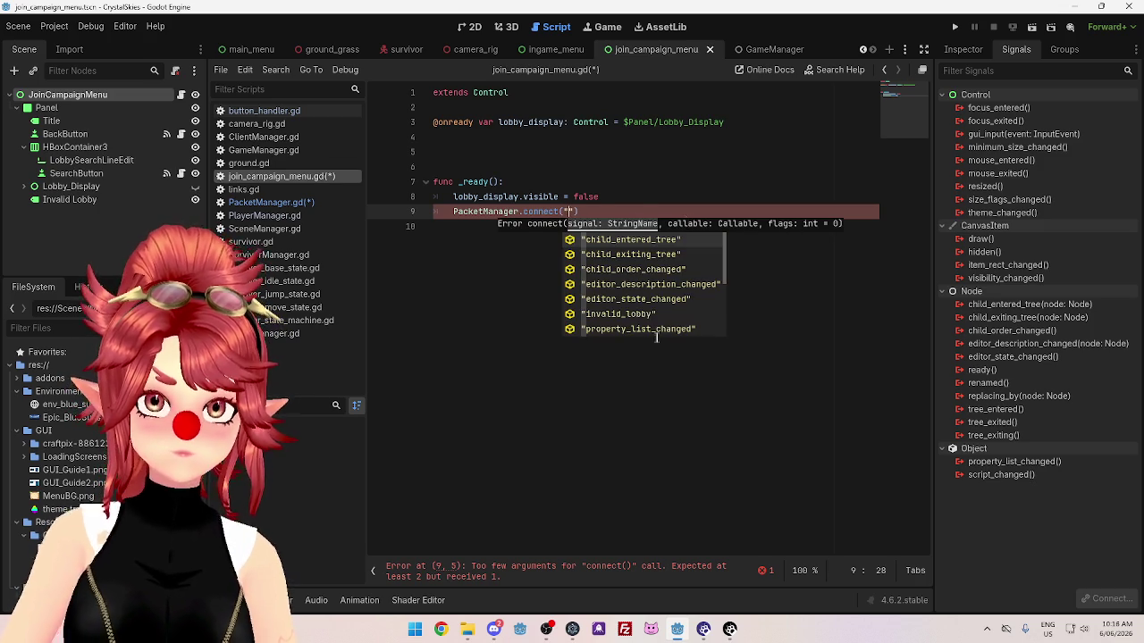
left_click(638, 314)
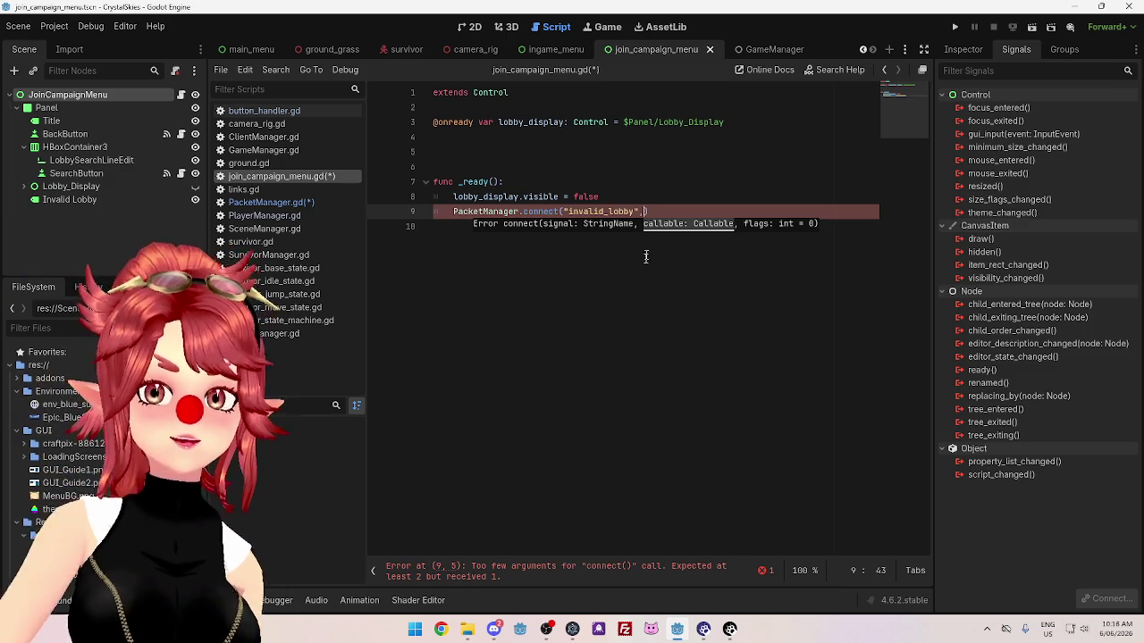
left_click(628, 298)
key("Return")
key("Return")
Add func invalid_lobby() whose body sets lobby_display.visible = true.
type("func ")
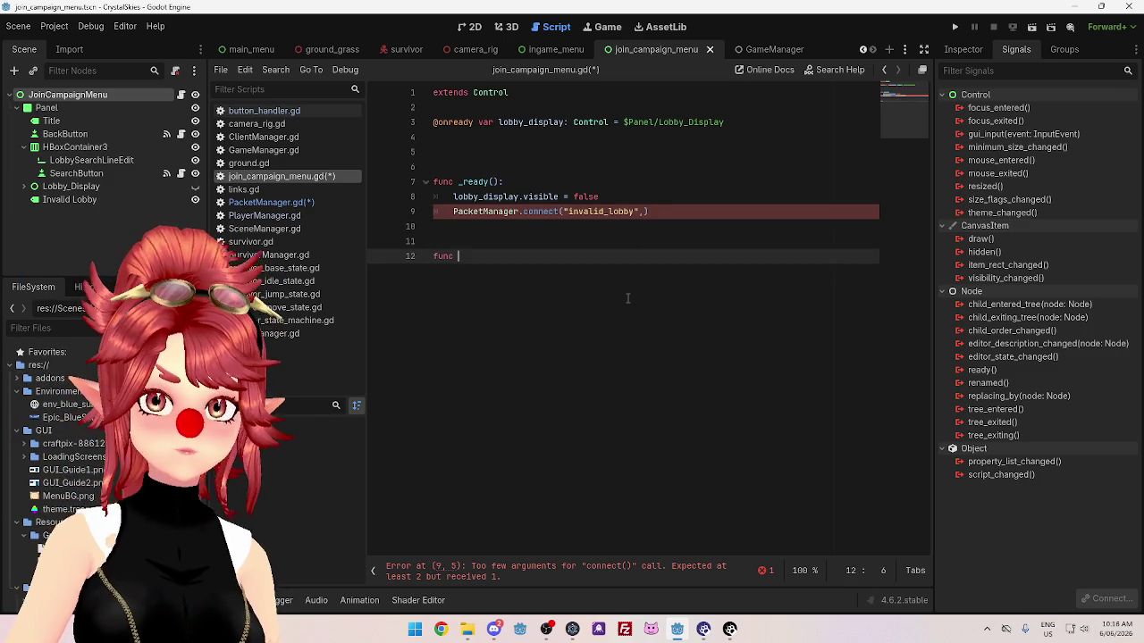
type("hide")
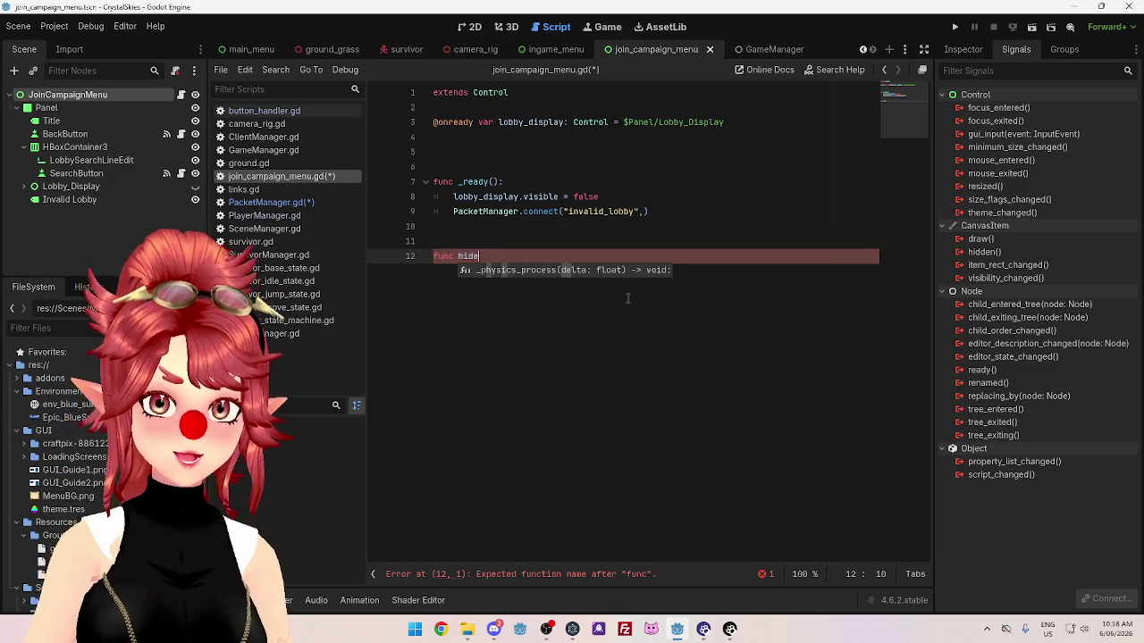
key("BackSpace")
key("BackSpace")
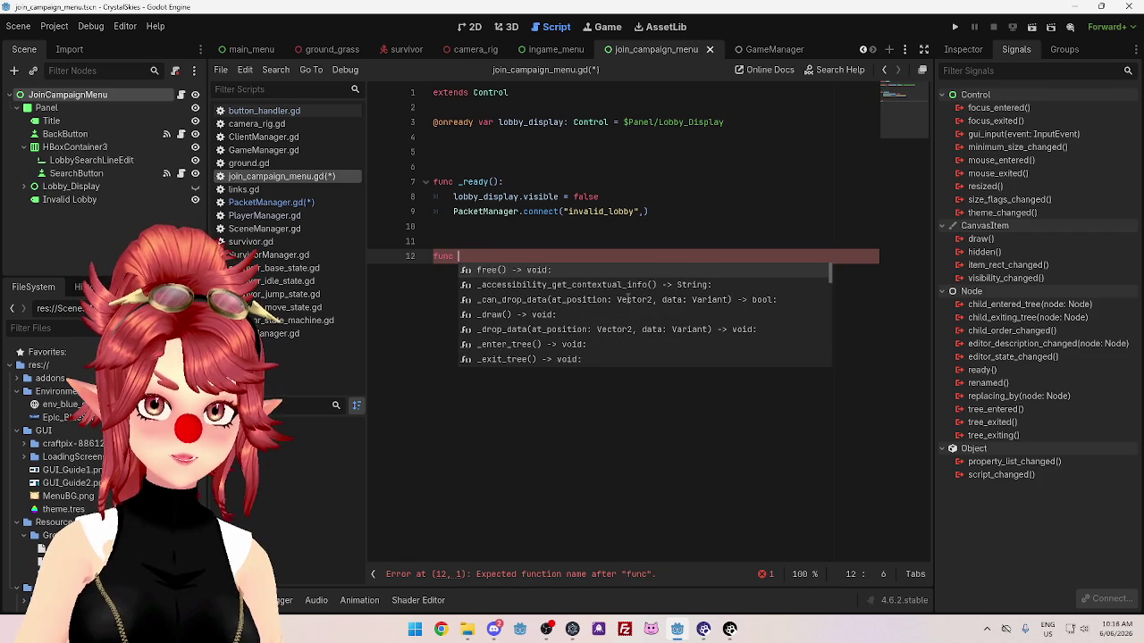
type("invalid_lobby():")
key("Return")
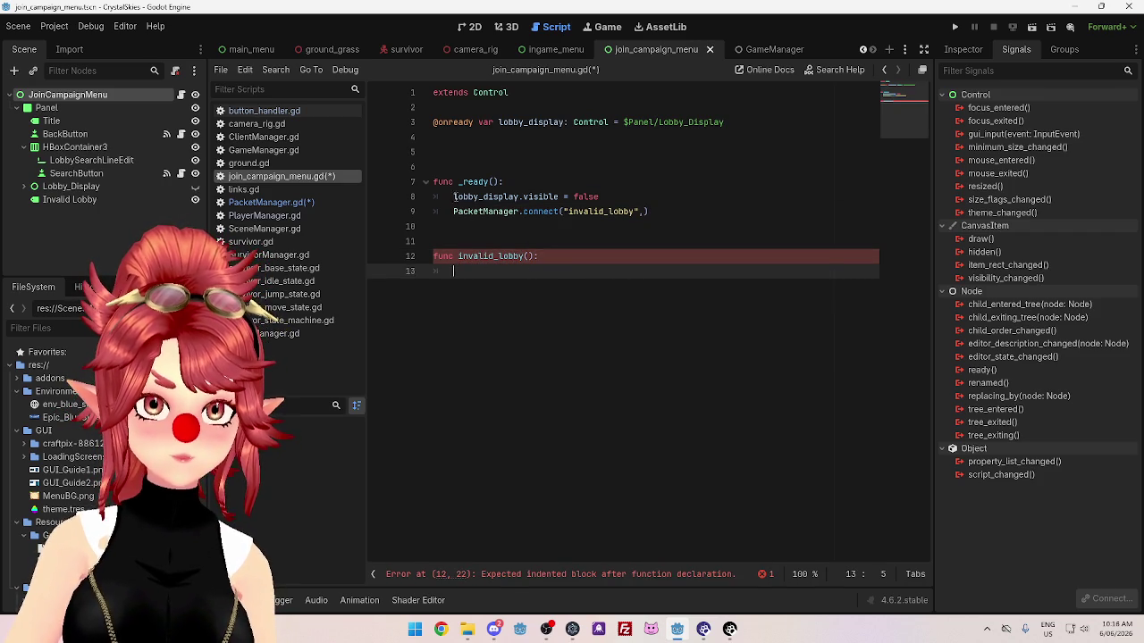
left_click_drag(454, 197, 598, 196)
key("ctrl+c")
left_click(556, 284)
key("ctrl+v")
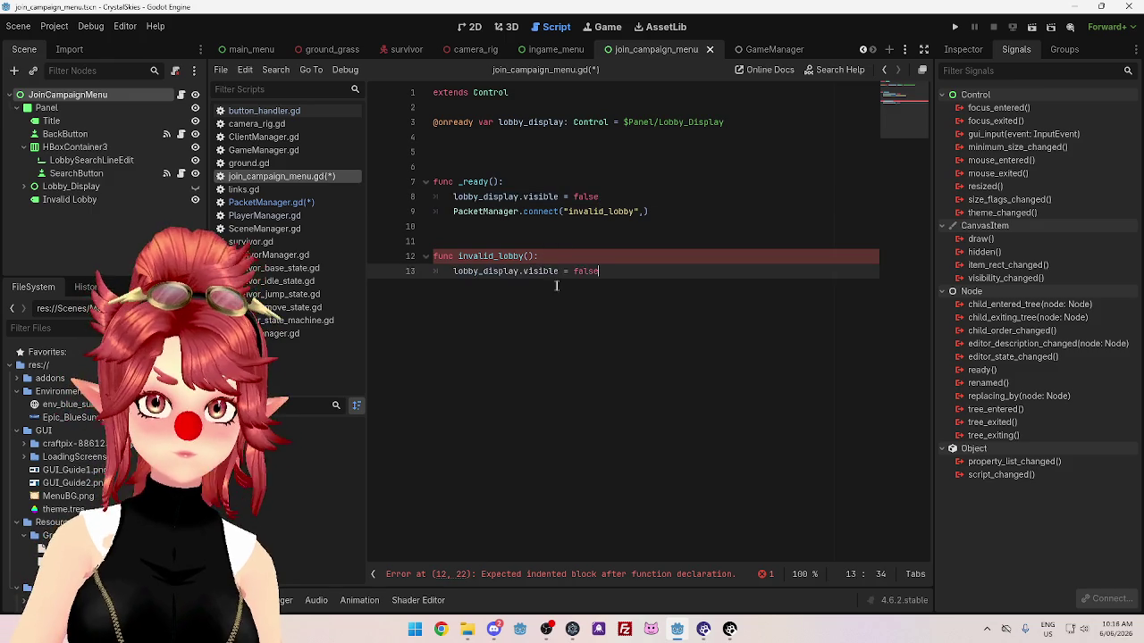
left_click_drag(574, 271, 610, 272)
type("true")
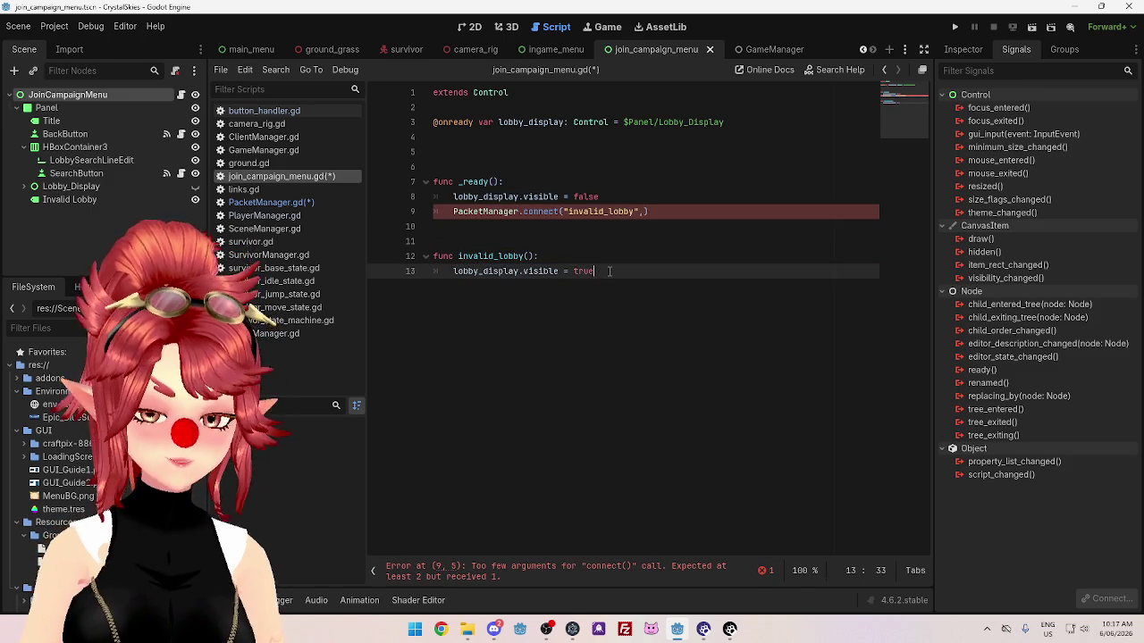
Pass invalid_lobby as the callback argument of the PacketManager.connect call.
left_click(579, 242)
left_click(645, 212)
type("inv")
key("Return")
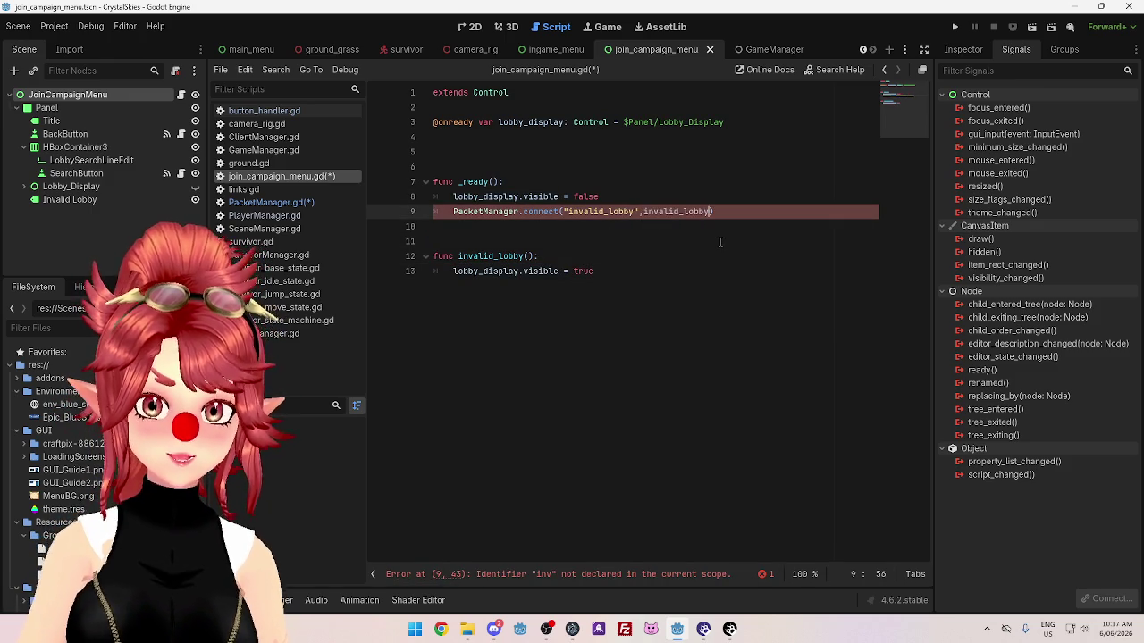
type(",")
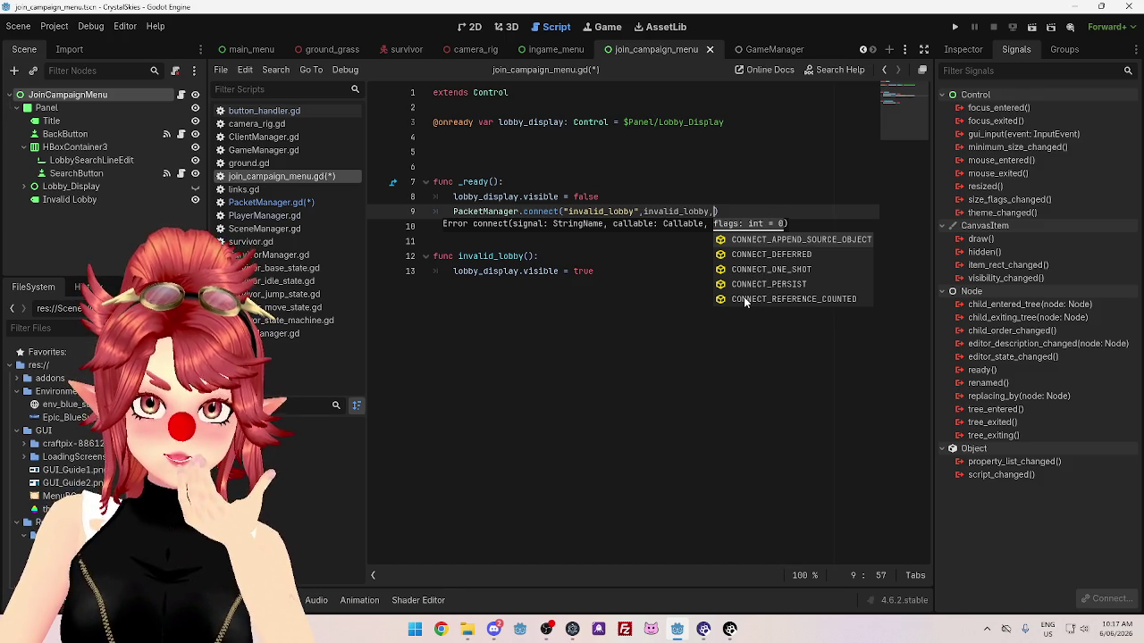
left_click(544, 212)
left_click(544, 212, "ctrl")
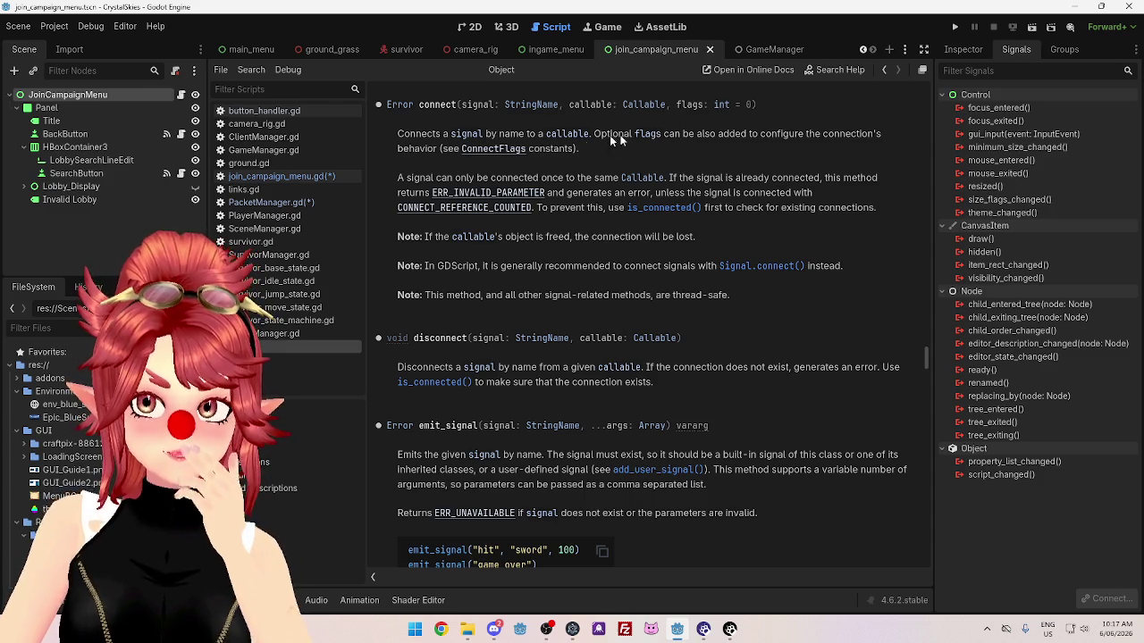
left_click(497, 151)
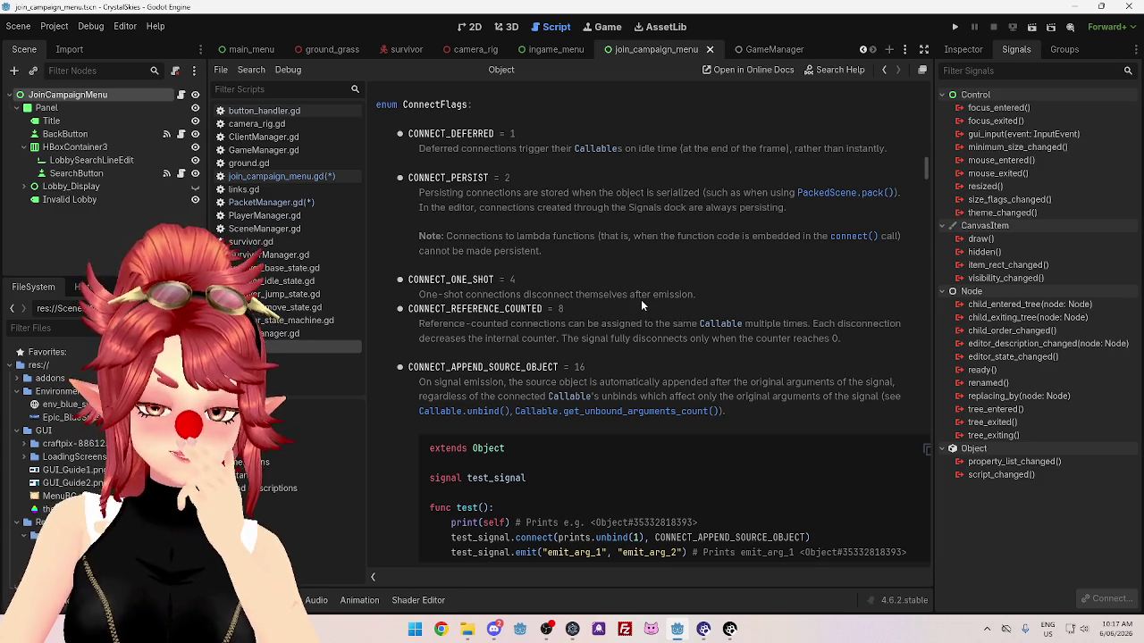
scroll(663, 289, "down", 2)
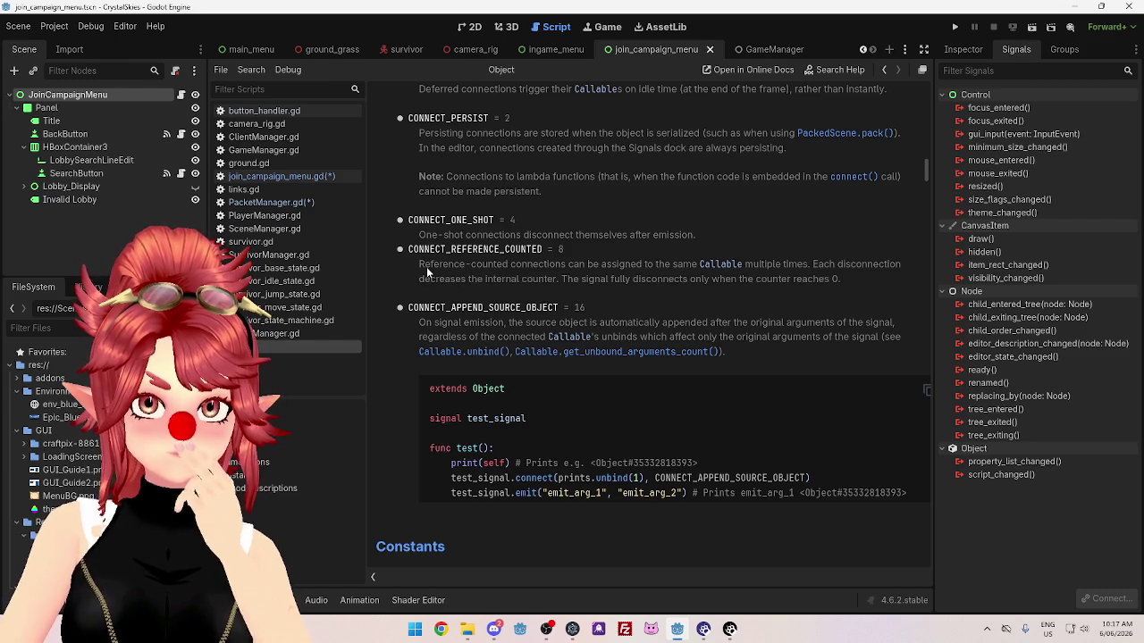
left_click_drag(423, 222, 516, 223)
scroll(565, 245, "up", 5)
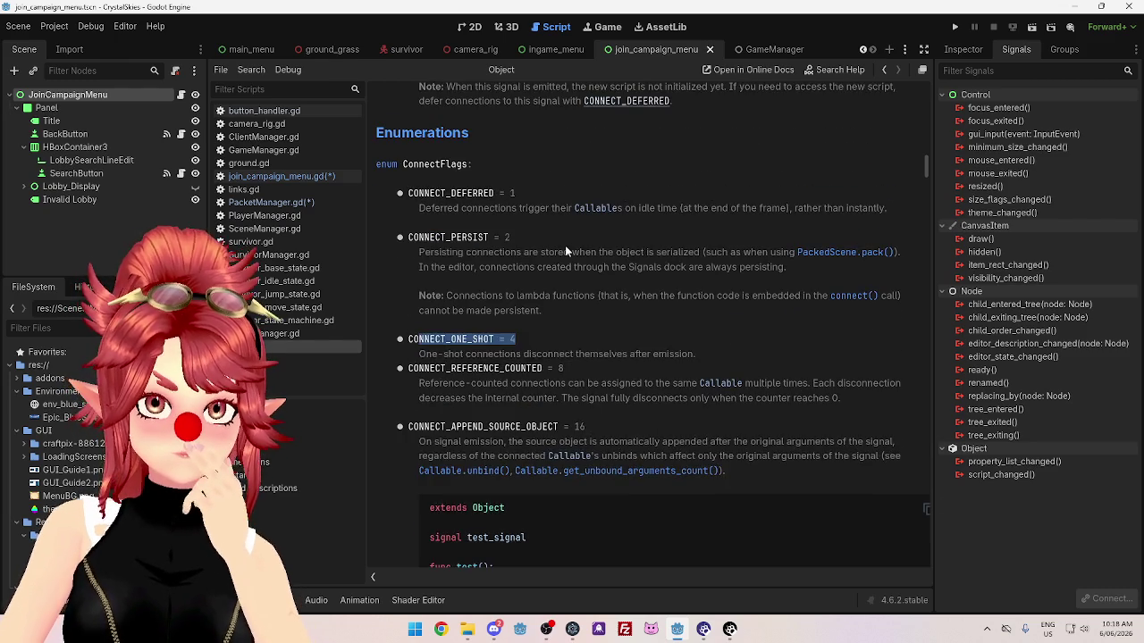
scroll(565, 245, "down", 5)
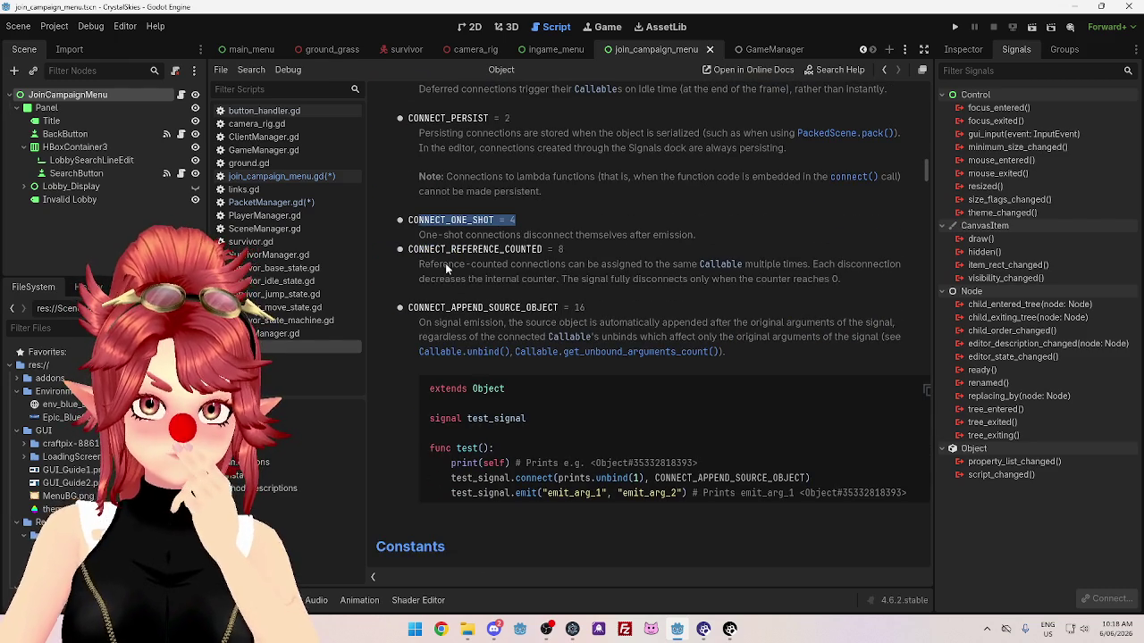
mouse_move(693, 236)
left_mouse_down()
mouse_move(423, 236)
mouse_move(566, 258)
left_mouse_up()
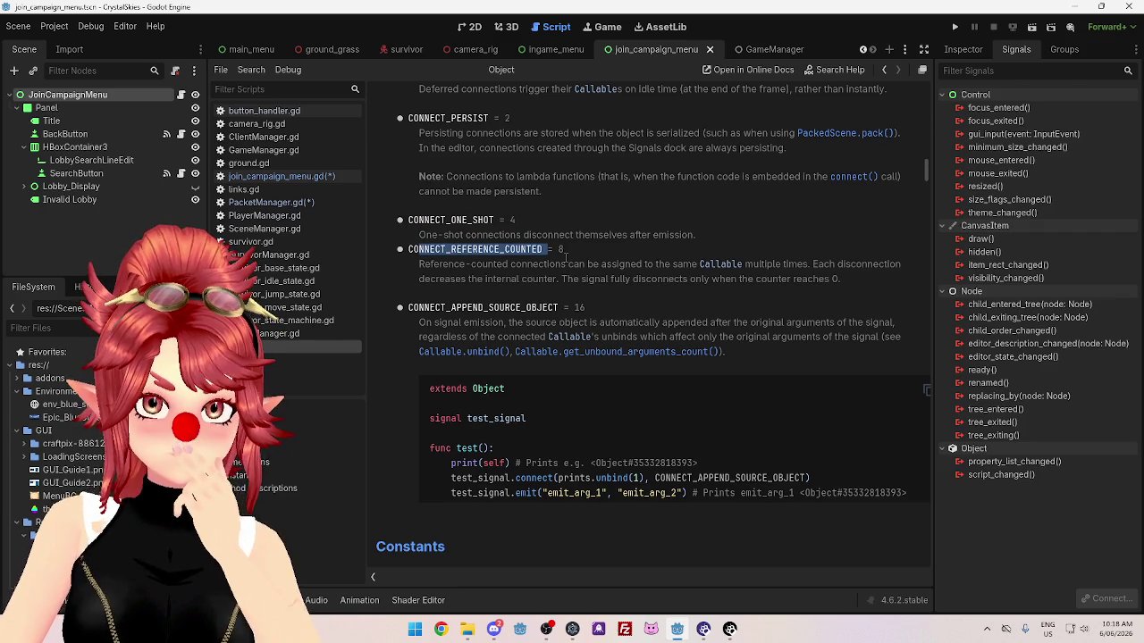
left_click_drag(433, 265, 694, 264)
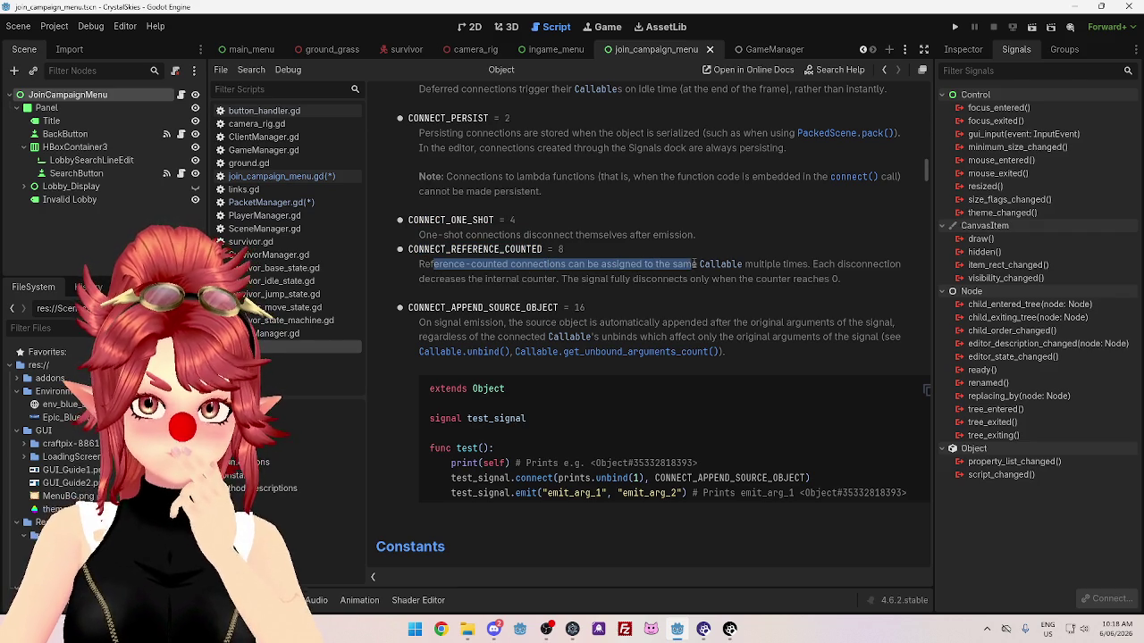
left_click_drag(831, 265, 893, 265)
left_click_drag(439, 279, 630, 298)
left_click_drag(452, 324, 541, 323)
scroll(579, 314, "down", 1)
scroll(578, 313, "down", 1)
scroll(578, 314, "up", 1)
scroll(579, 319, "up", 1)
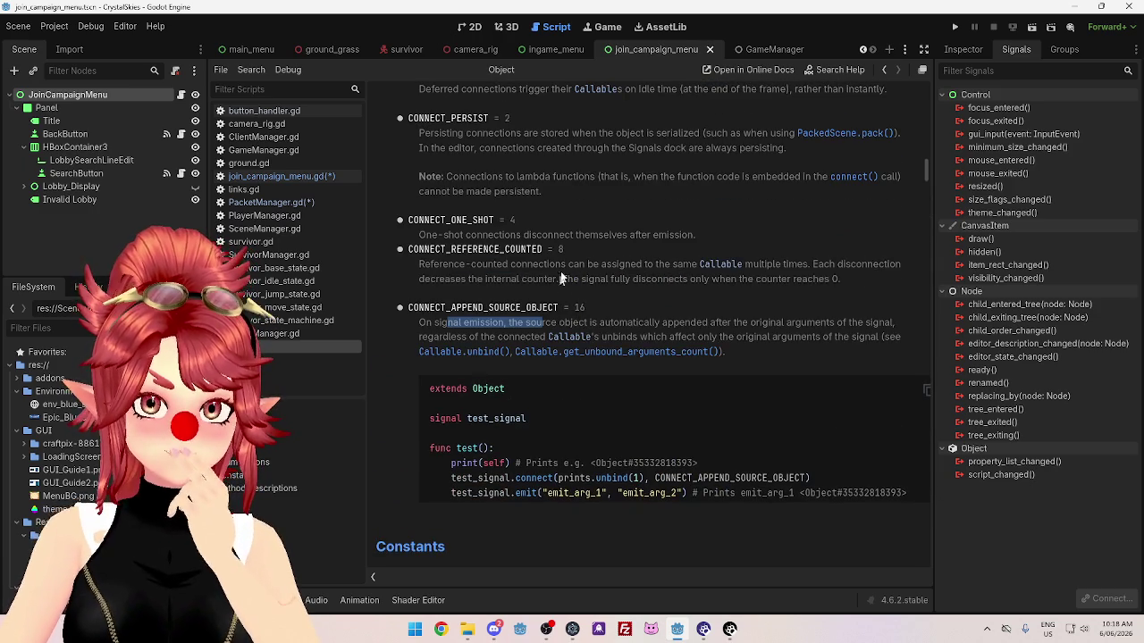
left_click_drag(409, 220, 467, 221)
left_click_drag(540, 225, 539, 227)
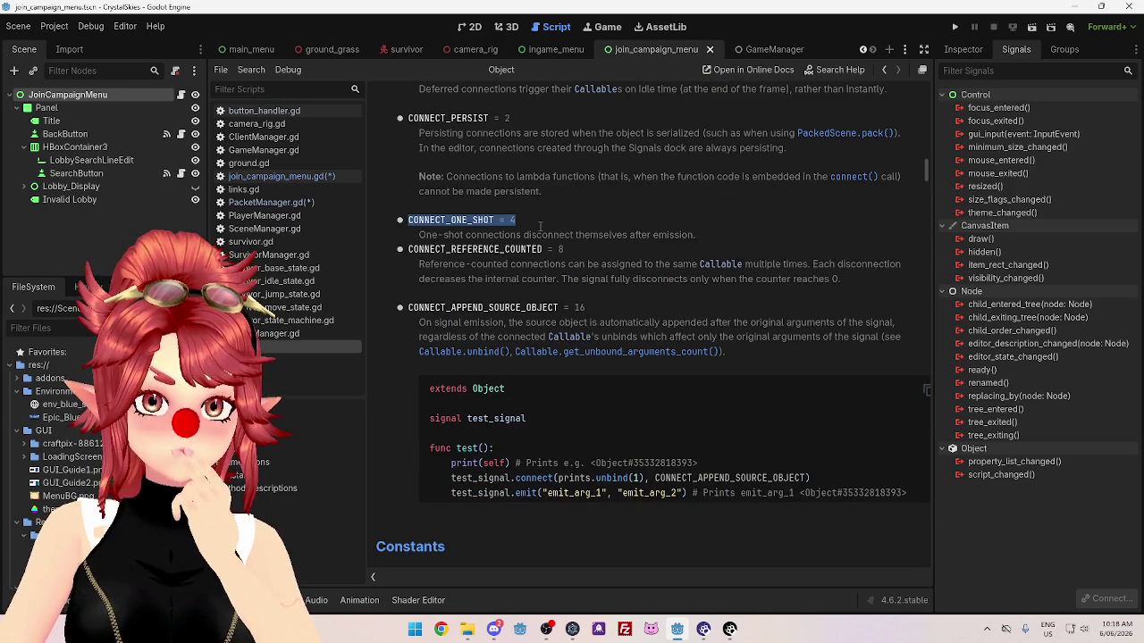
left_click(282, 177)
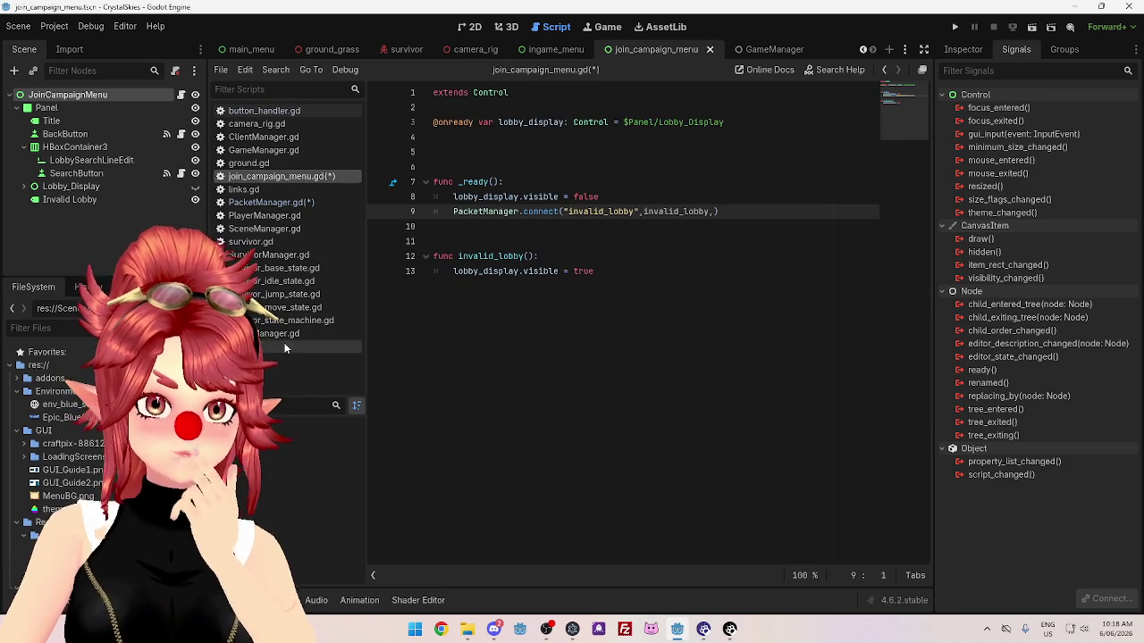
Delete the stray trailing comma from the PacketManager.connect call.
left_click(625, 241)
left_click(593, 259)
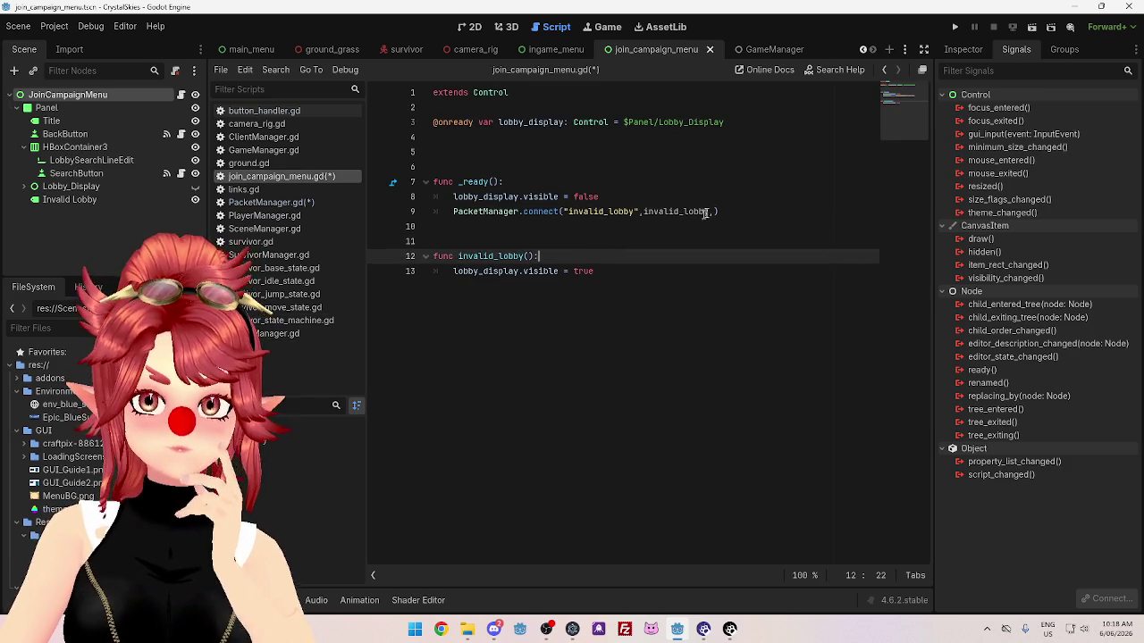
left_click(712, 212)
key("BackSpace")
left_click(694, 258)
Save join_campaign_menu.gd and run the project to the Crystal Skies main menu.
left_click(659, 182)
key("ctrl+s")
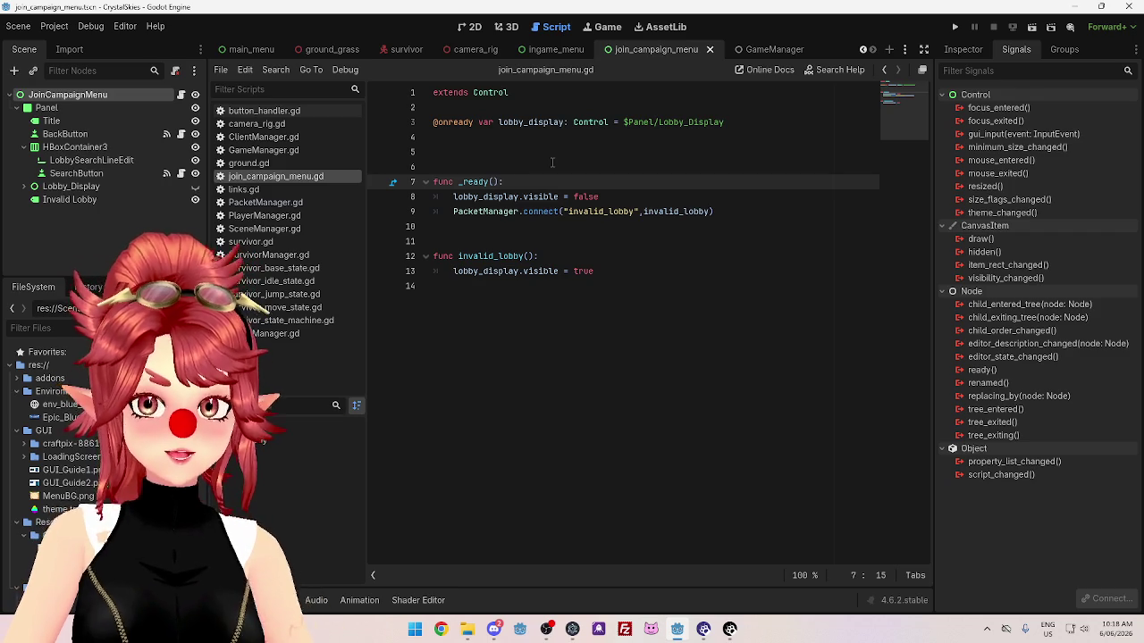
mouse_move(677, 629)
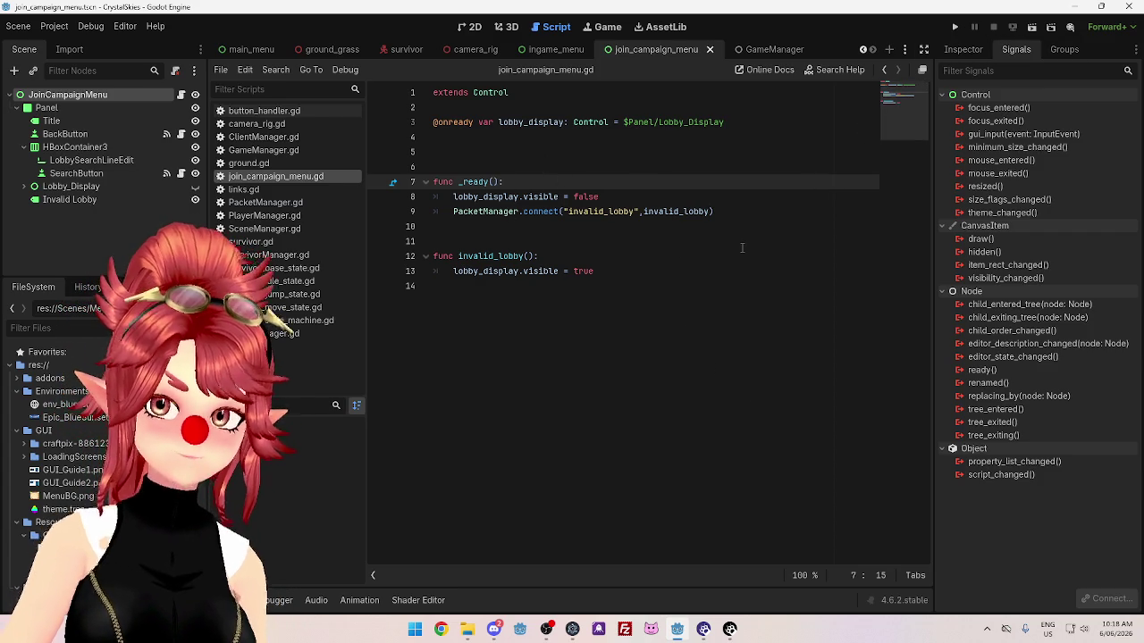
left_click(955, 30)
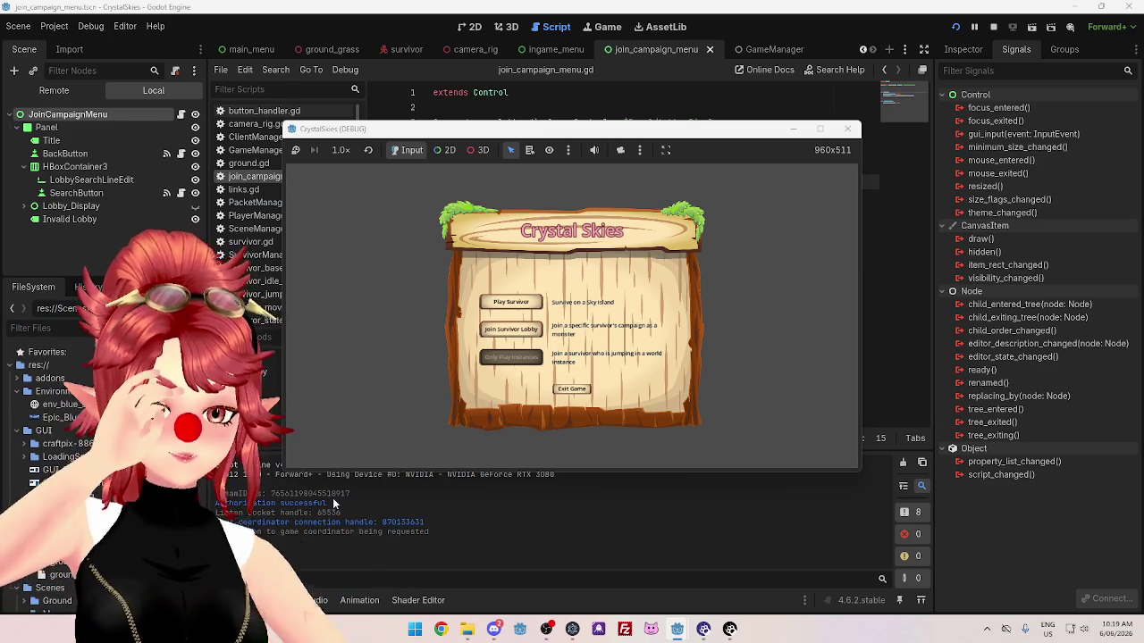
Check Join Survivor Lobby's 'Not a valid Lobby Code' screen, then stop the game.
left_click(526, 332)
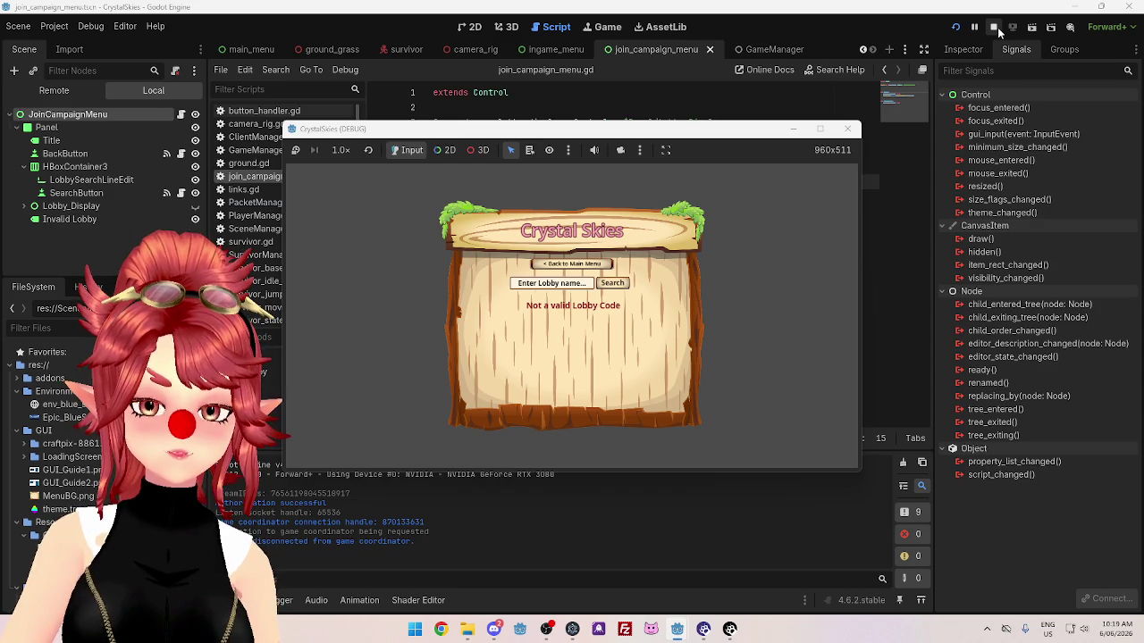
left_click(997, 26)
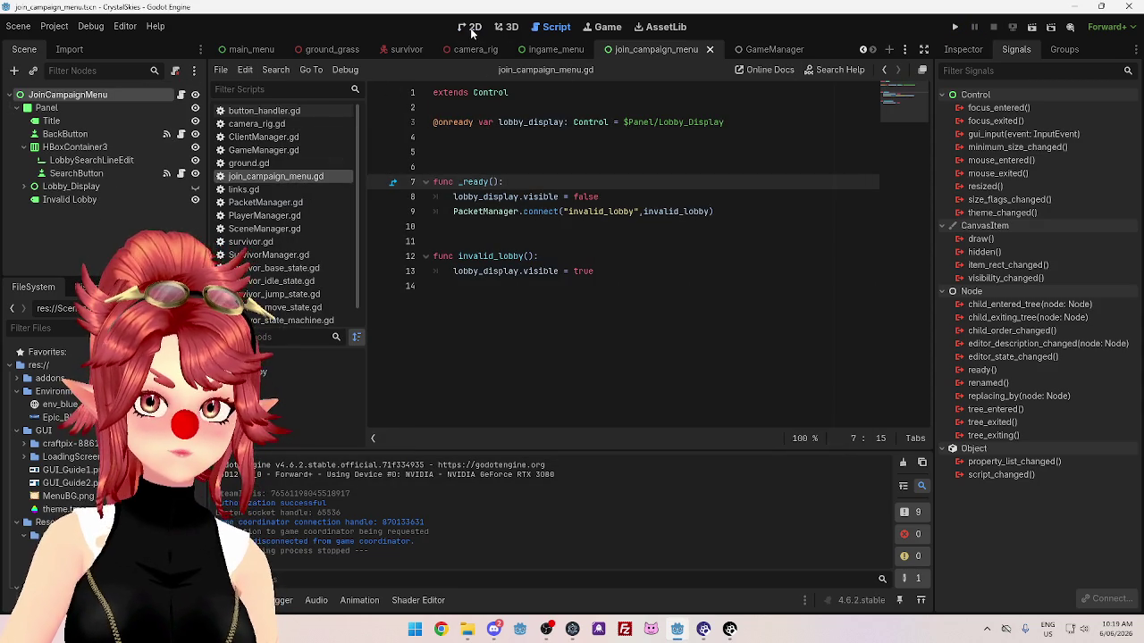
Select the Invalid Lobby label and remove lobby_display.visible = true from invalid_lobby().
left_click(472, 27)
left_click(612, 258)
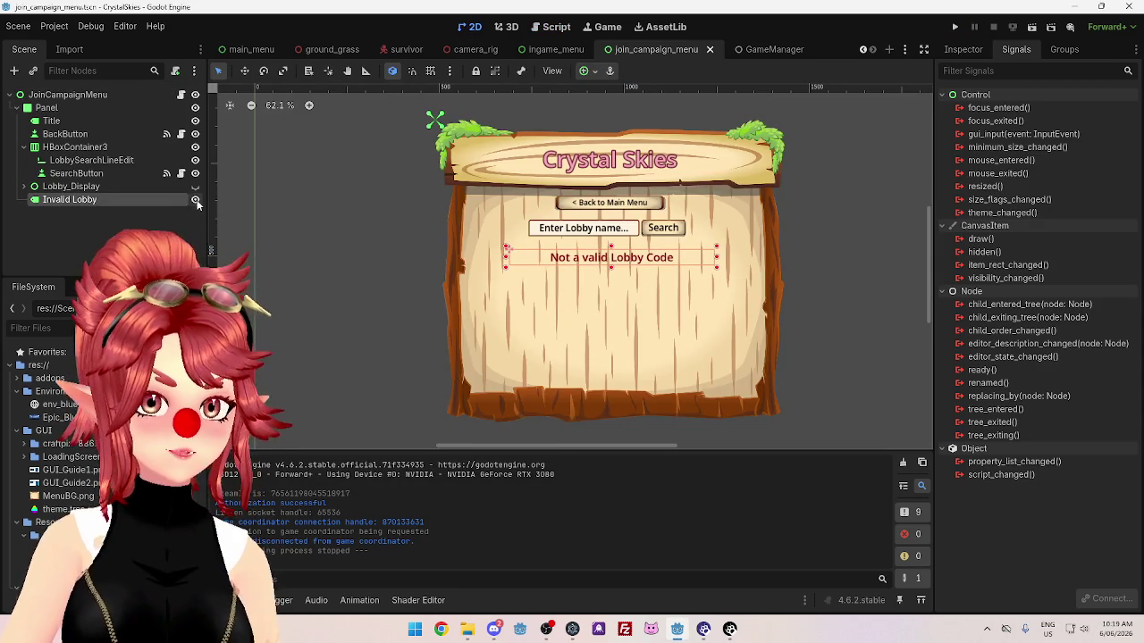
left_click(556, 26)
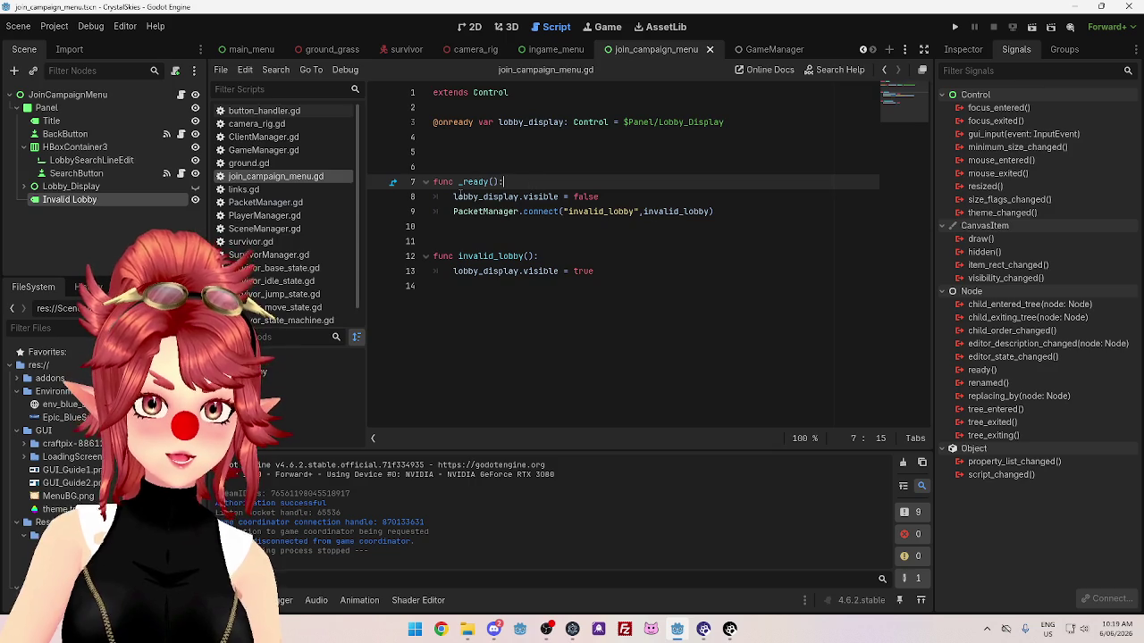
mouse_move(524, 204)
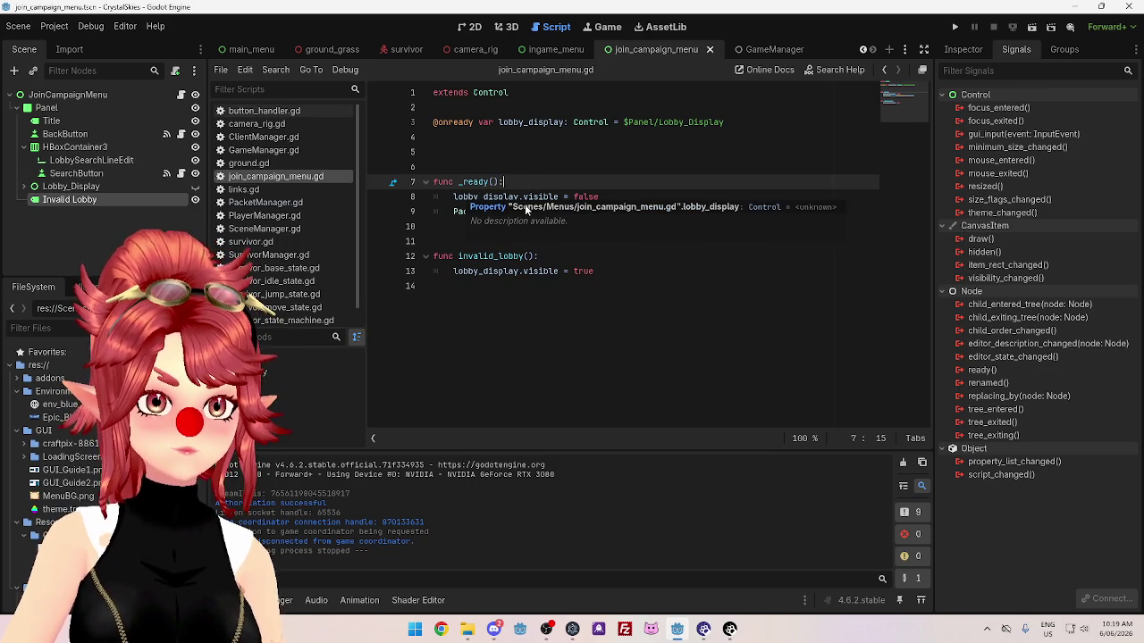
left_click(626, 196)
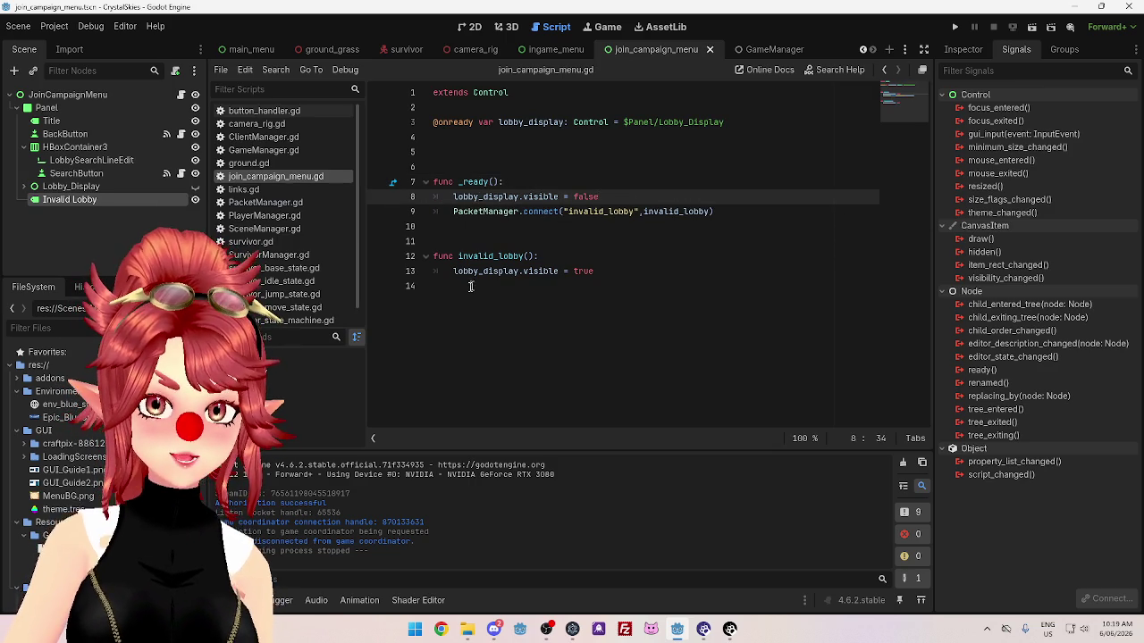
left_click_drag(453, 271, 594, 271)
key("BackSpace")
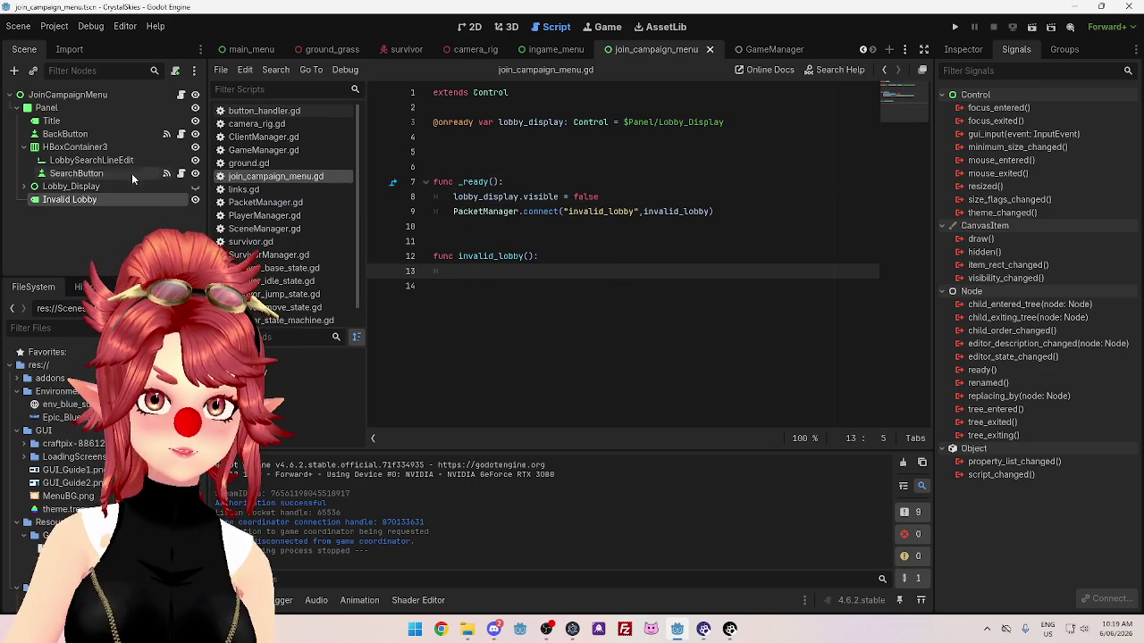
mouse_move(78, 200)
left_mouse_down()
mouse_move(443, 150)
mouse_move(442, 166)
left_mouse_up()
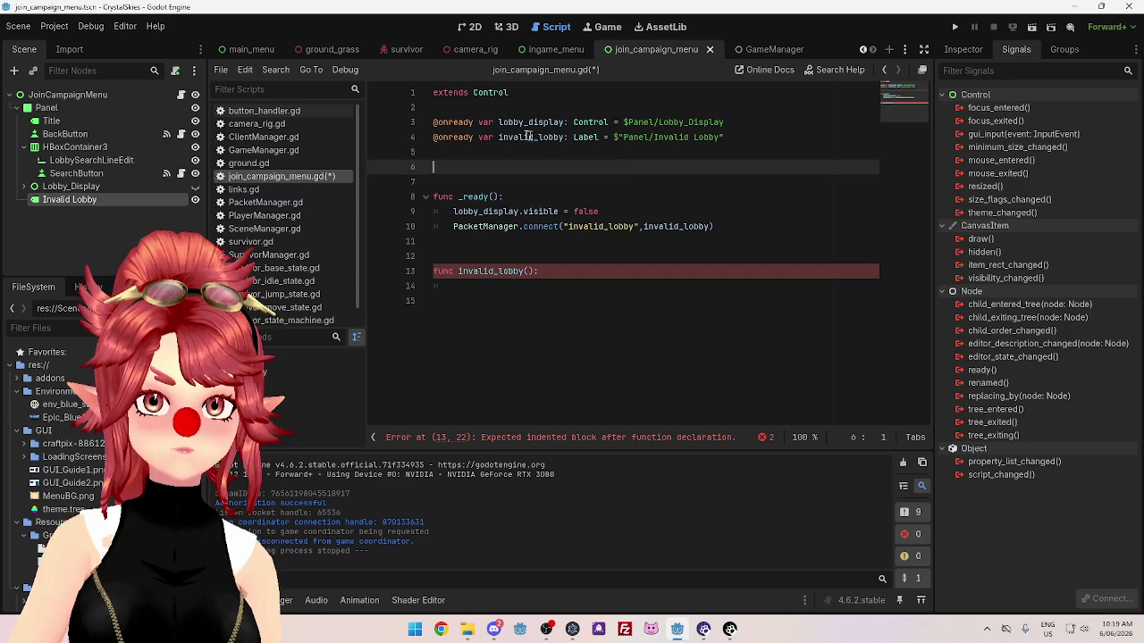
left_click_drag(498, 137, 565, 137)
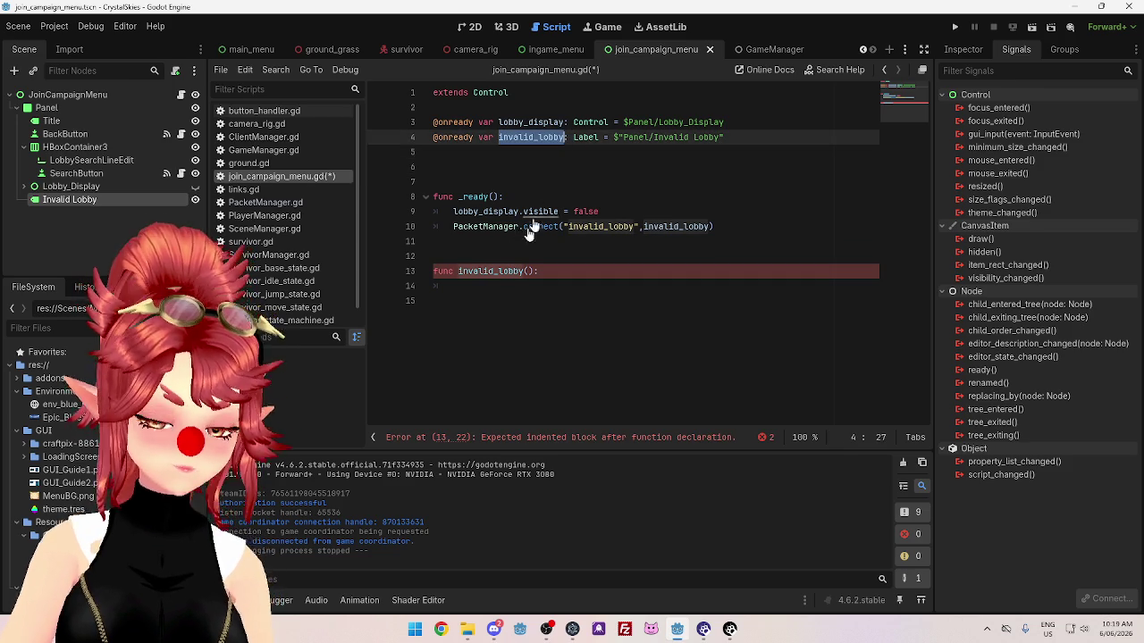
key("ctrl+c")
left_click(512, 286)
key("ctrl+v")
type(".visib")
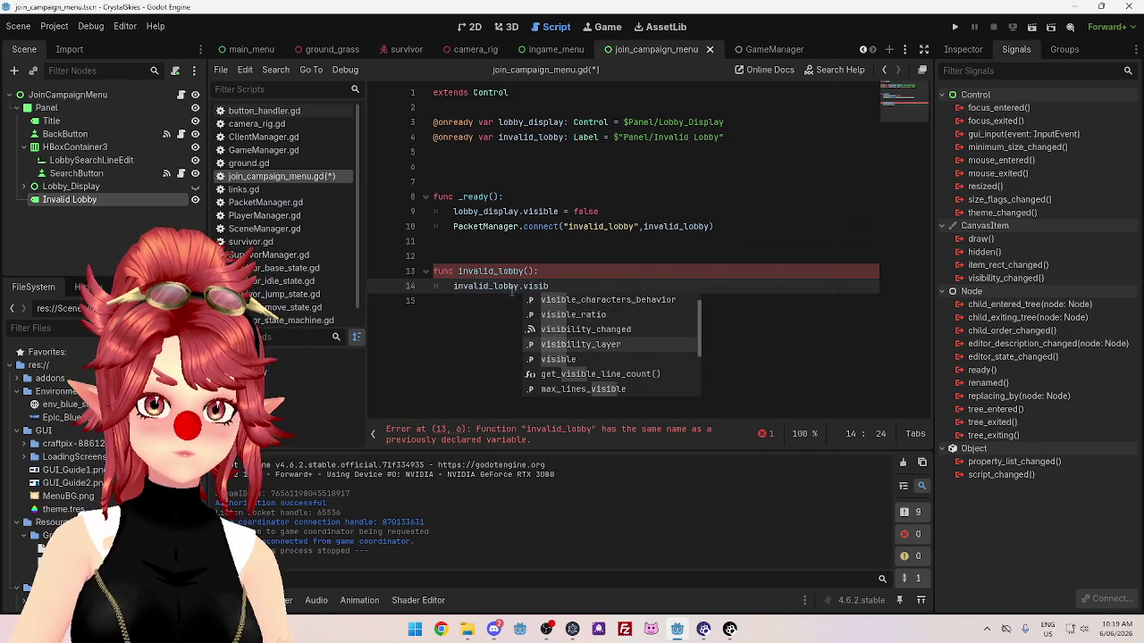
type("le = true")
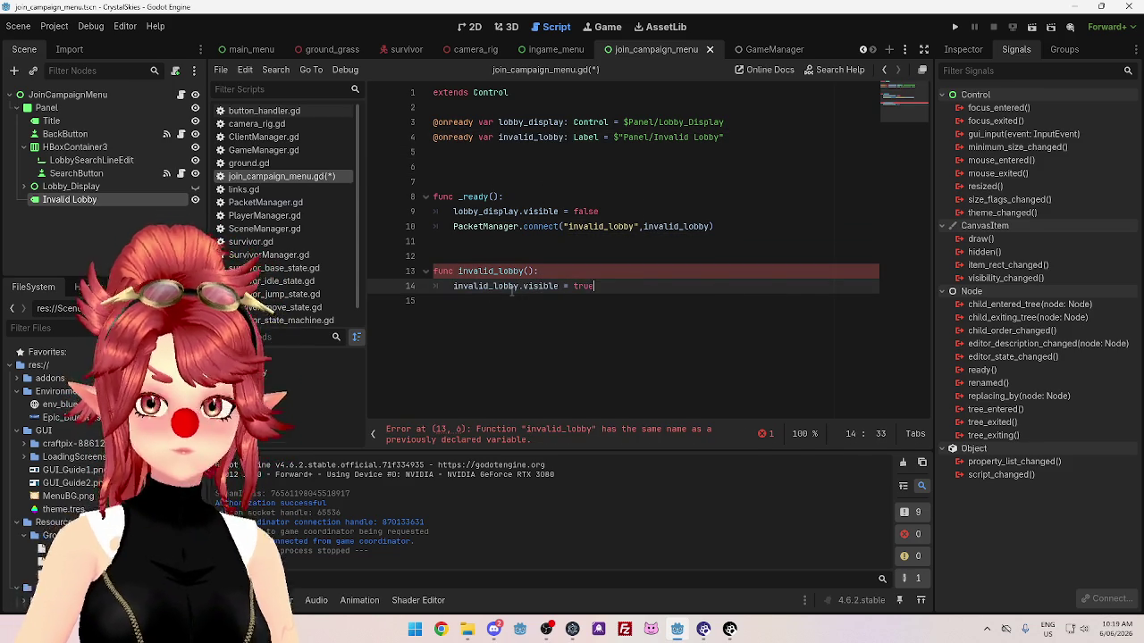
Add invalid_lobby.visible = false to _ready so the label starts hidden.
left_click(454, 286, "shift")
key("ctrl+c")
left_click(667, 213)
key("Return")
key("ctrl+v")
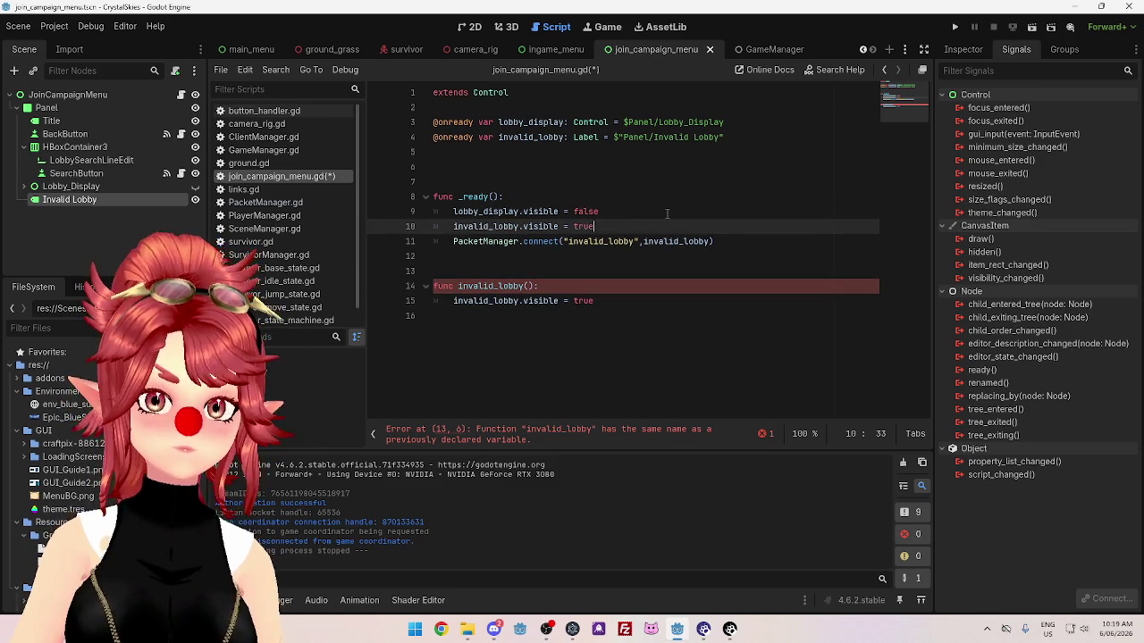
key("ctrl+shift+Left")
type("false")
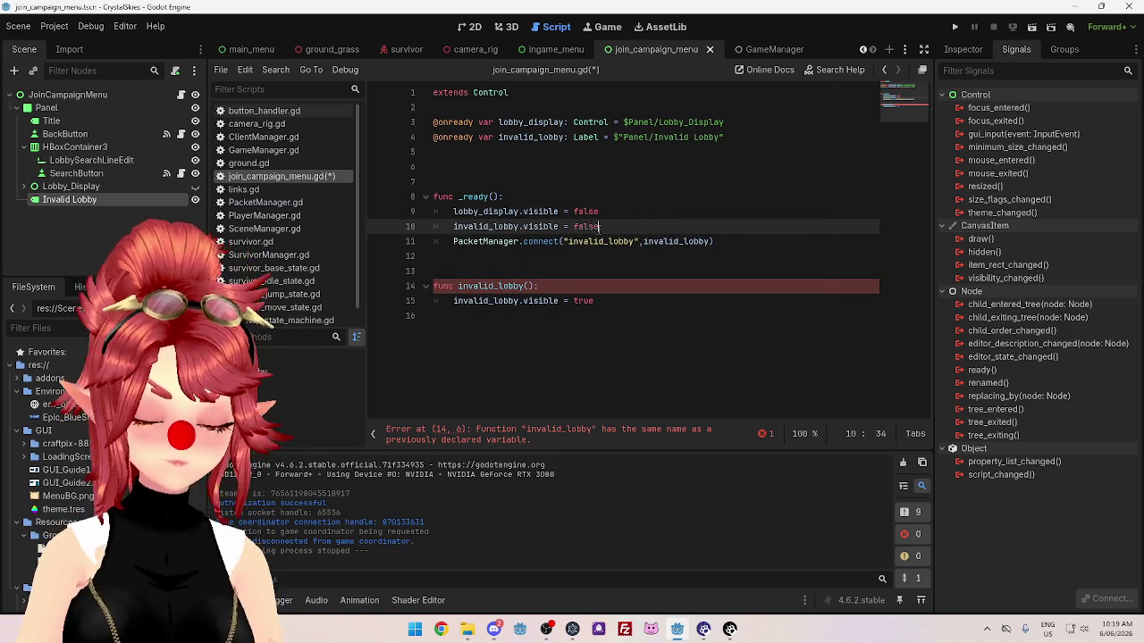
left_click(676, 195)
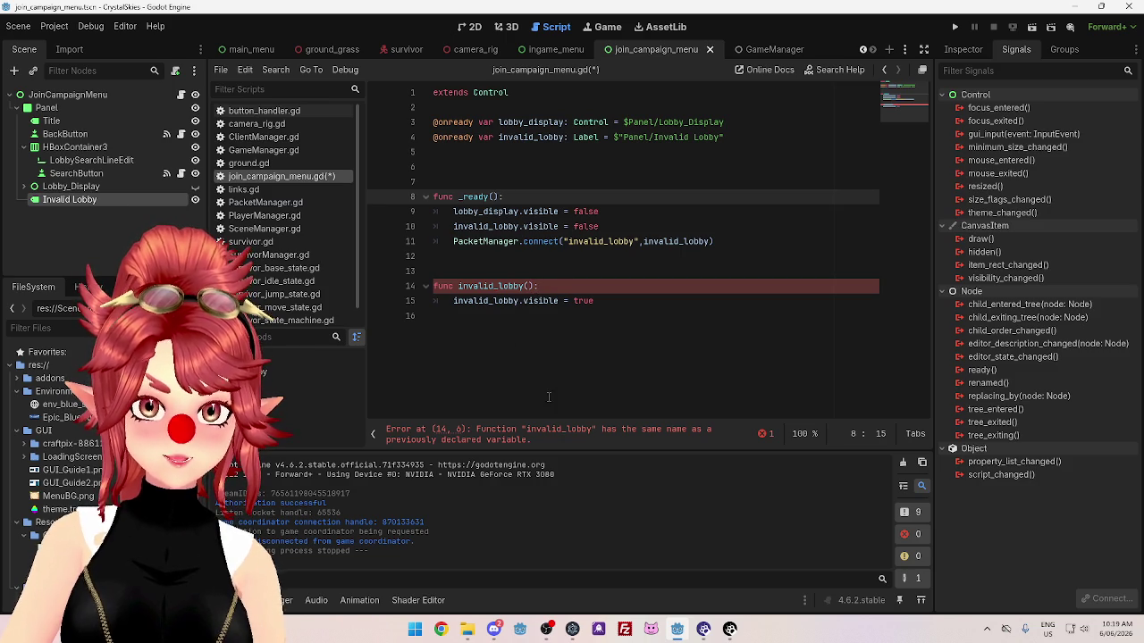
left_click(578, 284)
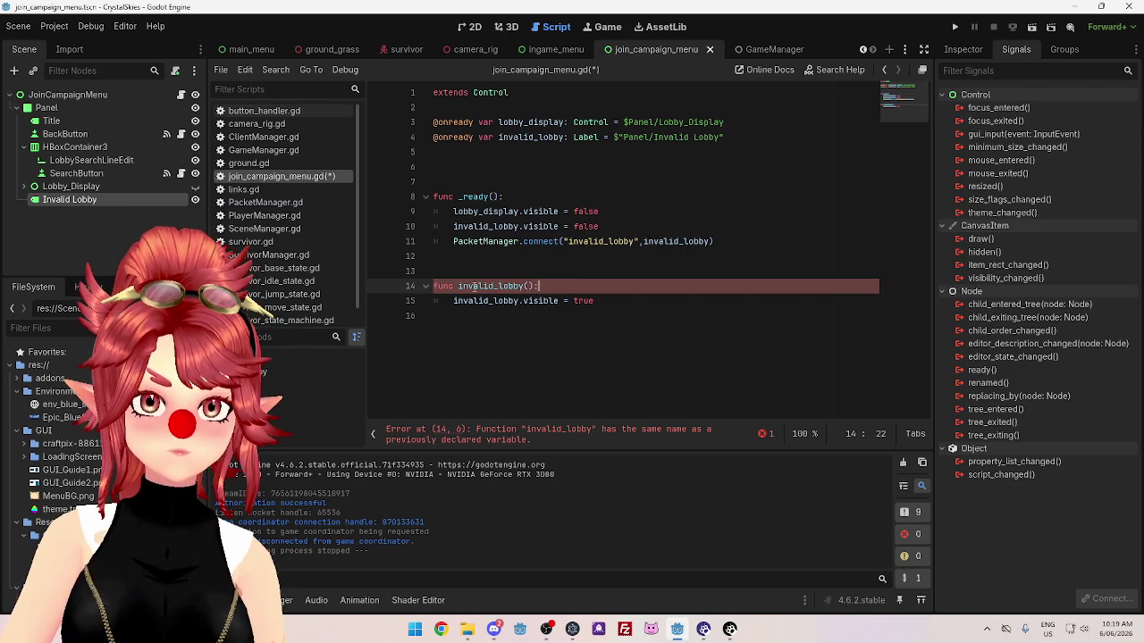
left_click_drag(525, 286, 457, 286)
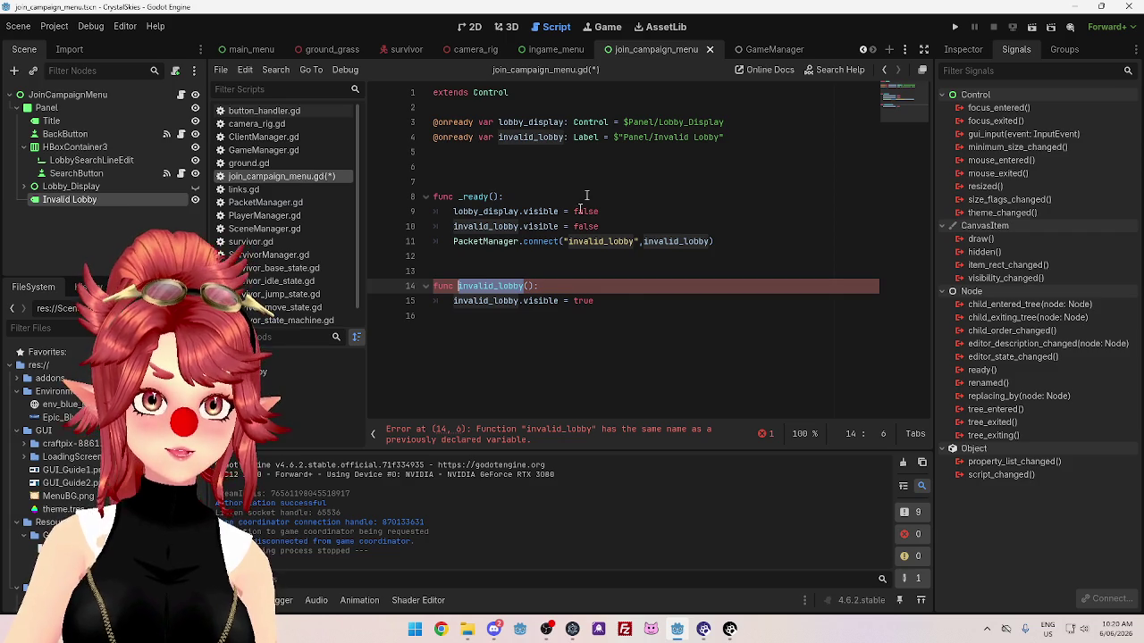
left_click(547, 300)
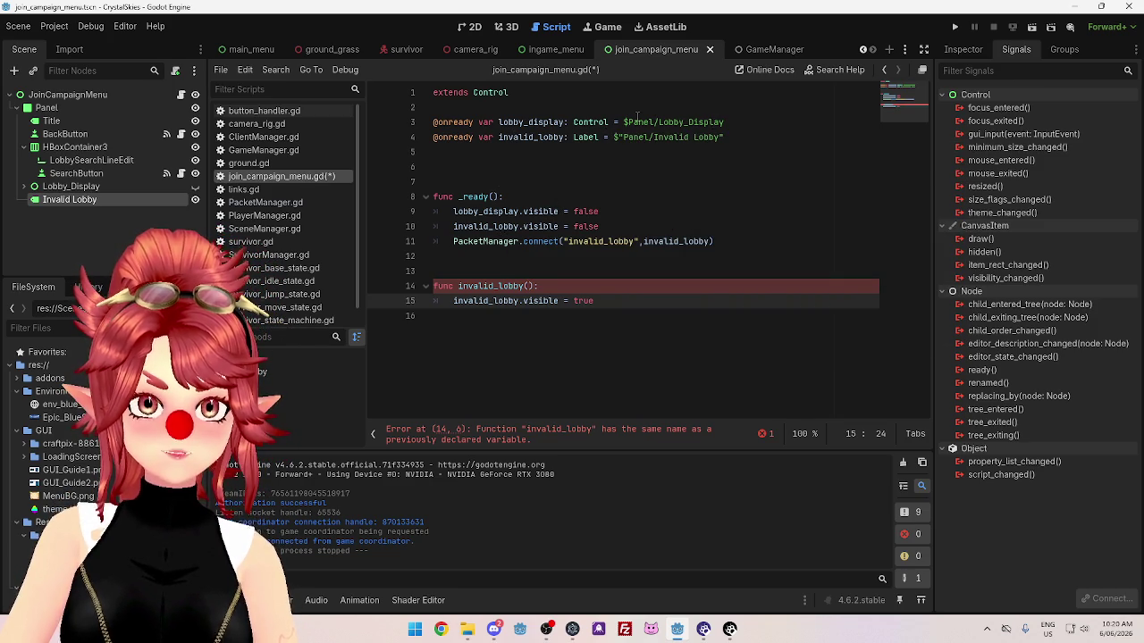
left_click(630, 165)
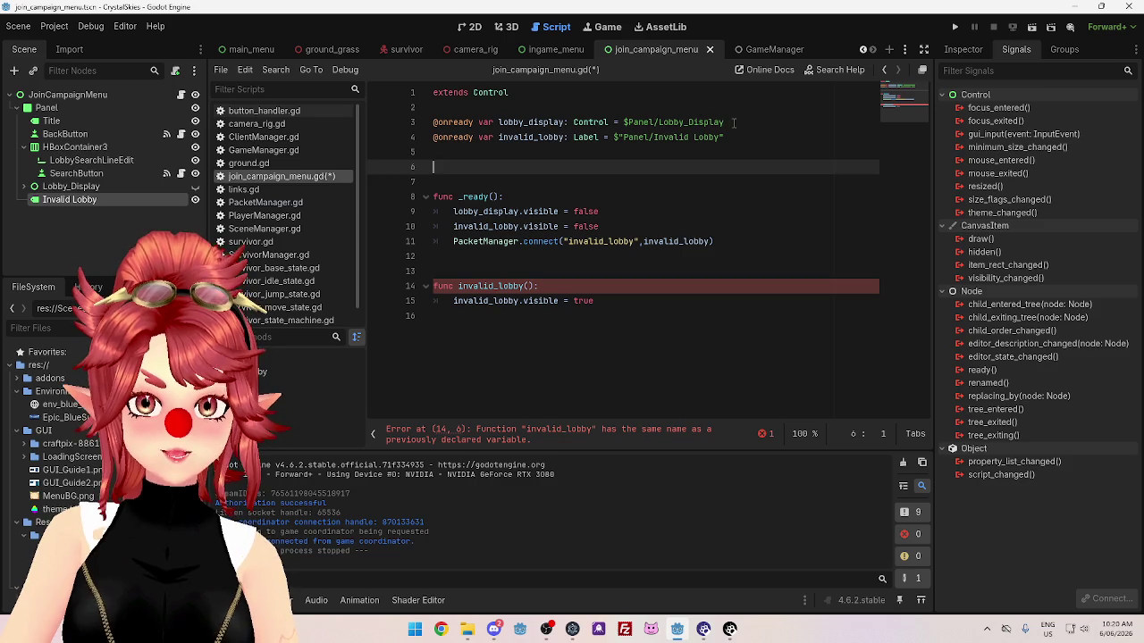
left_click_drag(70, 186, 456, 167)
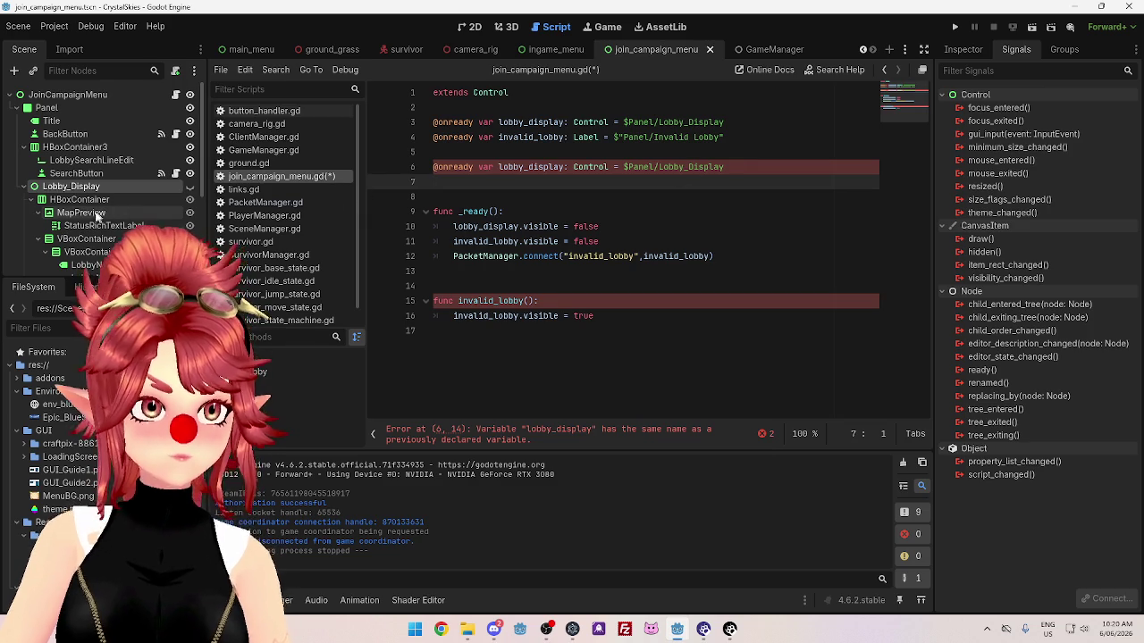
left_click(24, 186)
left_click_drag(62, 199, 474, 191)
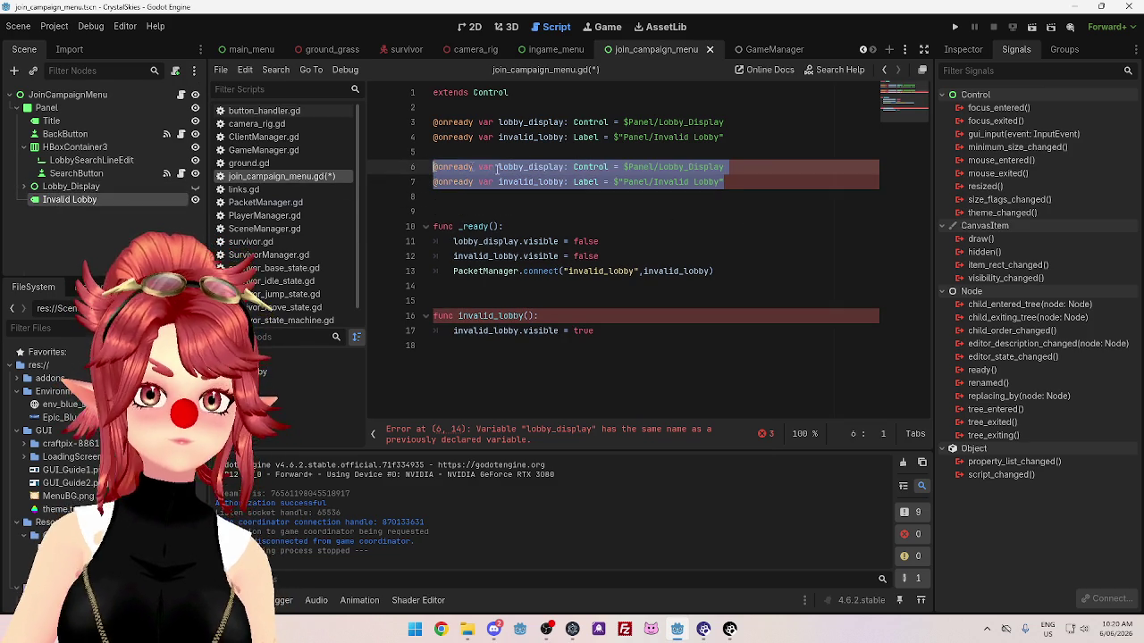
key("BackSpace")
key("BackSpace")
key("BackSpace")
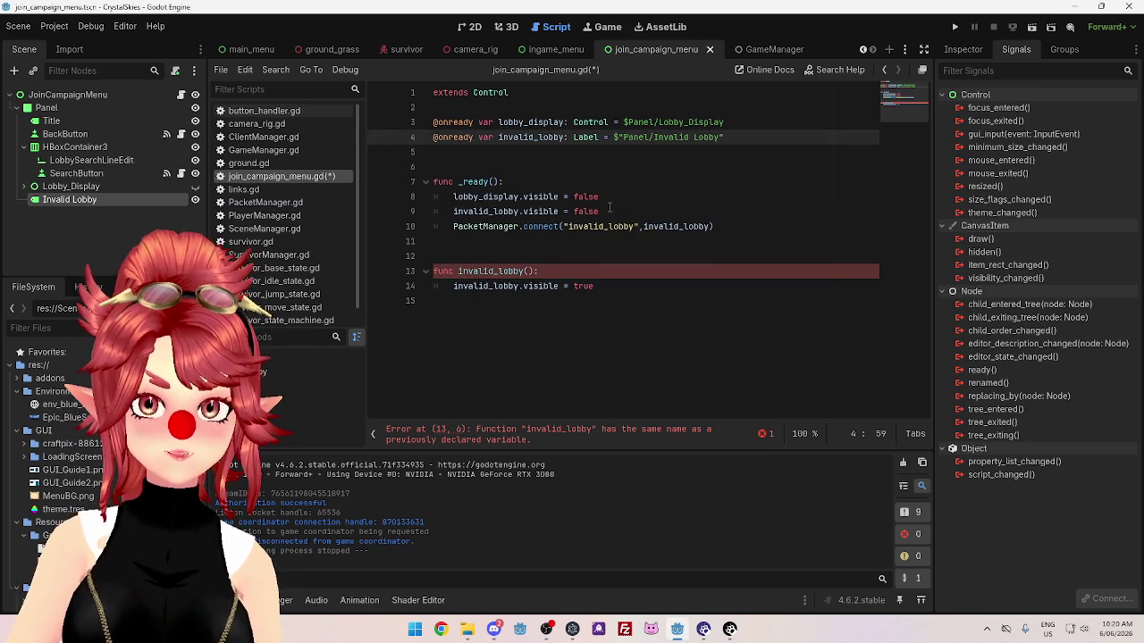
Remove a stray blank line, rename the invalid_lobby variable to invalid_lobby_label, and append Label to the node name.
key("Delete")
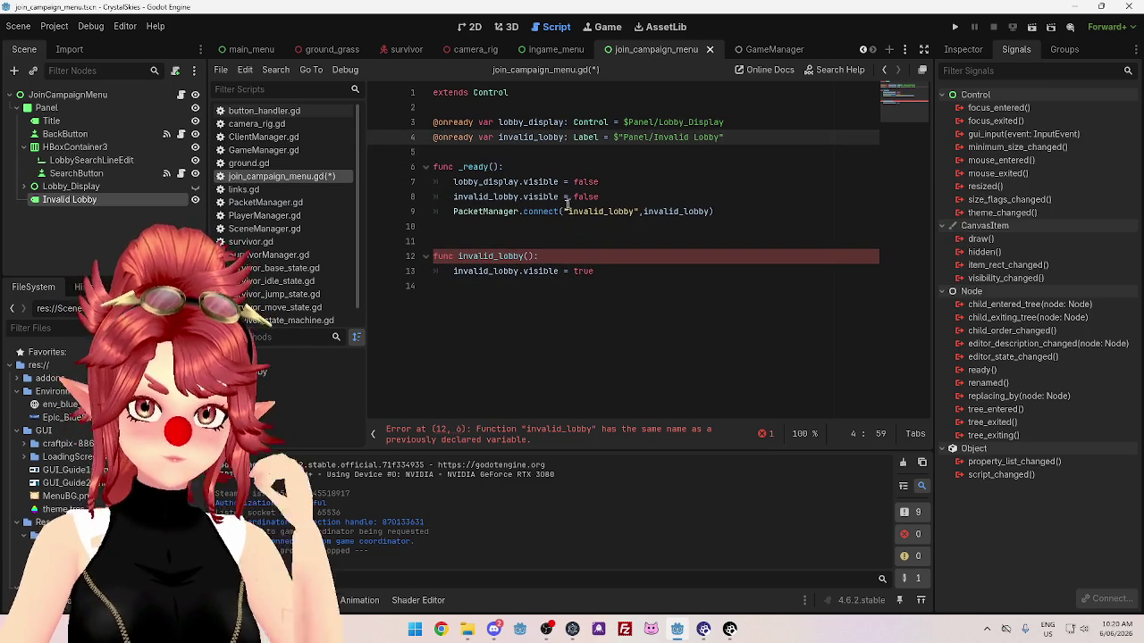
left_click(458, 256)
key("Right")
key("Right")
key("Right")
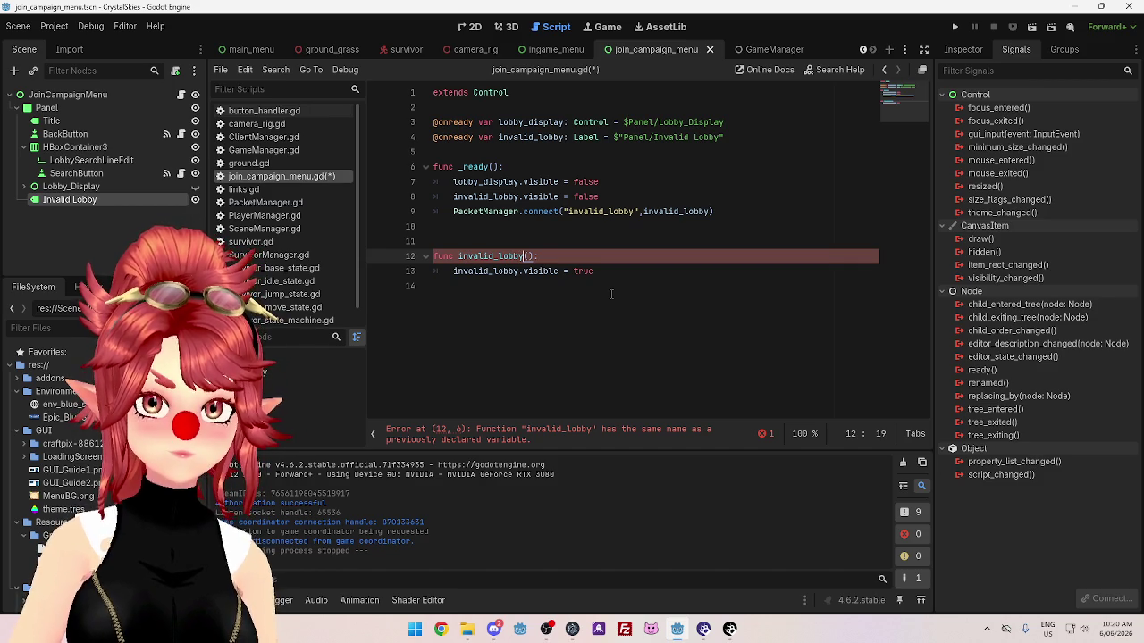
left_click(565, 137)
type("_label")
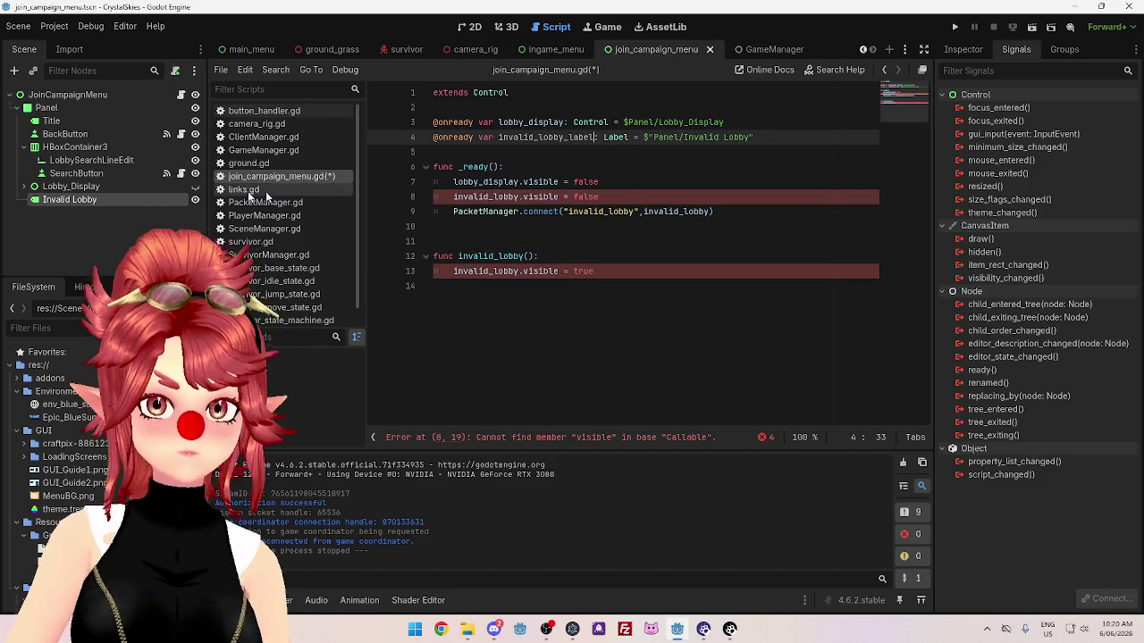
double_click(109, 201)
type("Label")
key("Return")
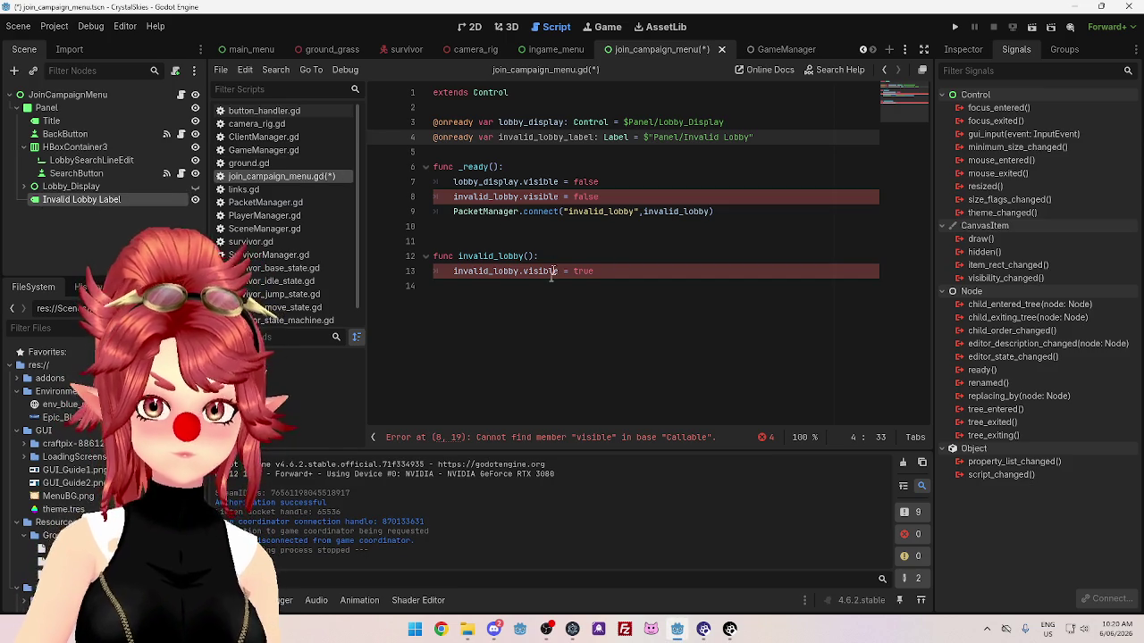
Replace the invalid_lobby usages on lines 8 and 13 with invalid_lobby_label.
left_click_drag(499, 137, 525, 137)
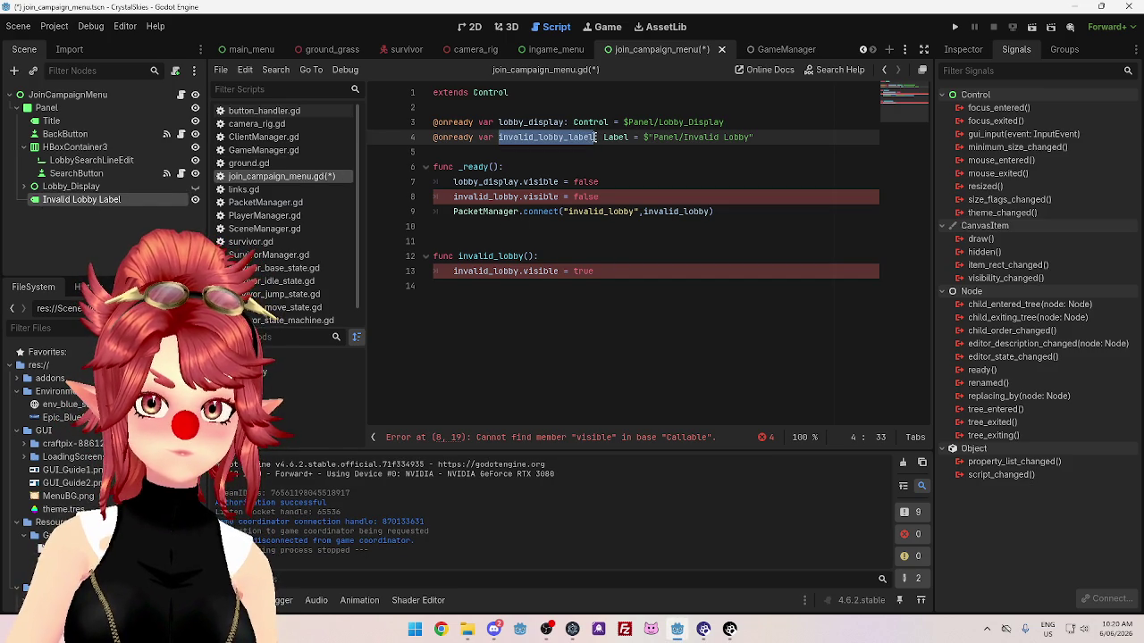
double_click(471, 197)
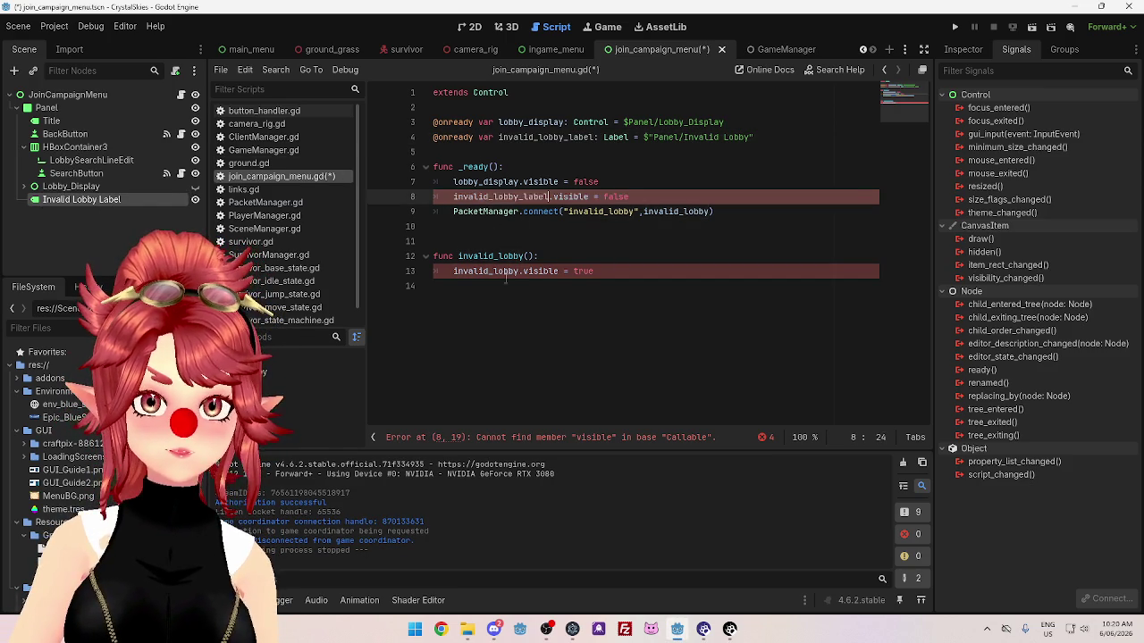
key("ctrl+v")
double_click(471, 271)
type("invalid_lobby_label")
left_click(626, 330)
left_click(720, 225)
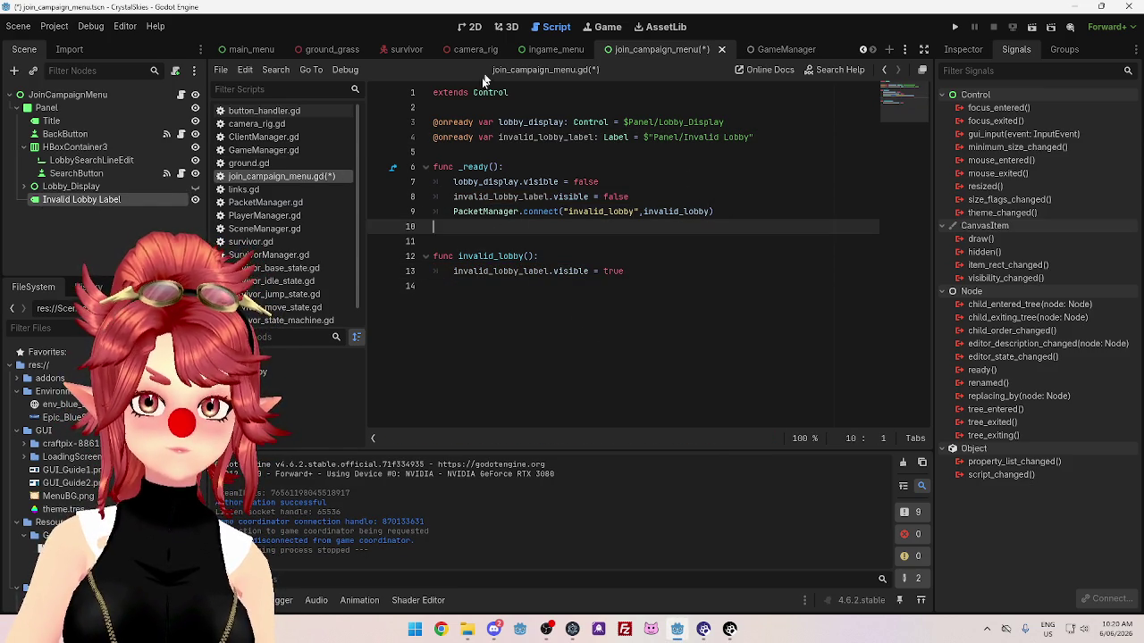
left_click(648, 161)
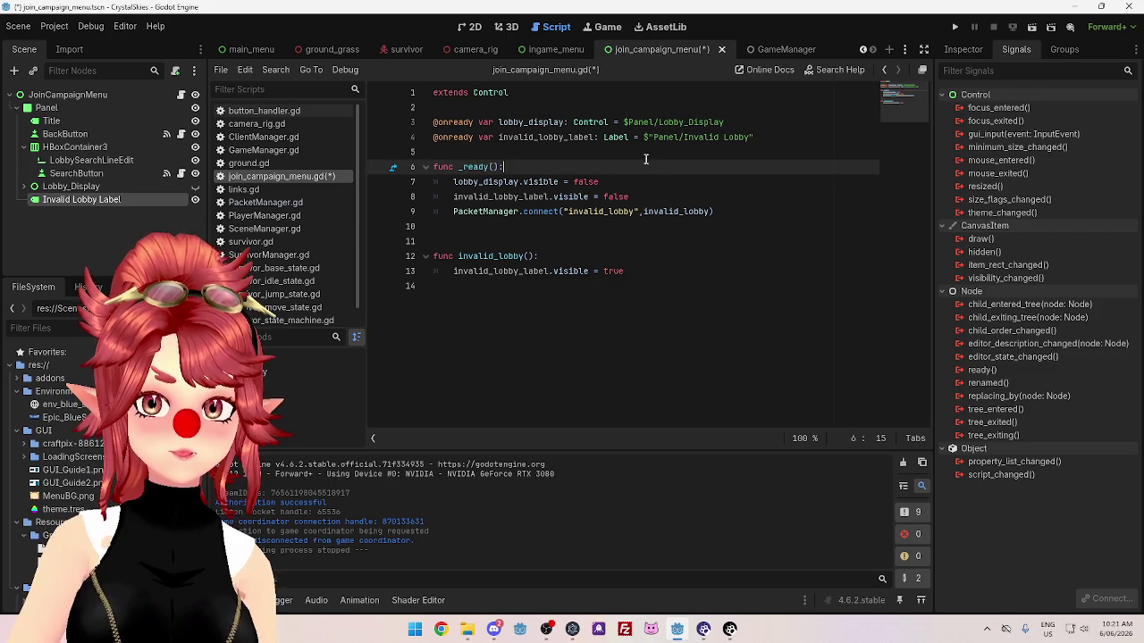
left_click(647, 152)
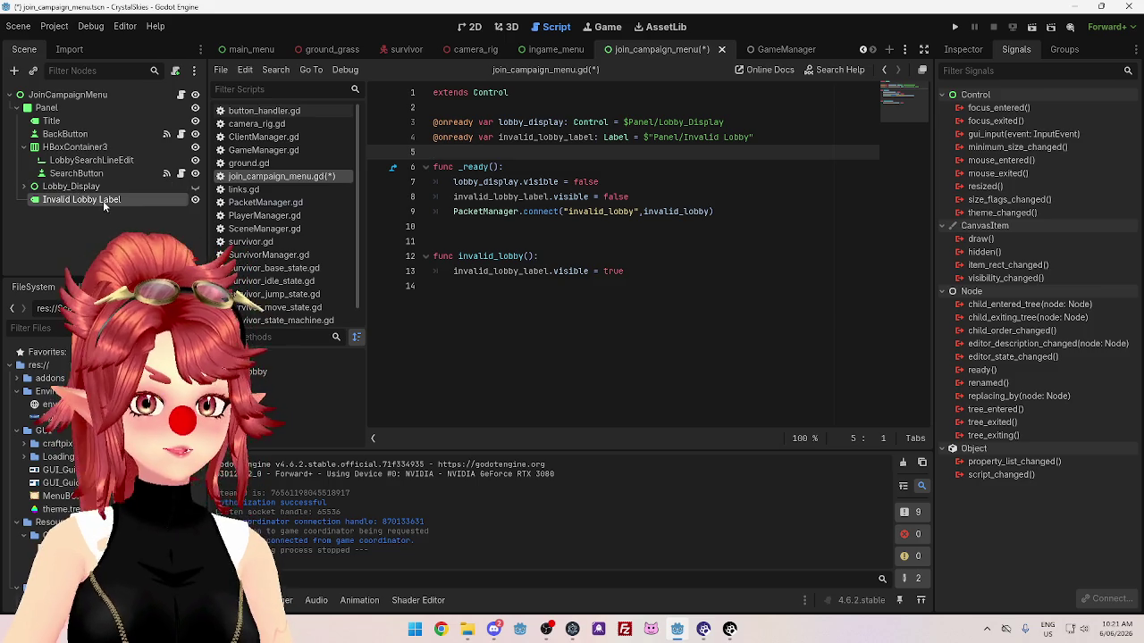
Rename the node to InvalidLobbyLabel and drag it into the script as a reference.
double_click(75, 202)
type("InvalidLobbyLabel")
key("Return")
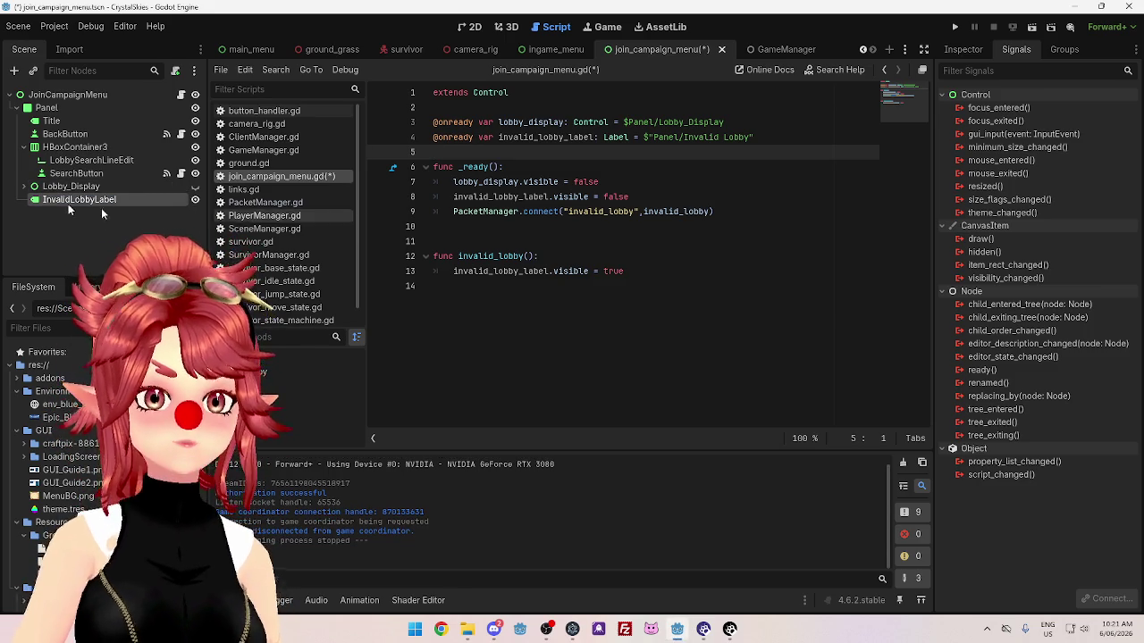
left_click_drag(90, 199, 436, 152)
Delete the outdated invalid_lobby_label declaration, tidy the extra blank lines, and save the script.
left_click_drag(775, 139, 353, 133)
key("BackSpace")
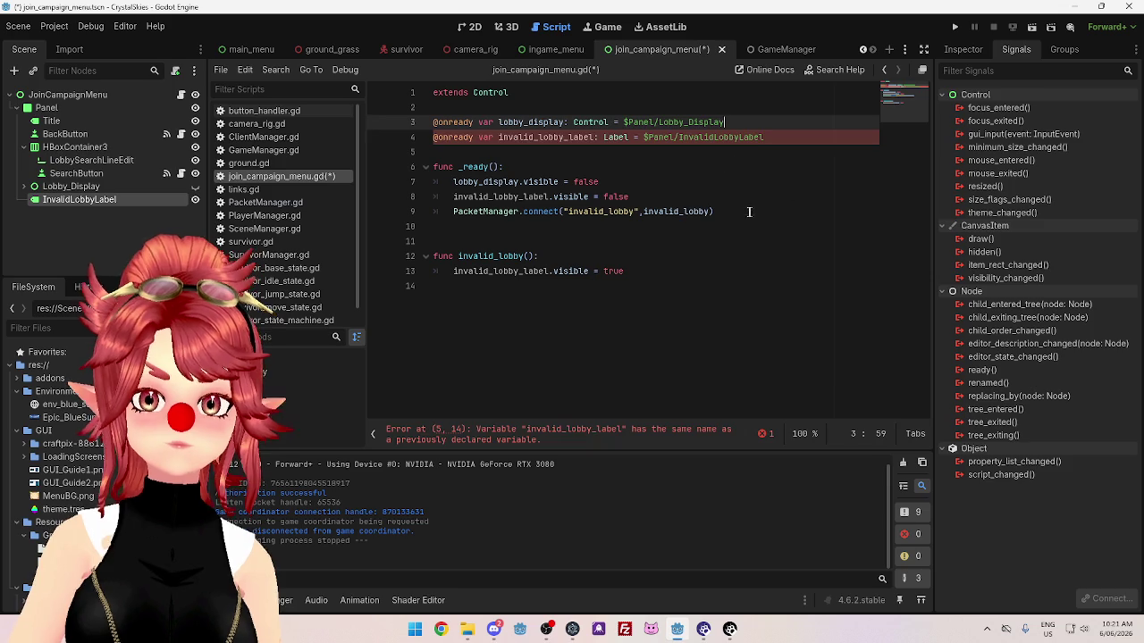
key("Delete")
key("Down")
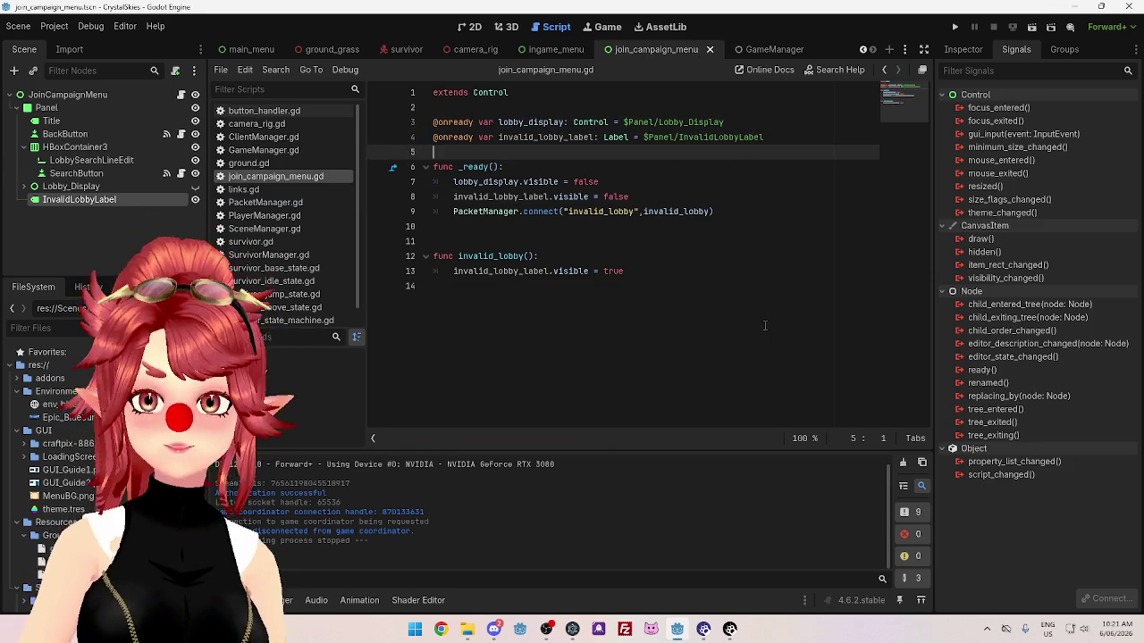
left_click(742, 241)
key("BackSpace")
left_click(765, 154)
key("ctrl+s")
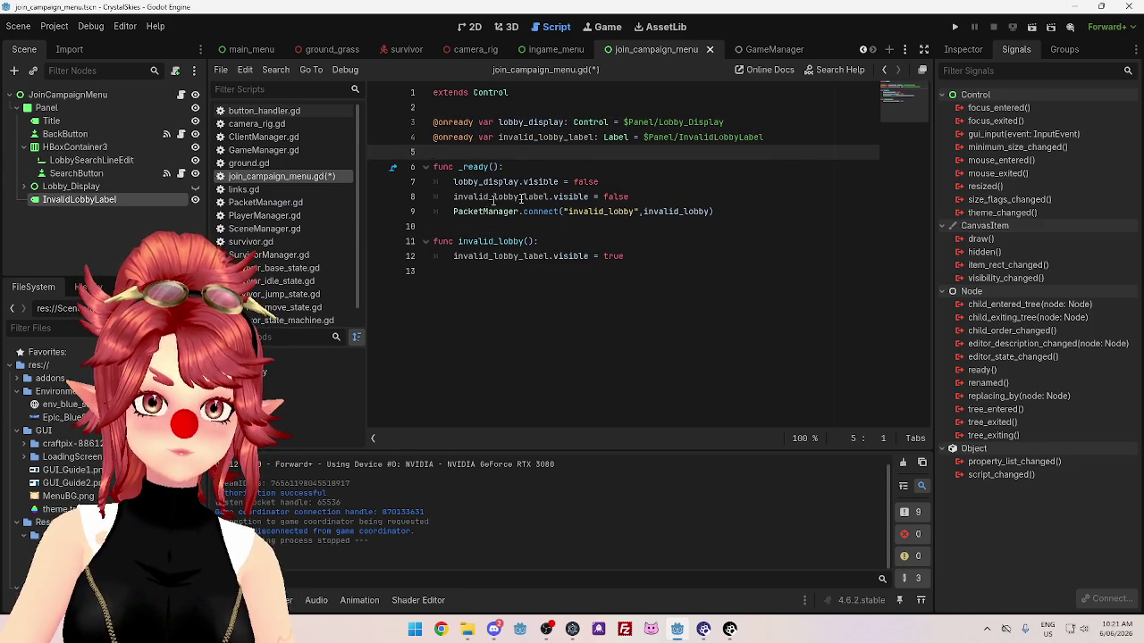
left_click(688, 270)
Run the project, search for the lobby 'ass', and return to the game's main menu.
left_click(955, 27)
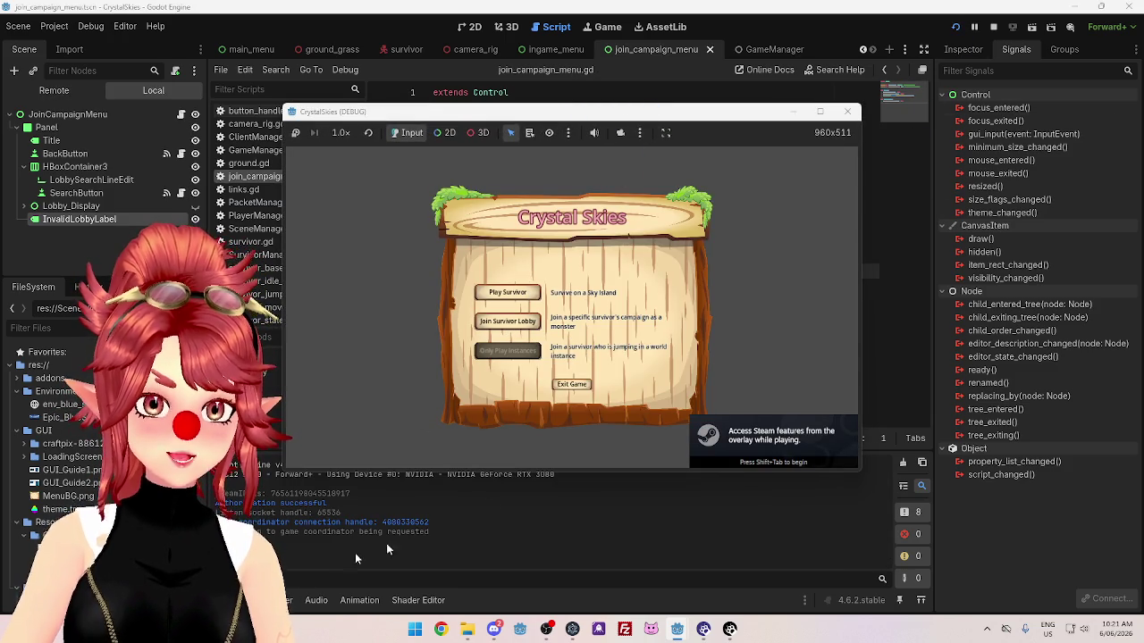
left_click(507, 322)
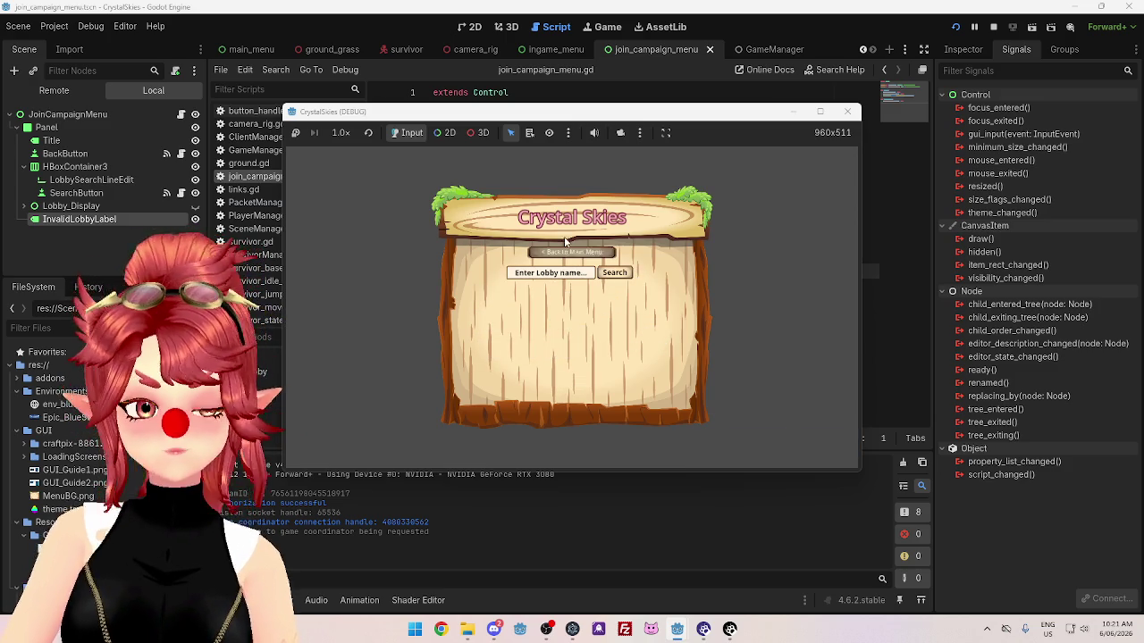
left_click(551, 272)
type("ass")
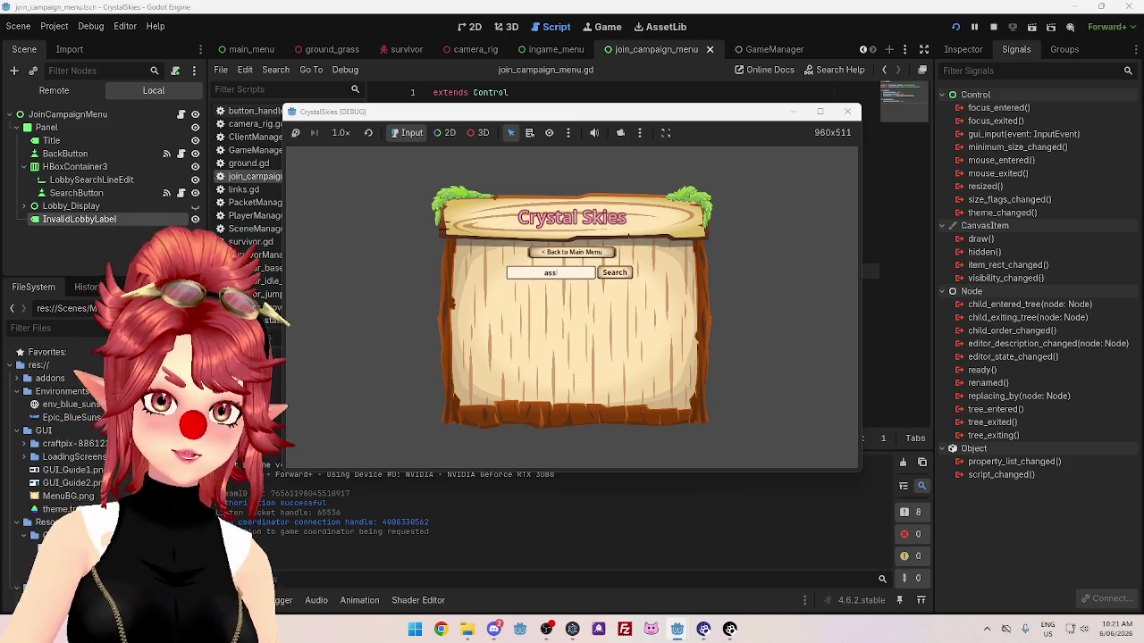
left_click(605, 273)
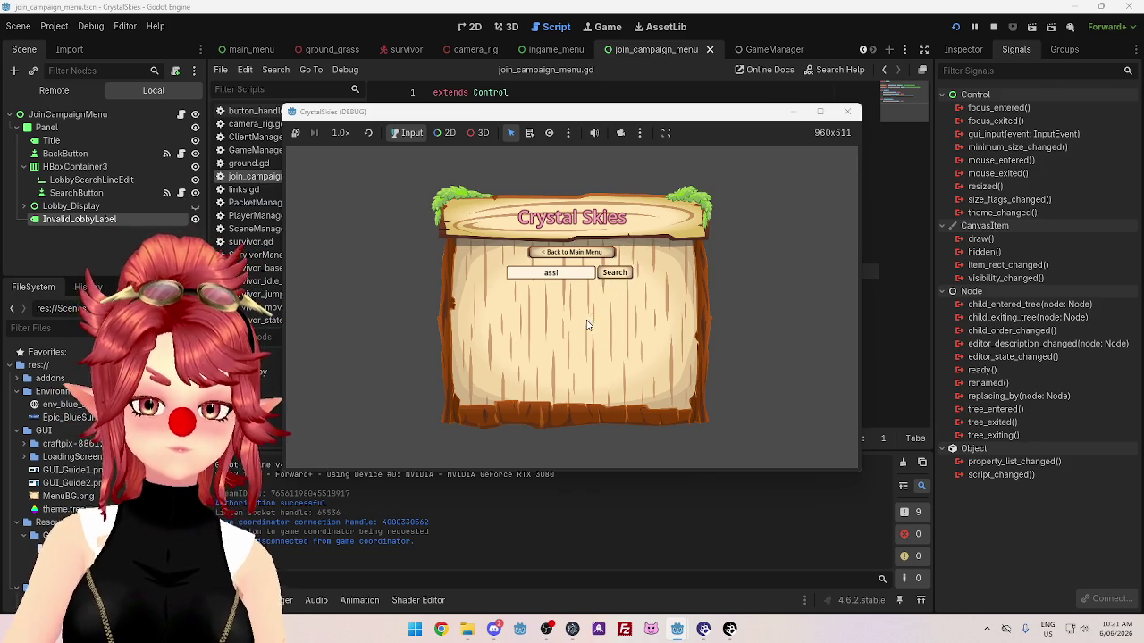
left_click(599, 253)
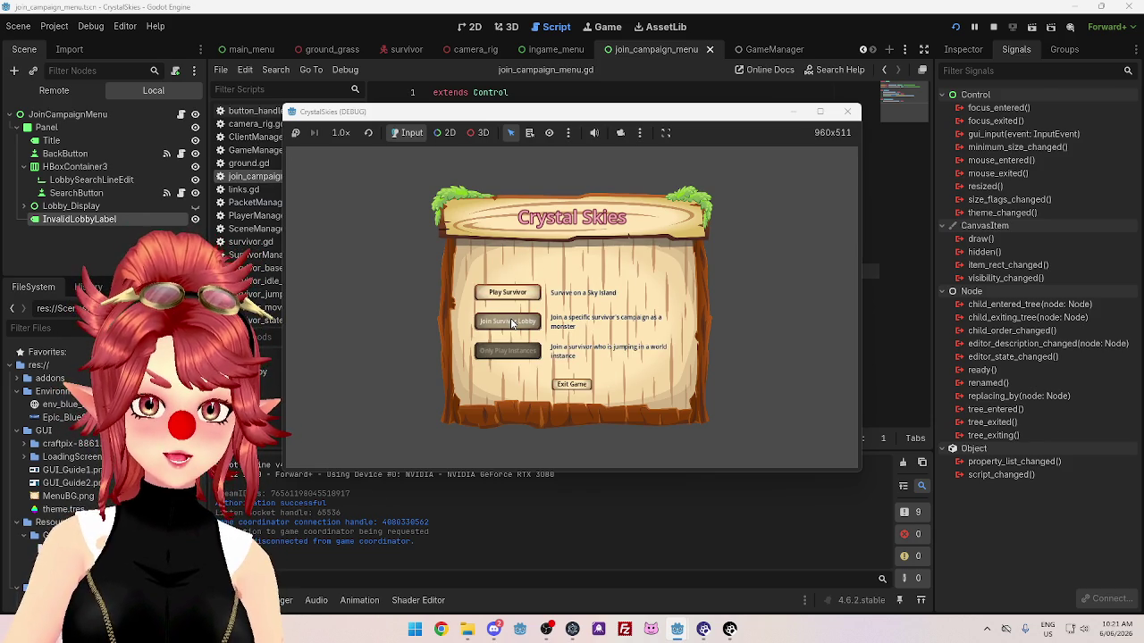
Reopen the survivor lobby screen, try starting a survivor game, then stop the run.
left_click(520, 327)
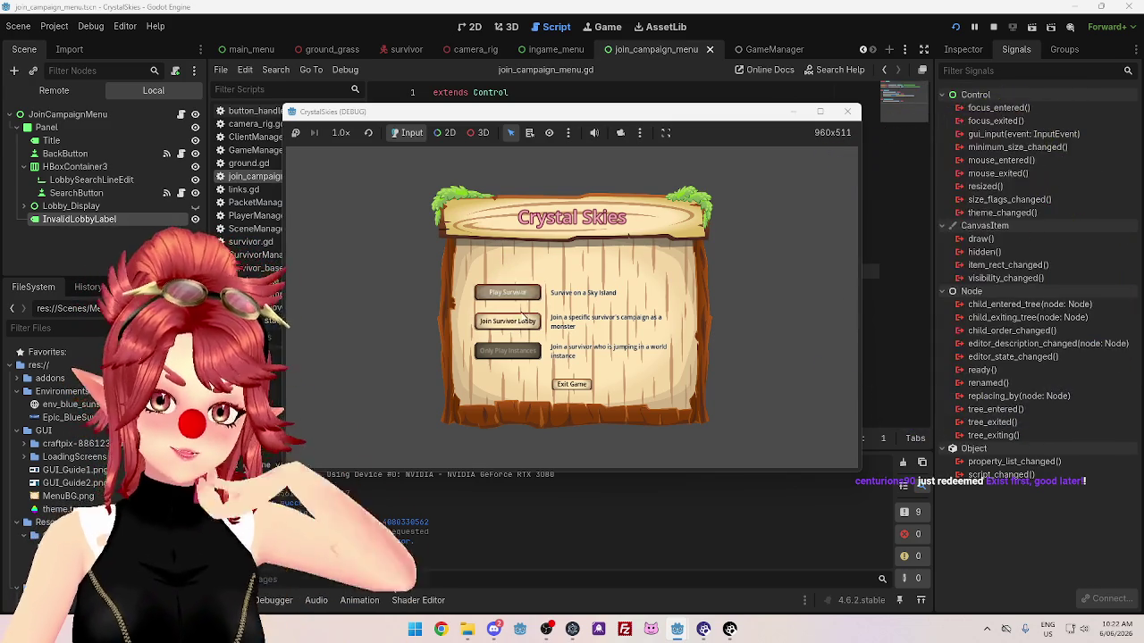
left_click(523, 291)
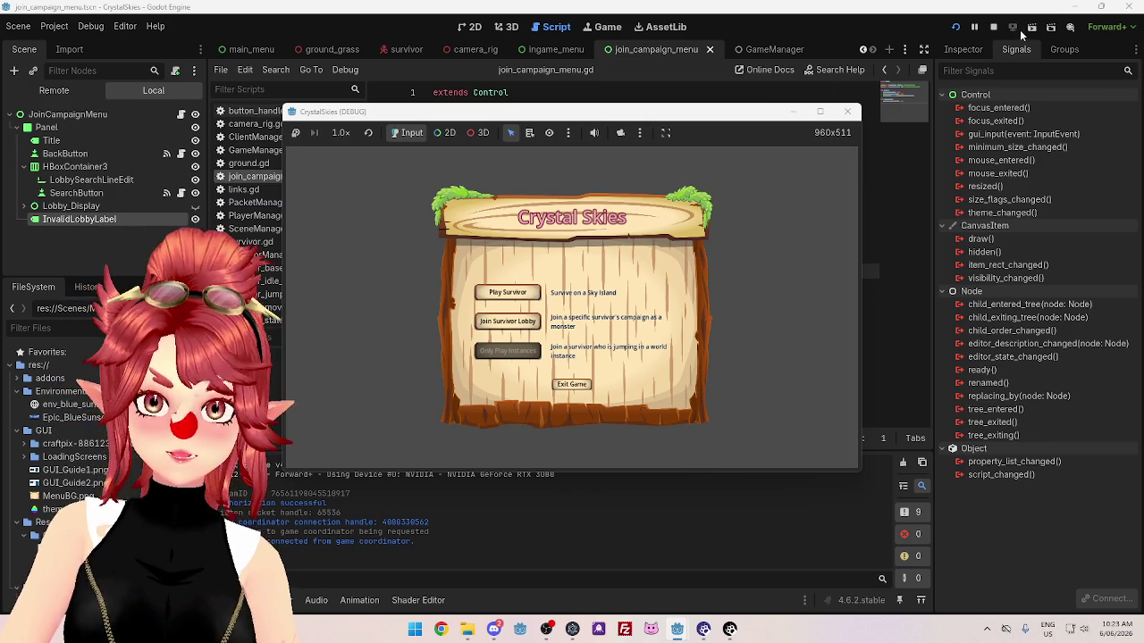
left_click(994, 28)
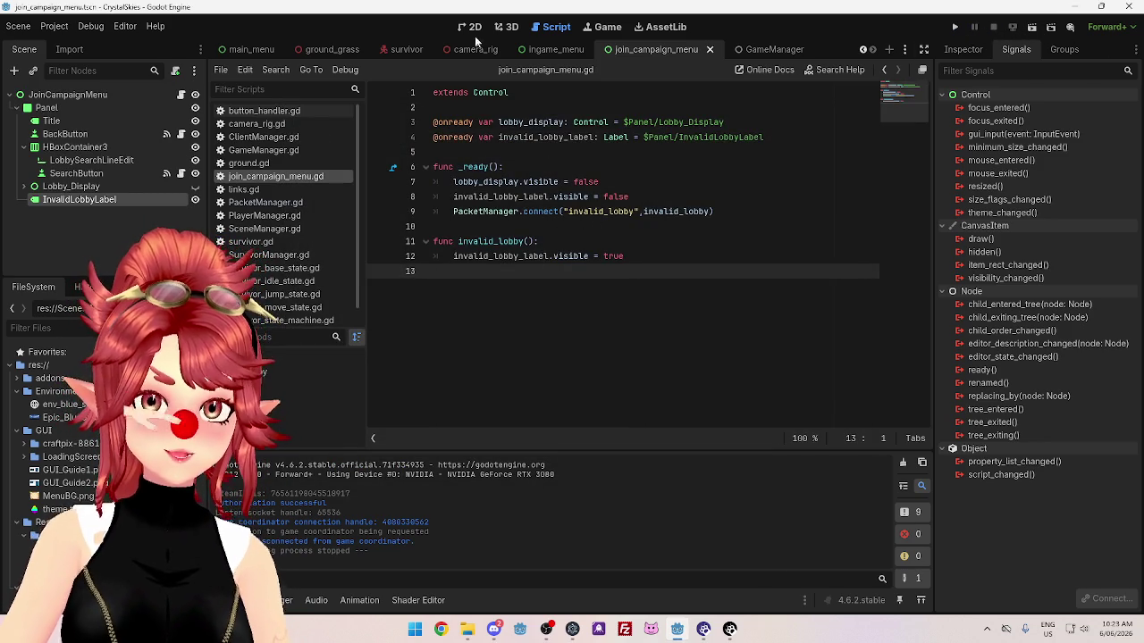
In the 2D view, look over the join_campaign_menu and main_menu scenes in turn.
left_click(472, 28)
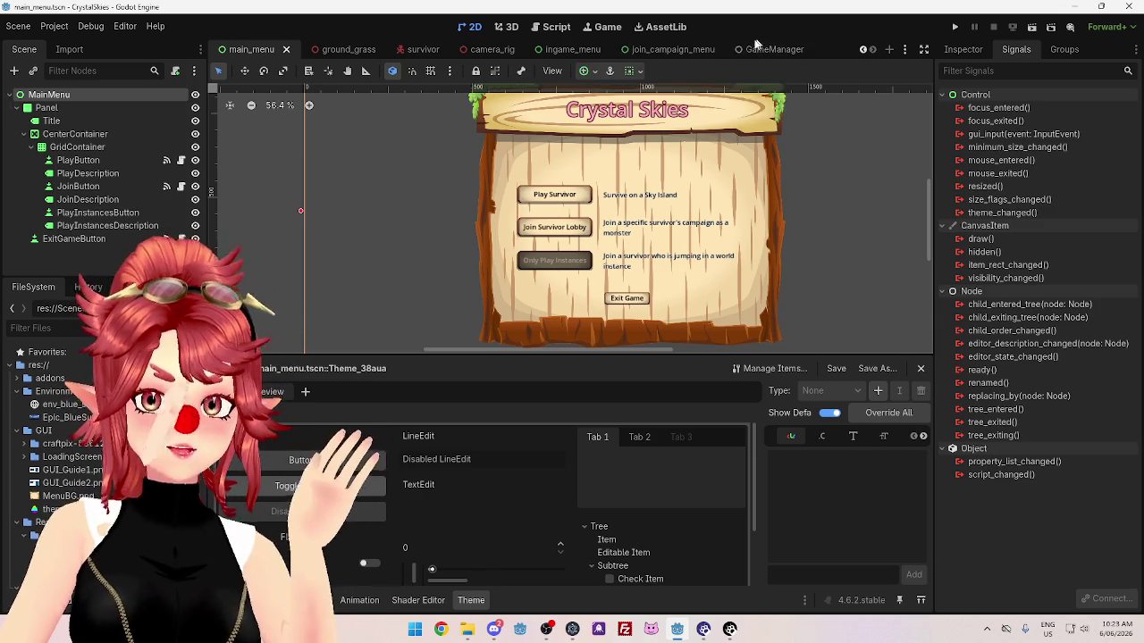
left_click(672, 51)
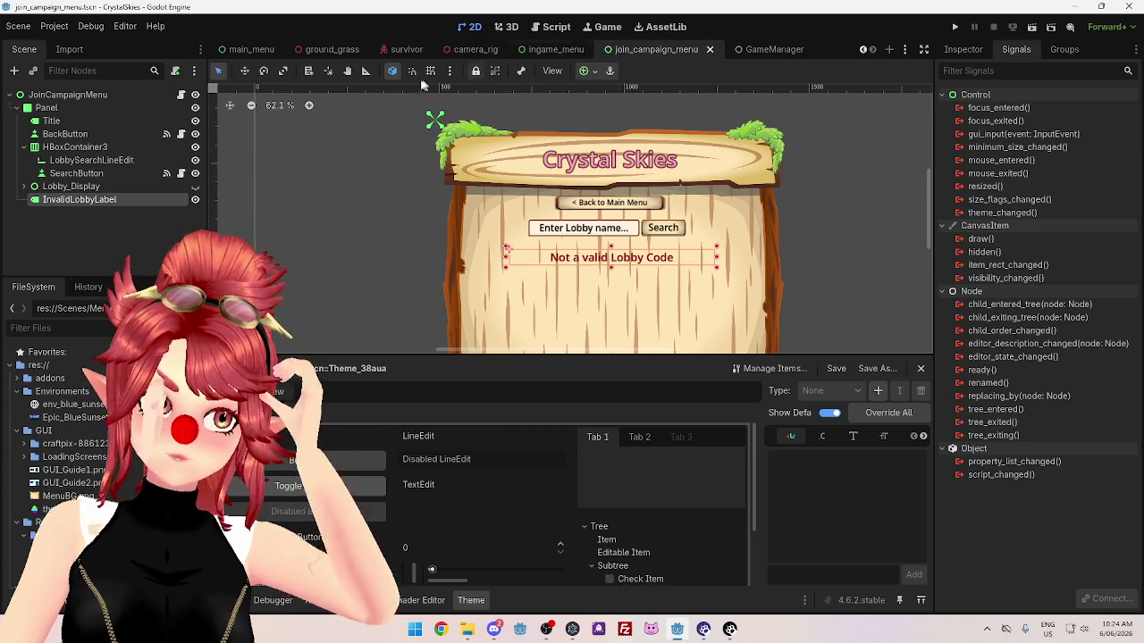
left_click(243, 49)
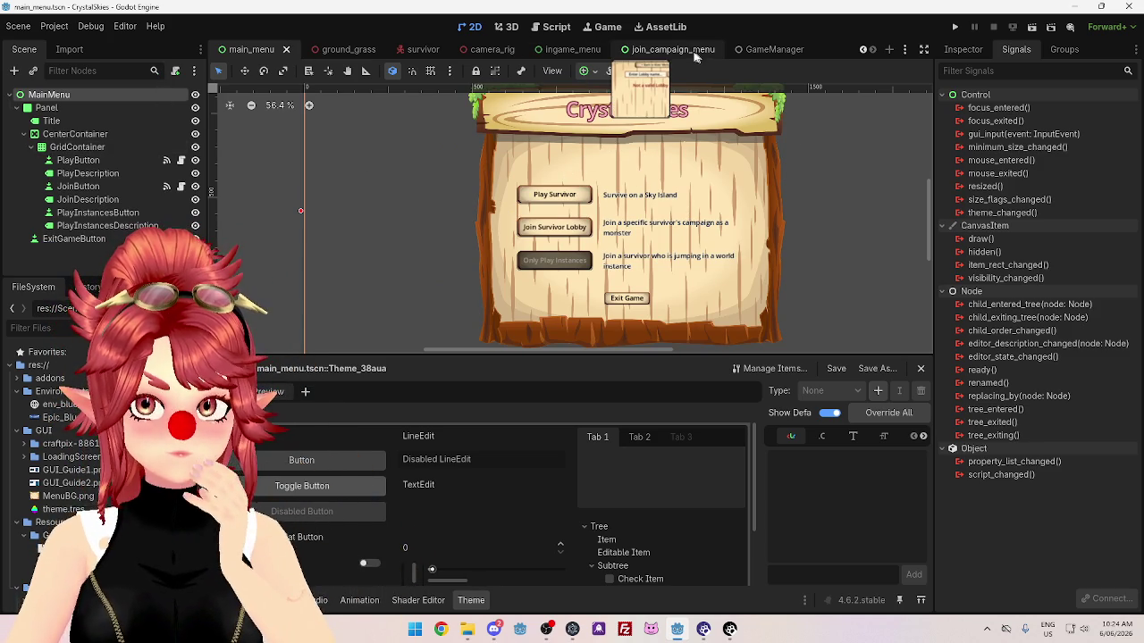
left_click(666, 49)
Copy InvalidLobbyLabel, paste it into main_menu's Panel, and move it just below Title.
right_click(102, 201)
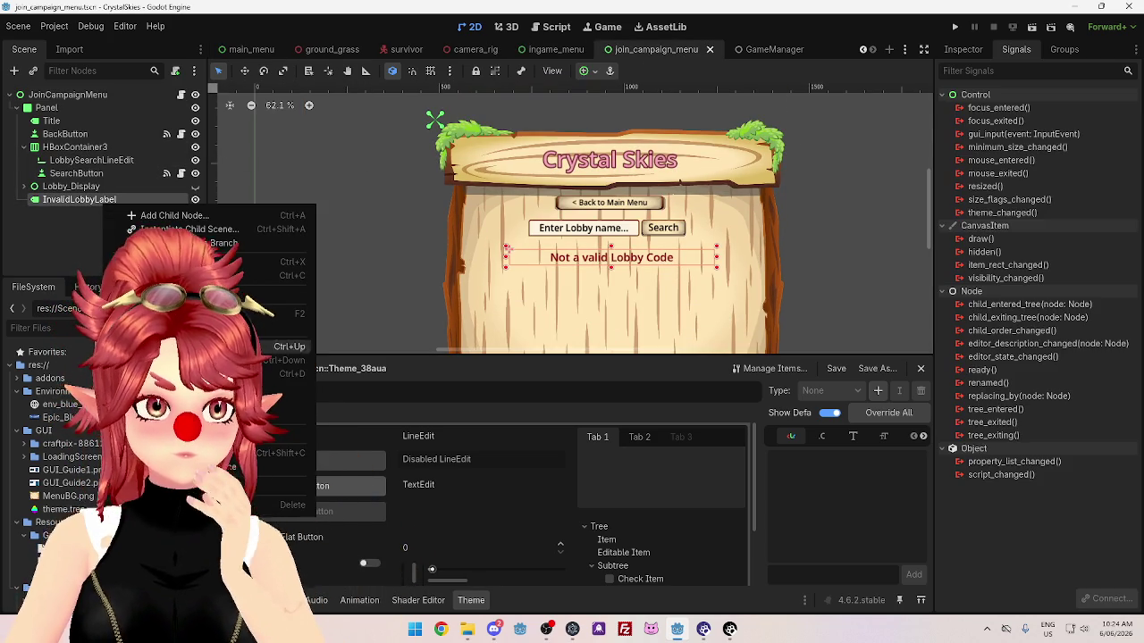
key("Escape")
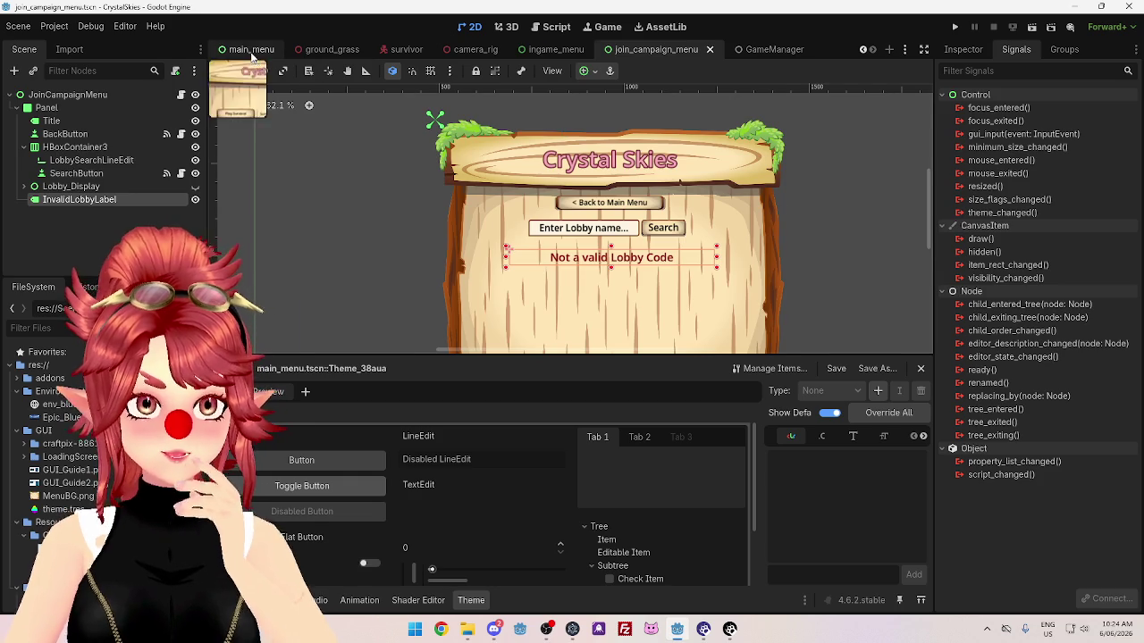
left_click(245, 49)
left_click(16, 108)
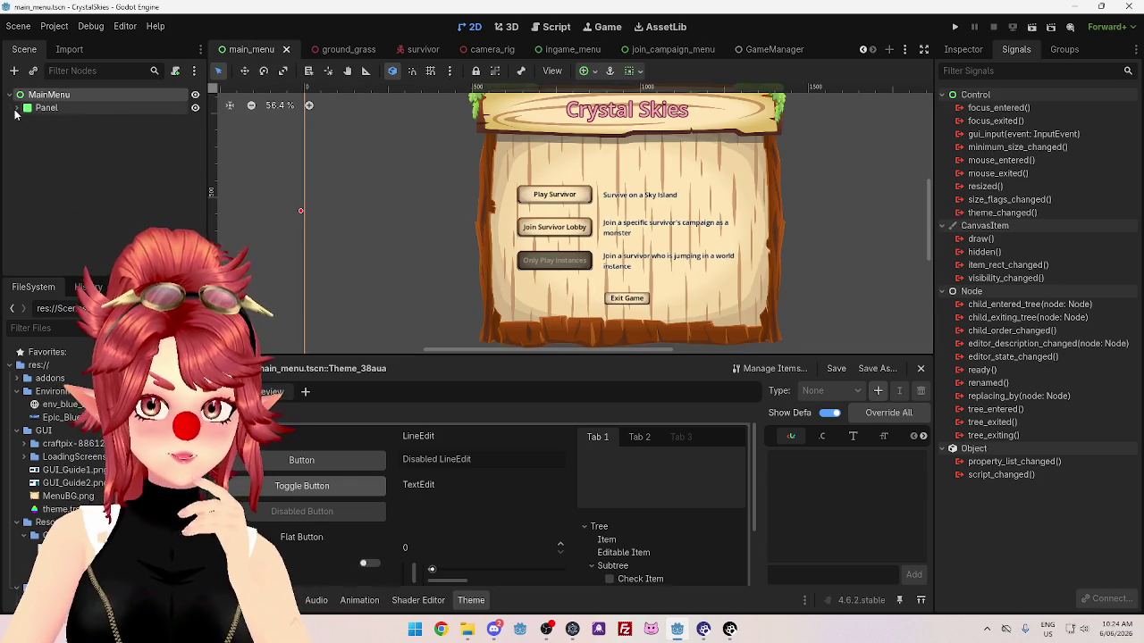
left_click(16, 108)
left_click(49, 108)
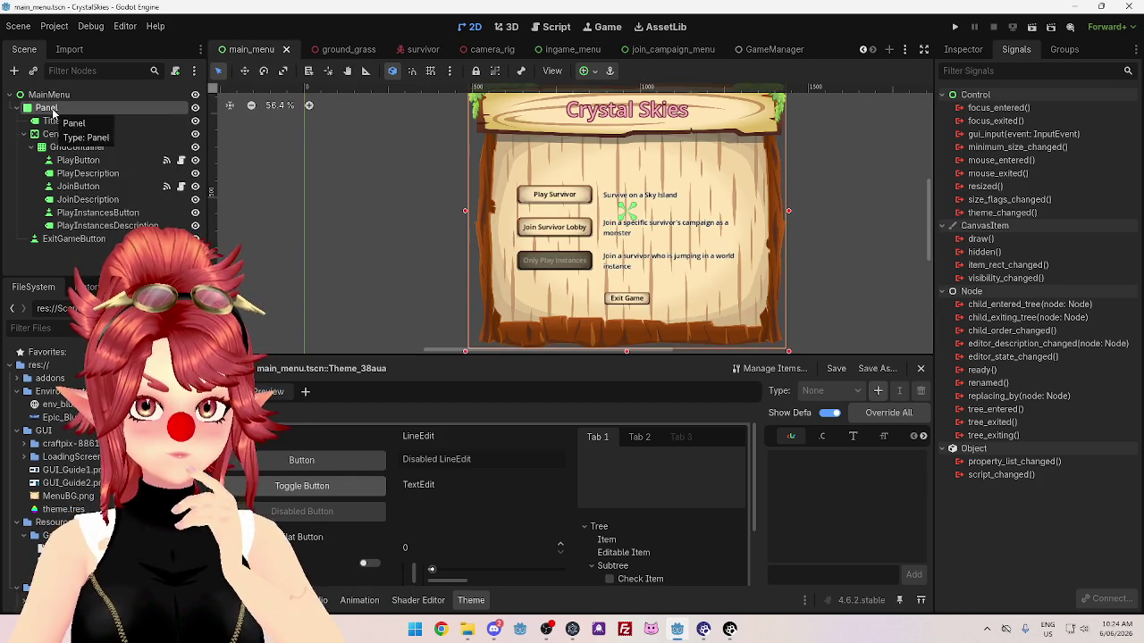
left_click(52, 122)
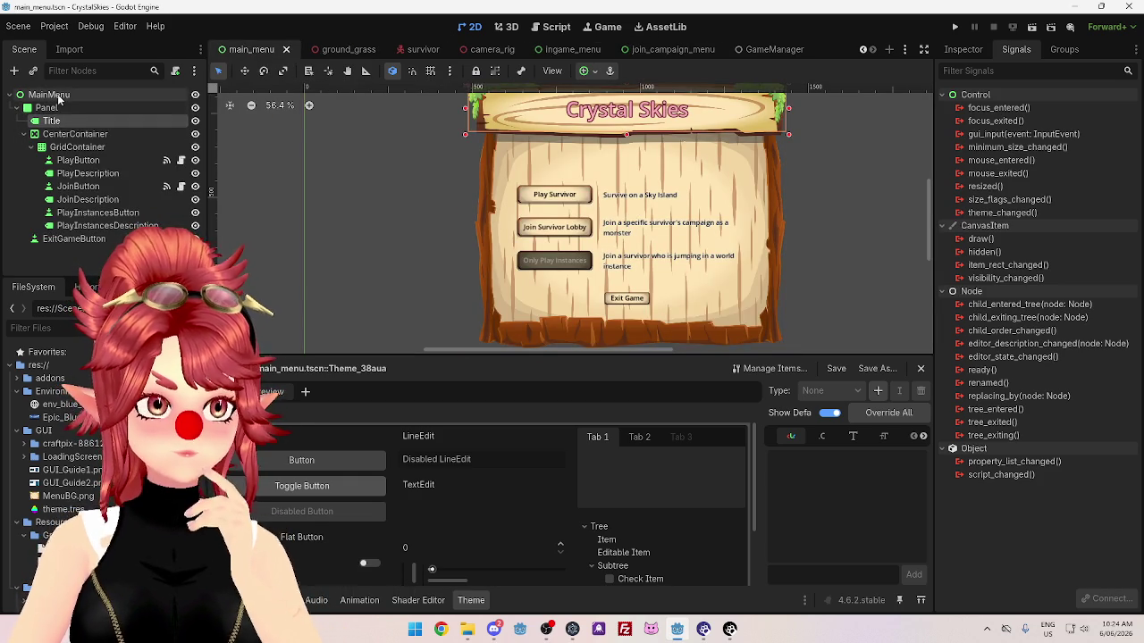
right_click(71, 109)
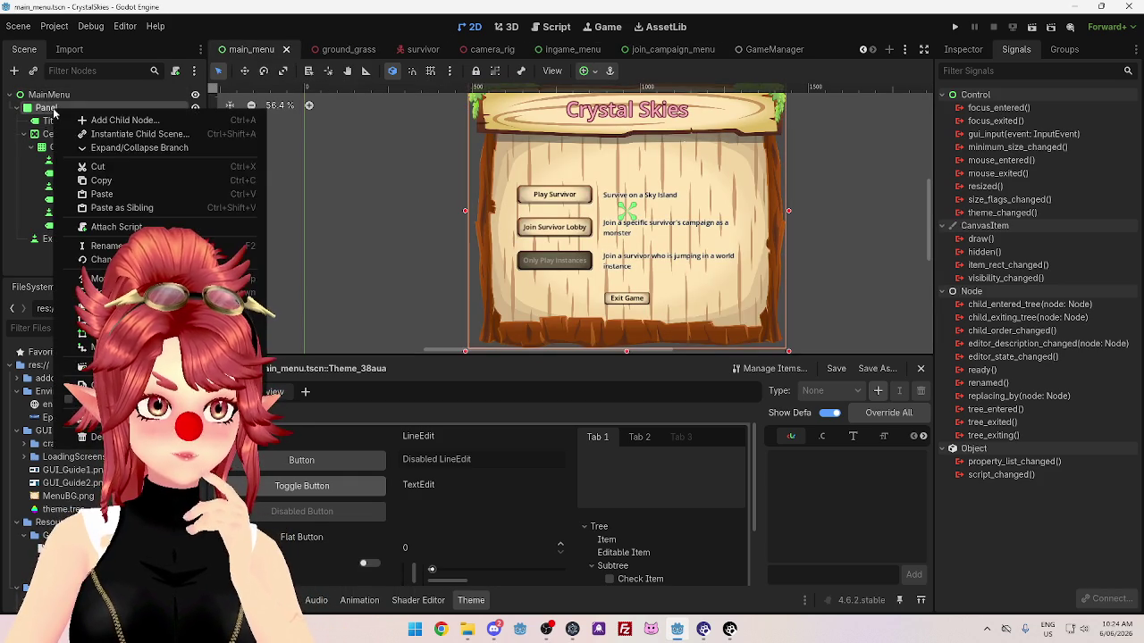
left_click(101, 194)
mouse_move(77, 252)
left_mouse_down()
mouse_move(108, 189)
mouse_move(56, 172)
mouse_move(55, 133)
left_mouse_up()
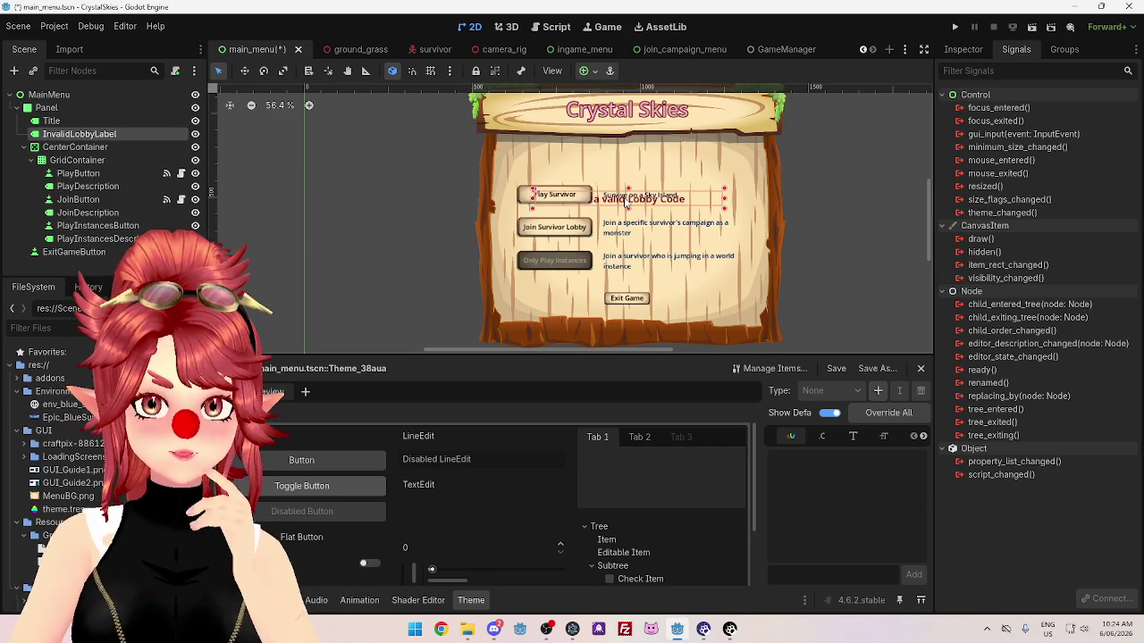
Set the pasted label's Layout > Transform position y to 250.
left_click(963, 49)
scroll(1090, 348, "down", 5)
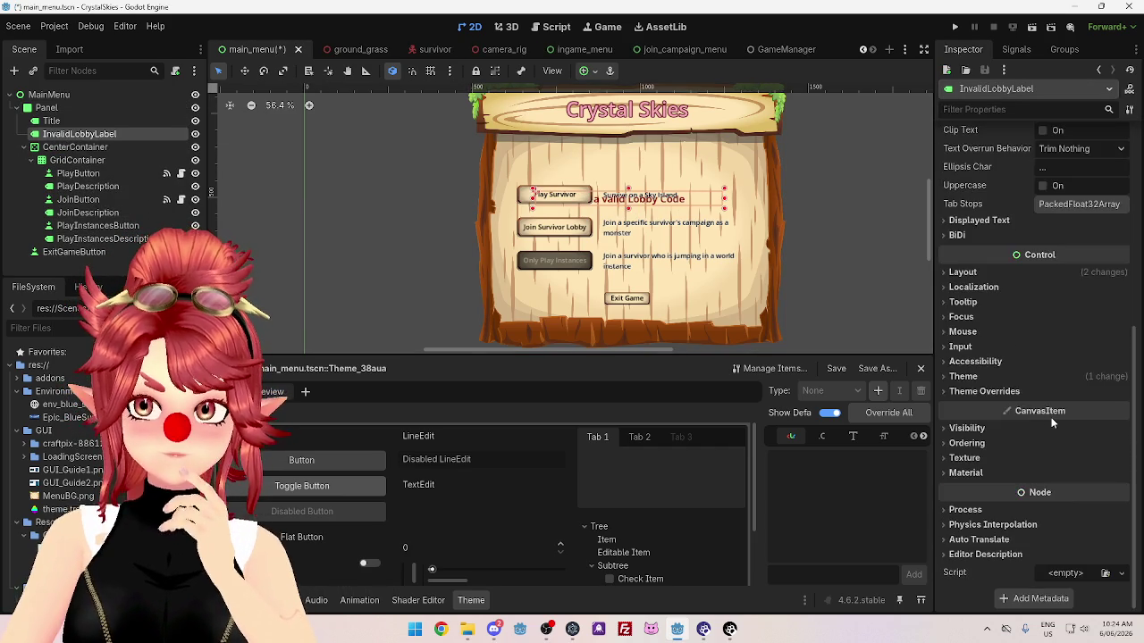
left_click(962, 272)
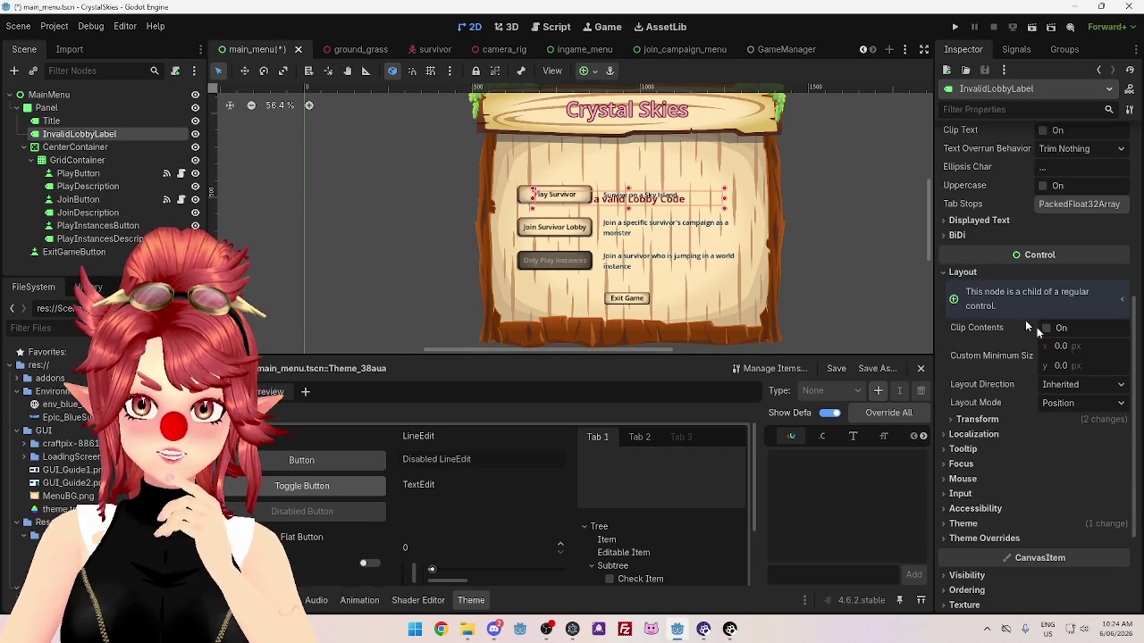
left_click(976, 419)
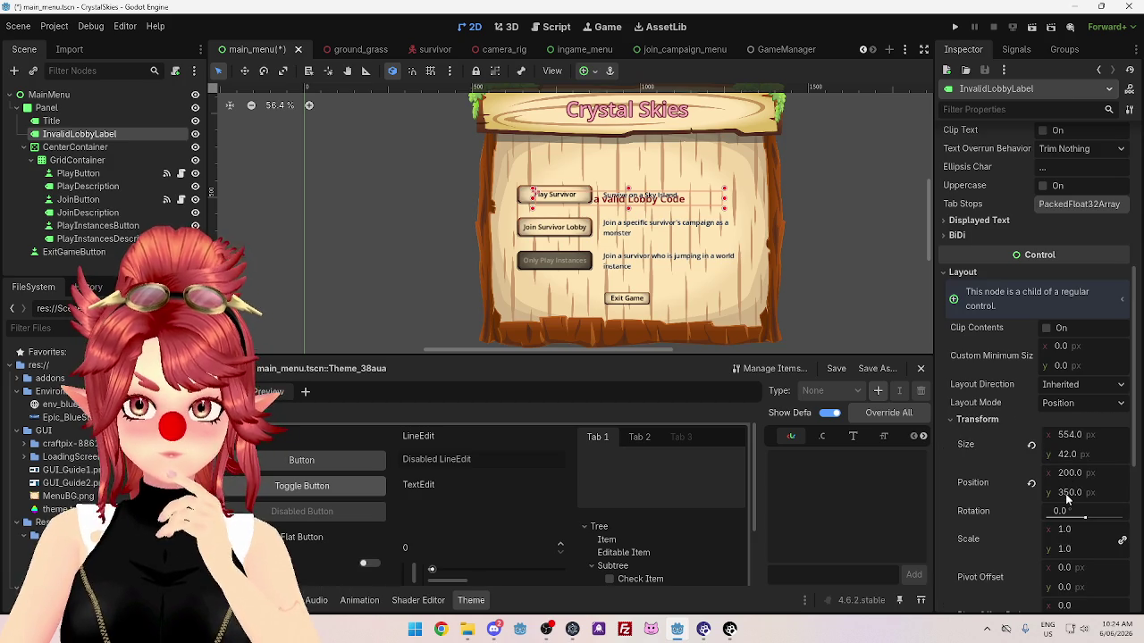
left_click(1066, 494)
key("BackSpace")
key("BackSpace")
key("BackSpace")
type("250")
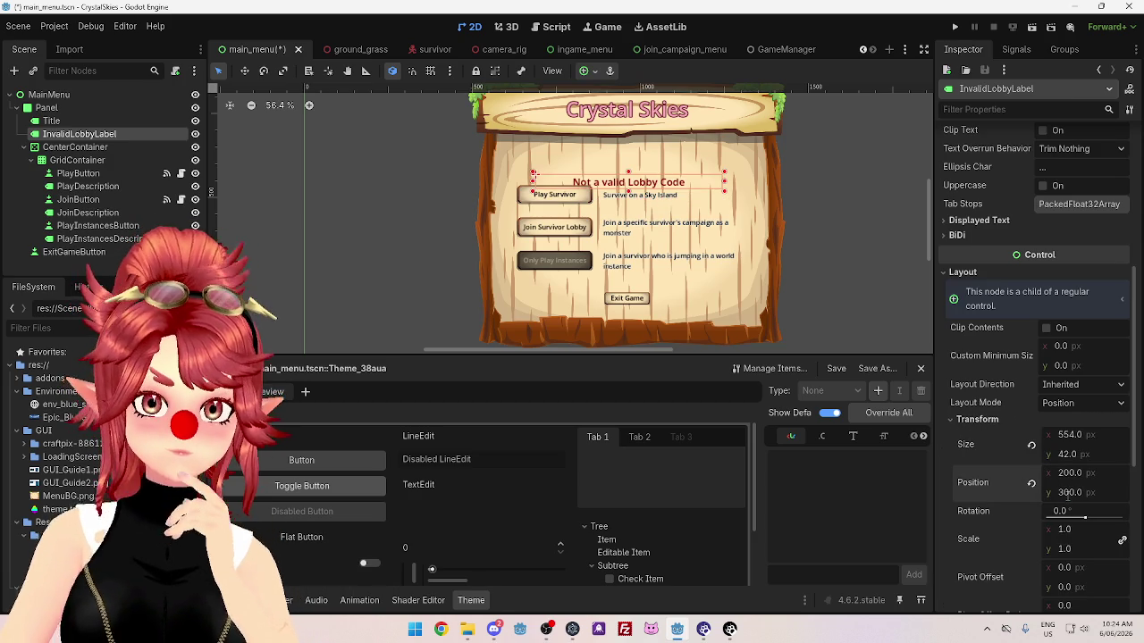
key("Return")
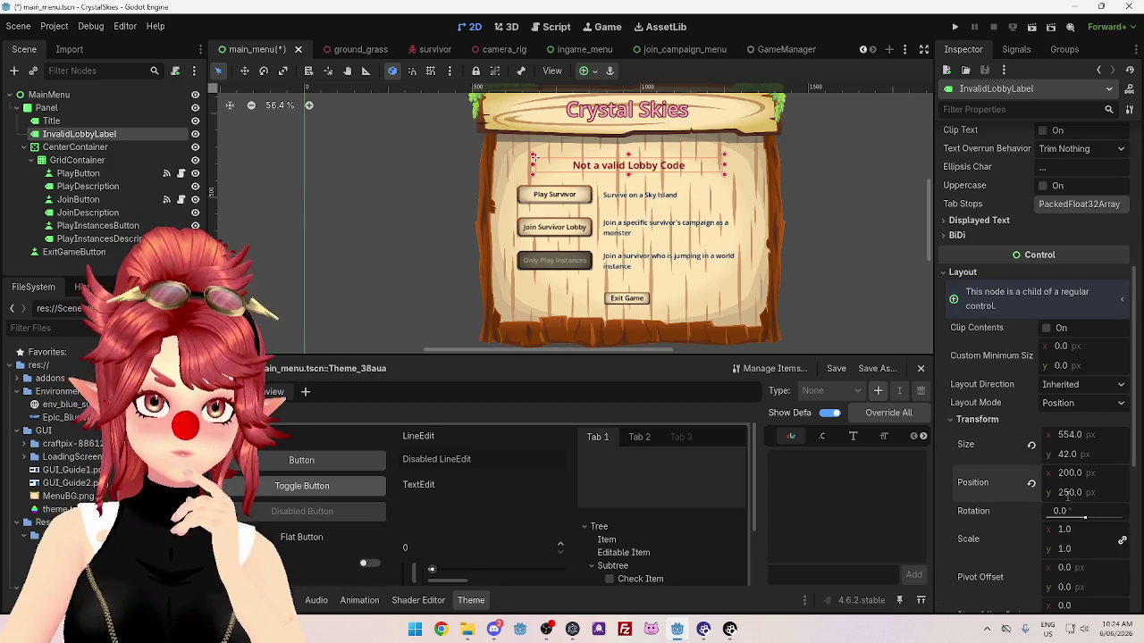
scroll(1044, 297, "up", 5)
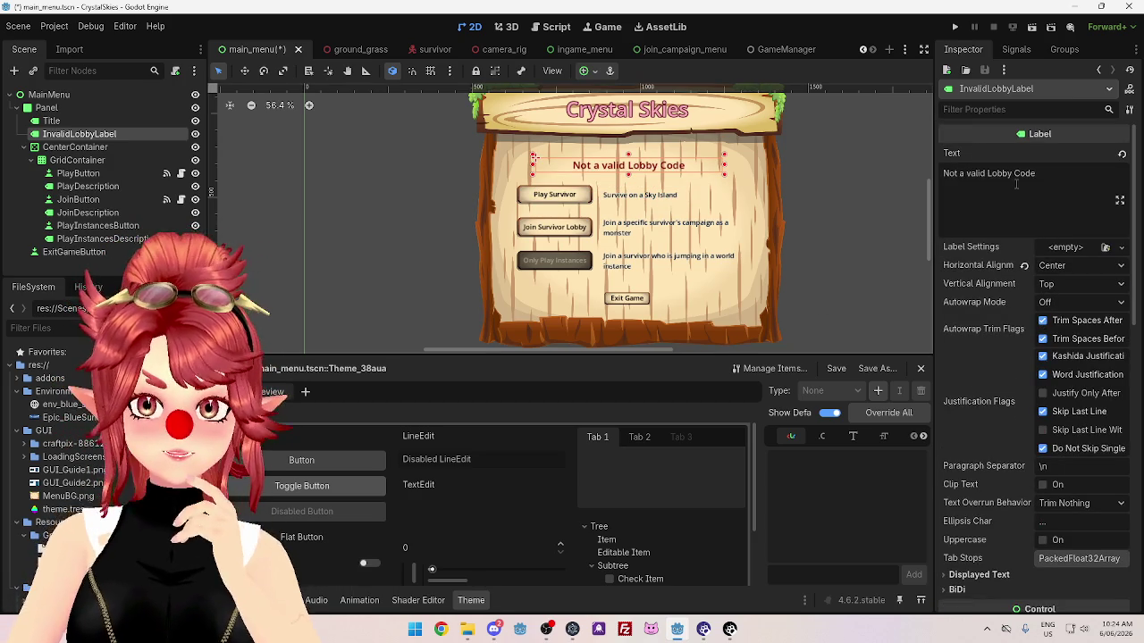
Change the label text to 'Connecting to game coordinator...' and select the MainMenu root node.
triple_click(989, 173)
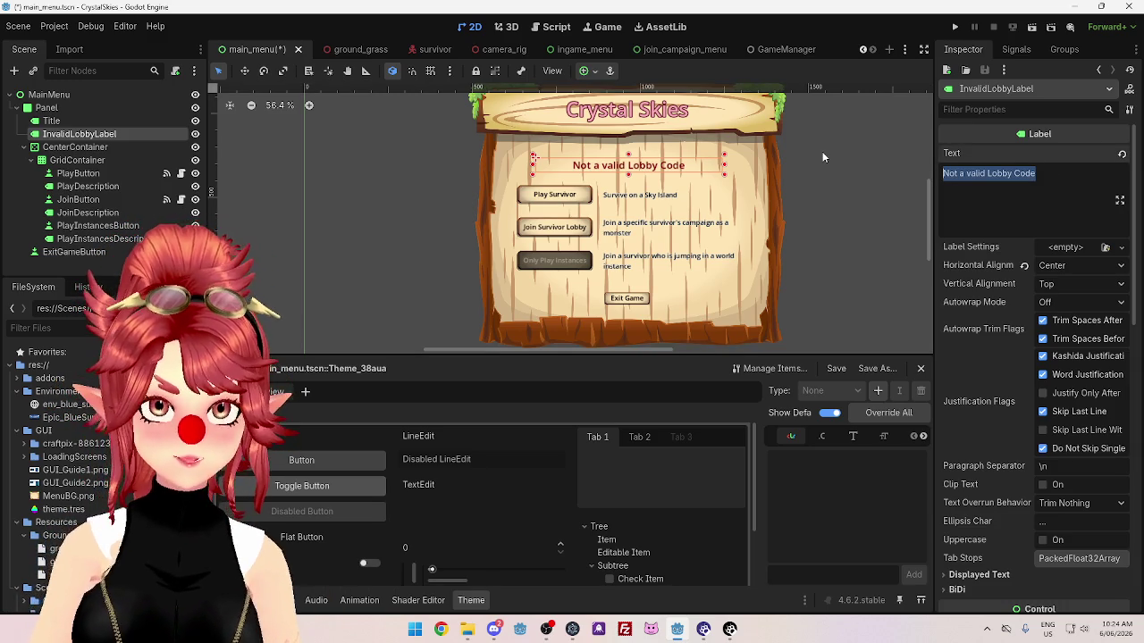
type("Connecti")
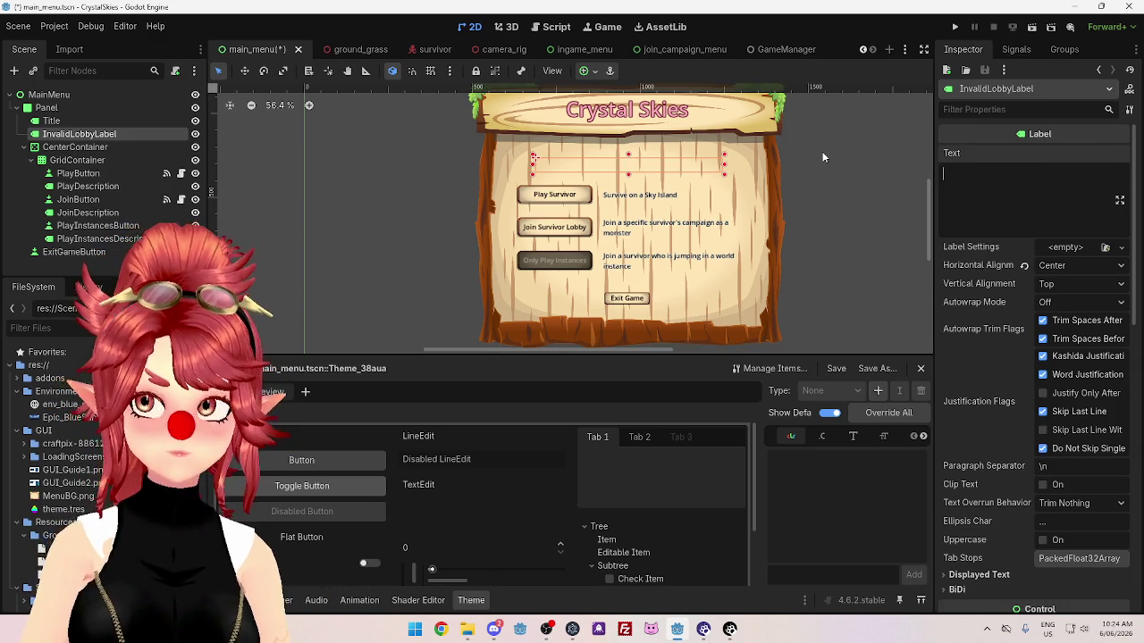
type("ng to")
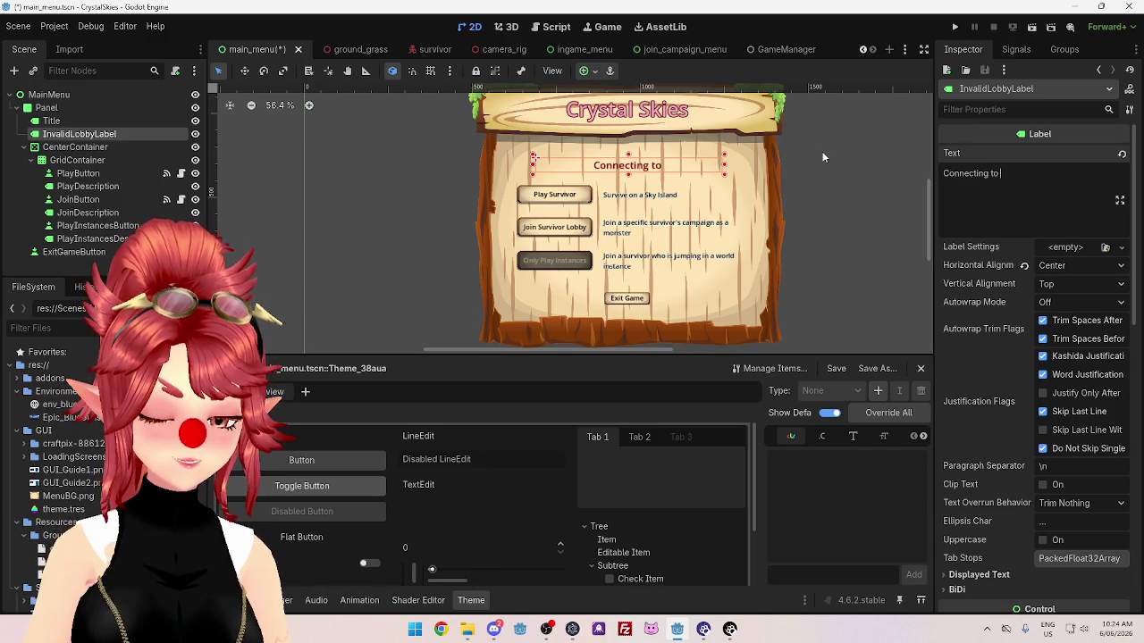
type(" game coordinator...")
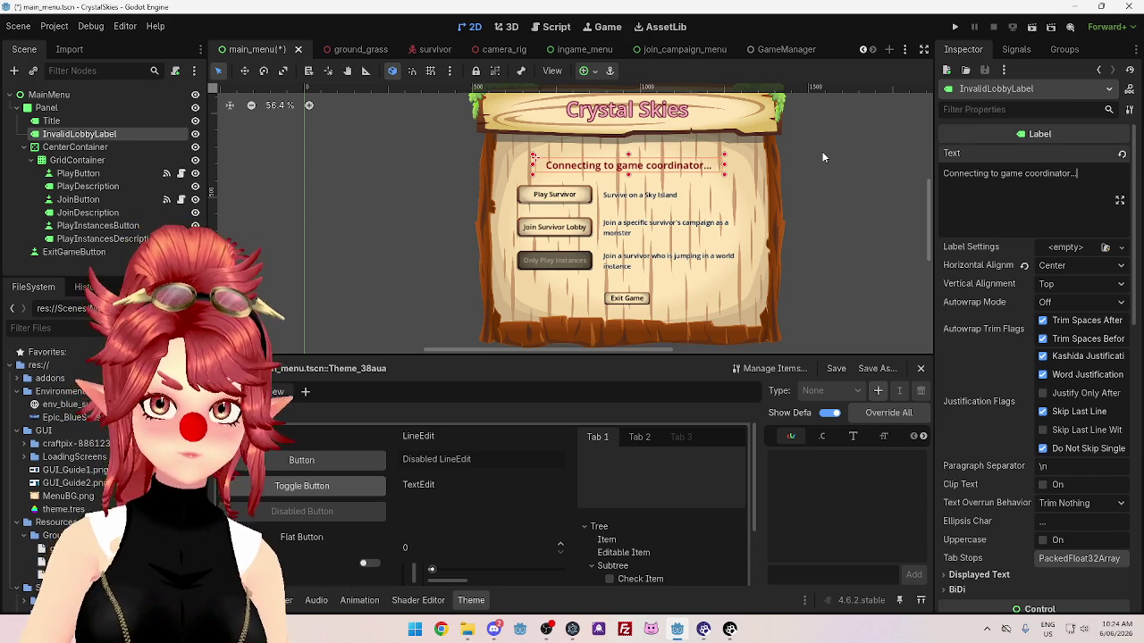
left_click(869, 262)
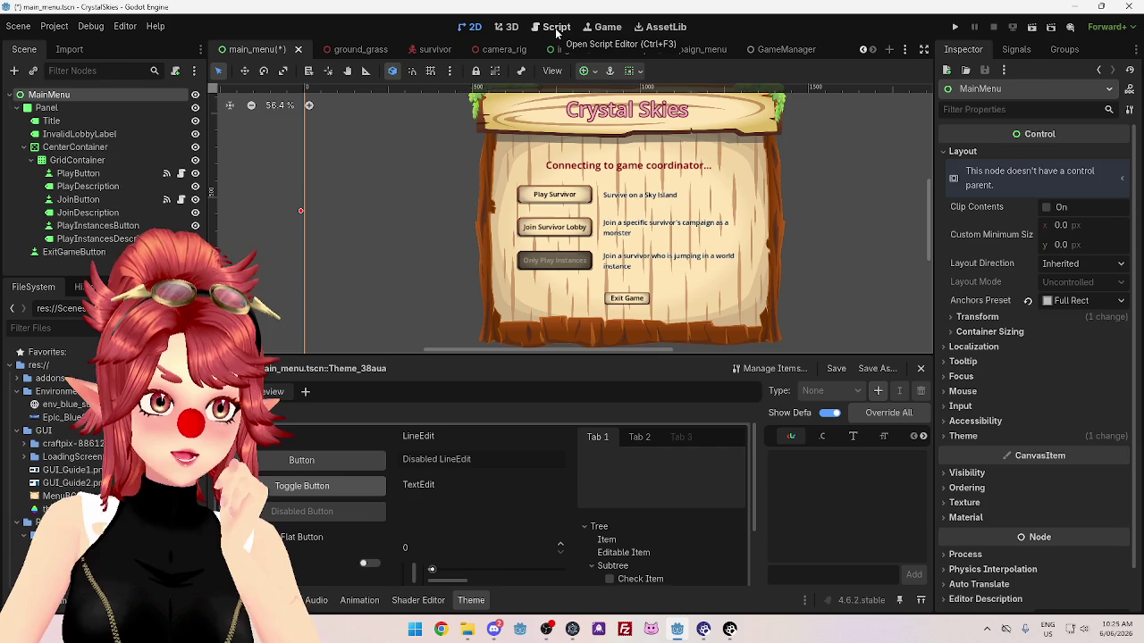
right_click(135, 94)
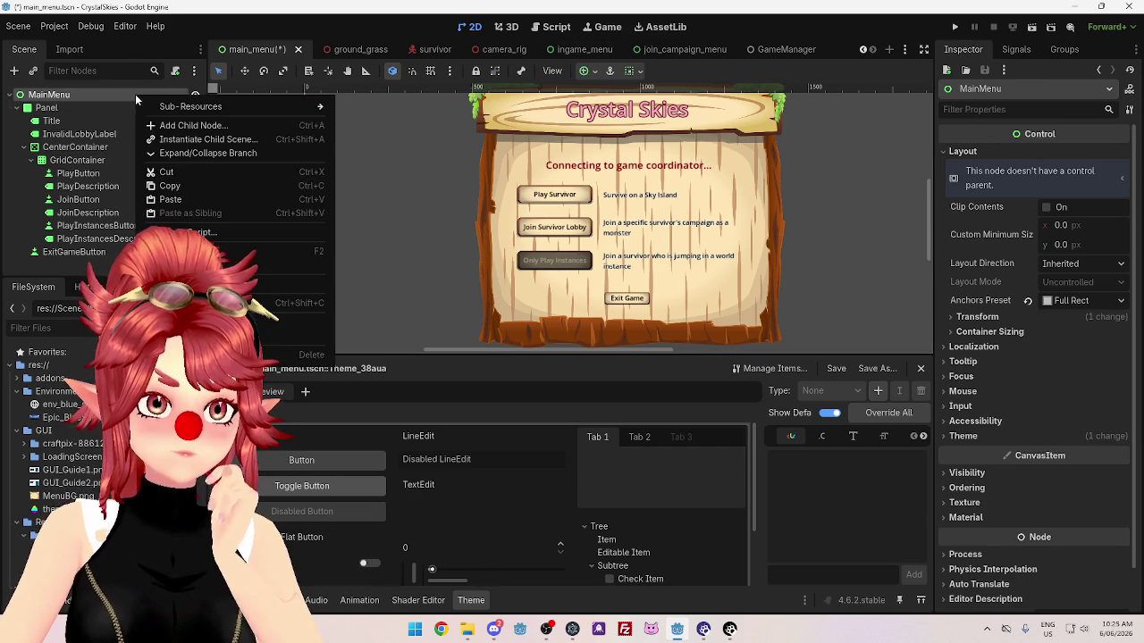
Attach a new main_menu.gd script to MainMenu and add an empty func _ready():.
left_click(197, 233)
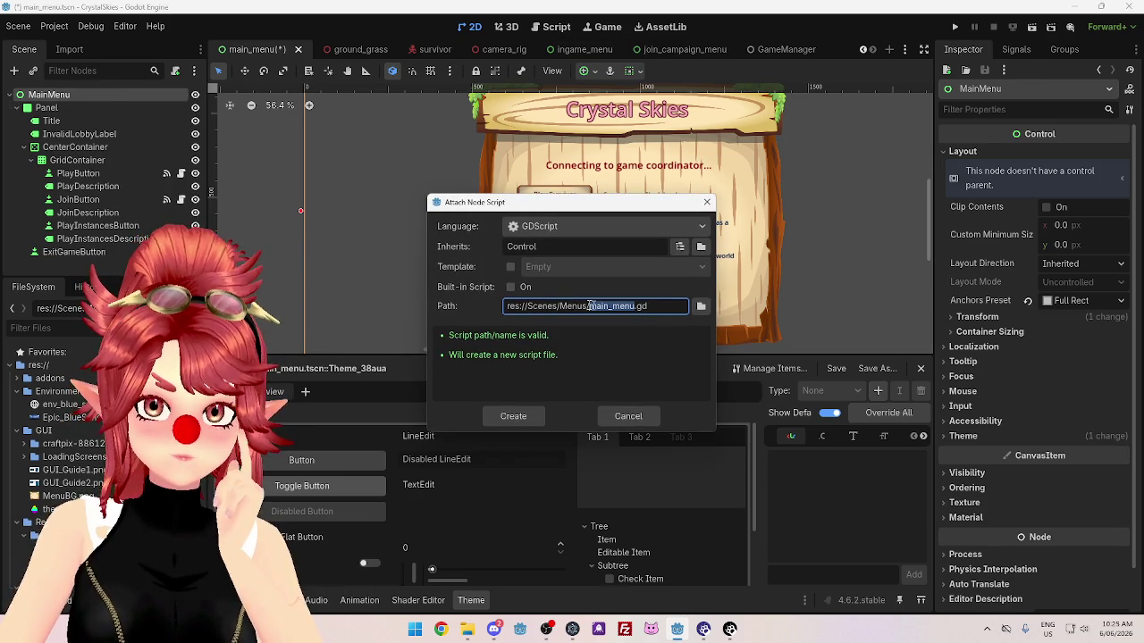
left_click(514, 416)
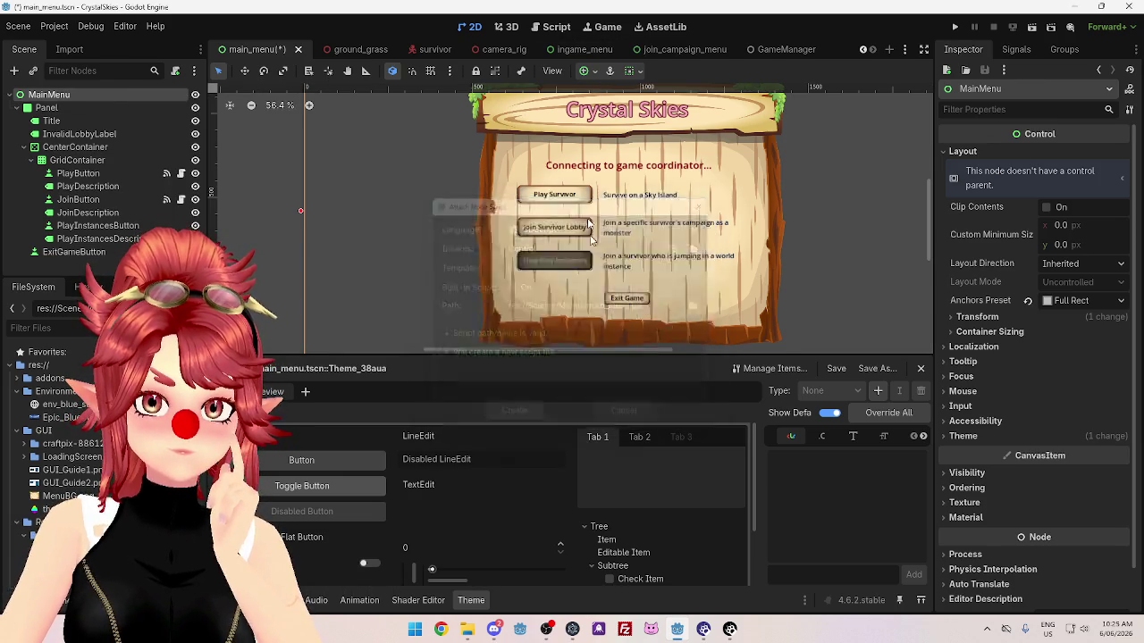
key("Return")
key("Return")
type("func _ready")
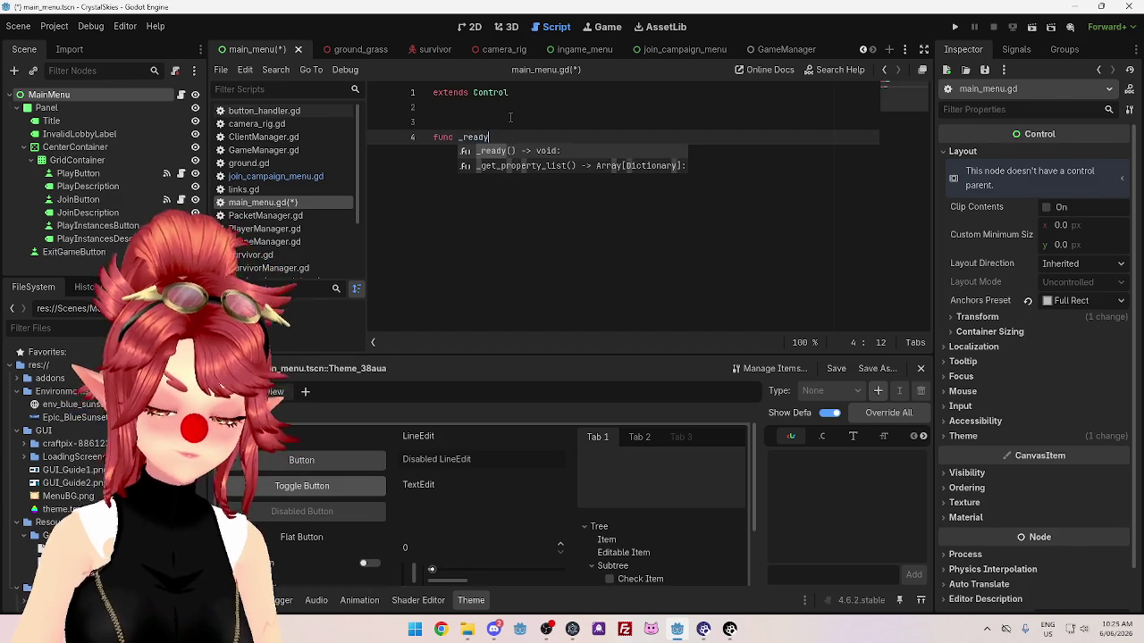
type("():")
key("Return")
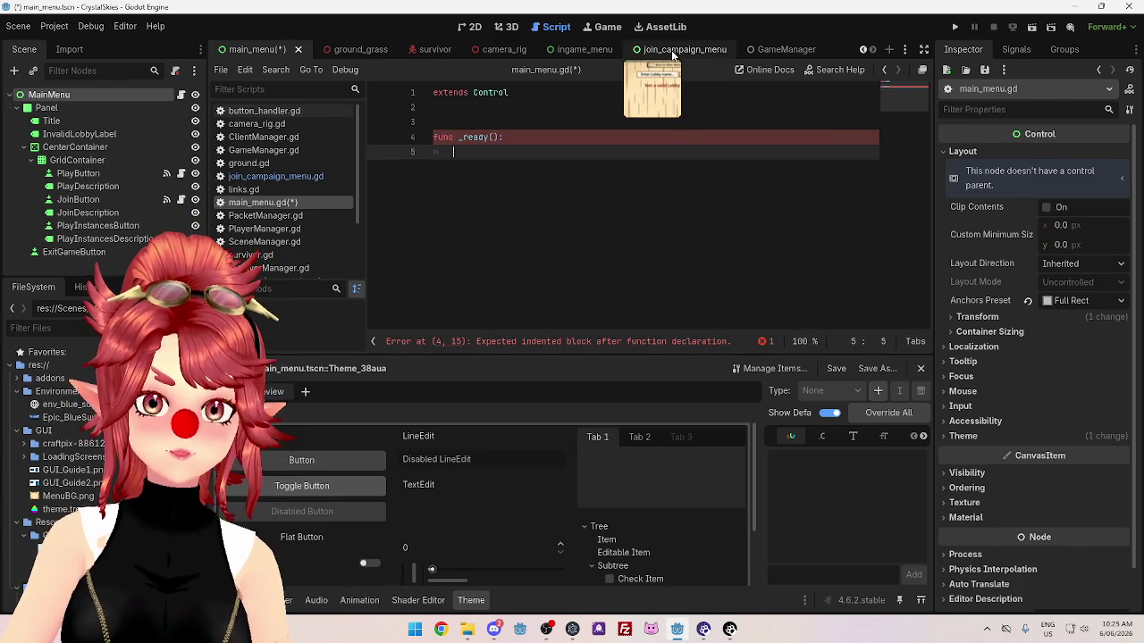
left_click(671, 50)
Return to the join_campaign_menu scene and open its join_campaign_menu.gd code.
left_click(577, 51)
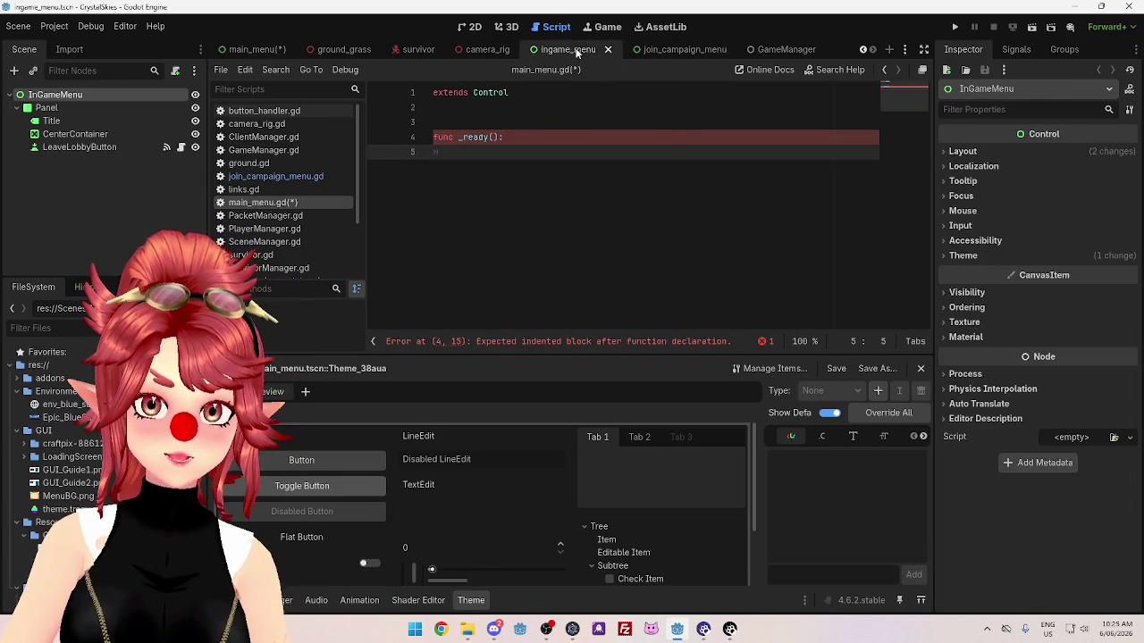
left_click(672, 51)
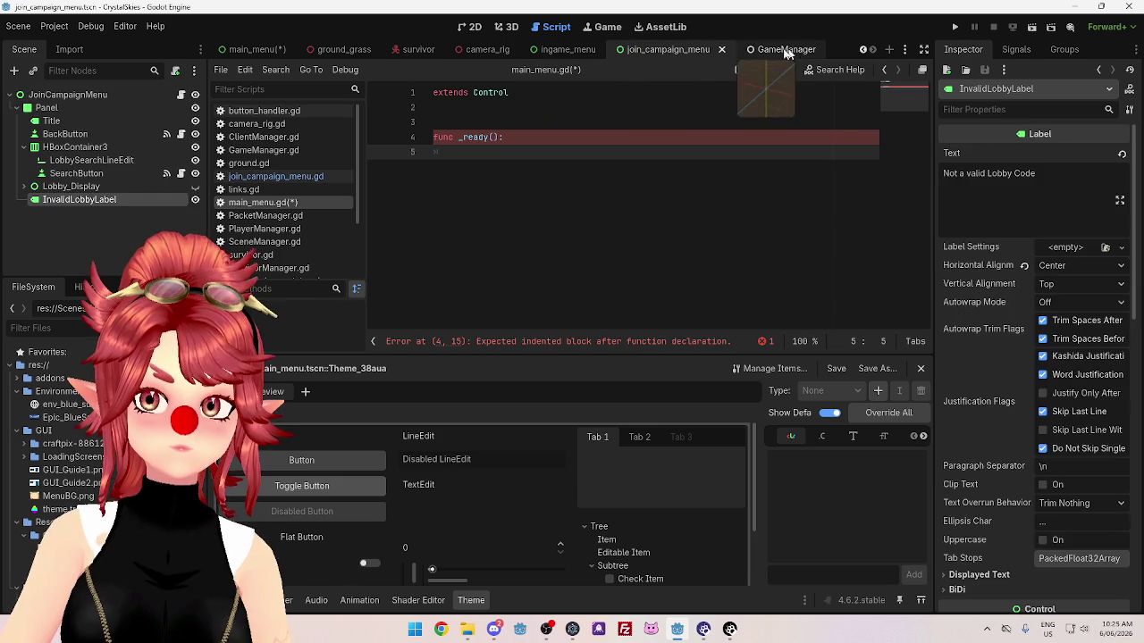
left_click(270, 177)
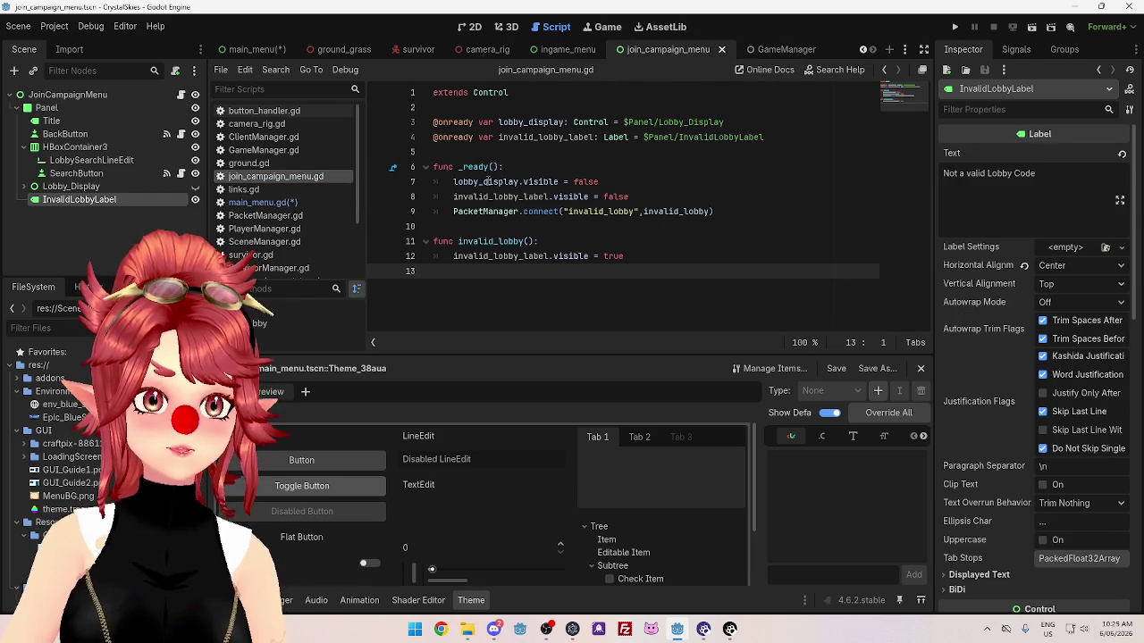
mouse_move(488, 182)
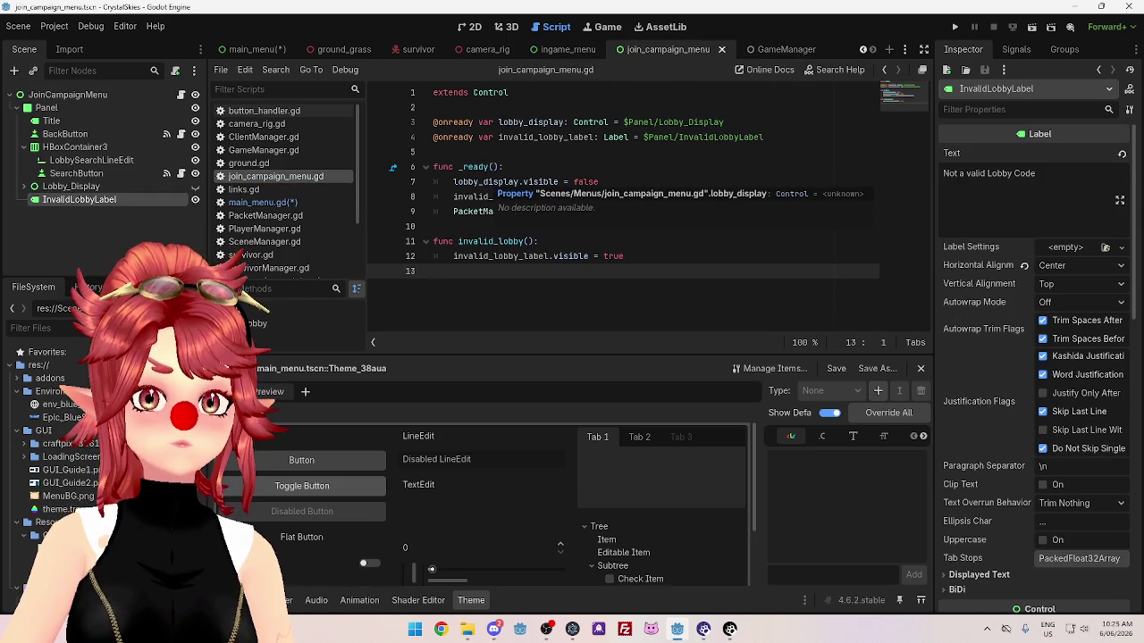
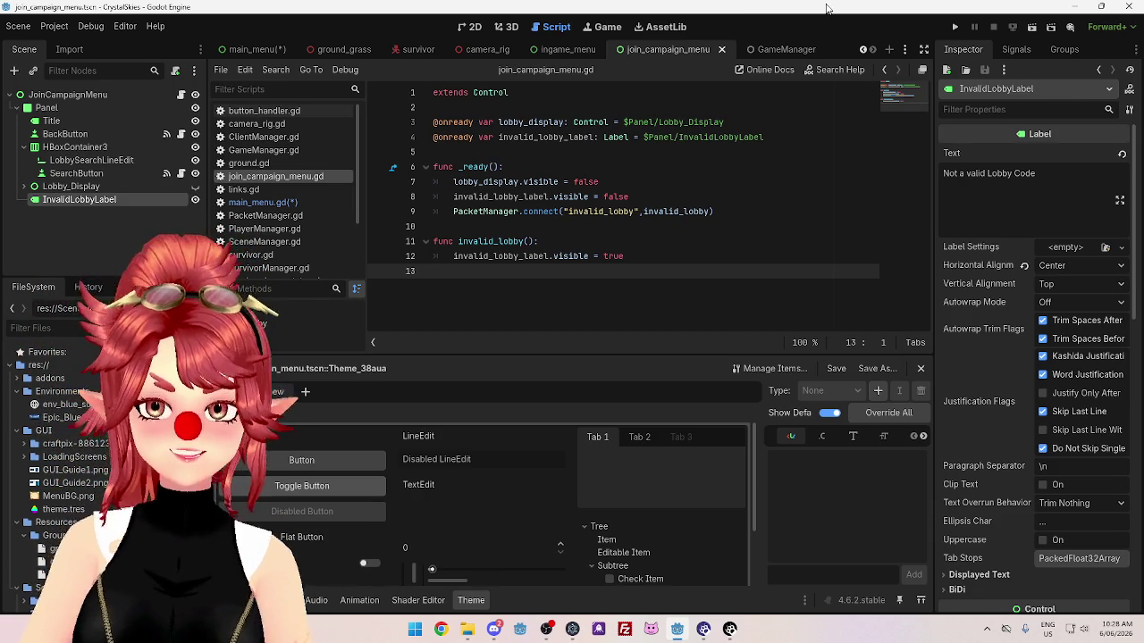
Look over the lines around the _ready function in the open script without keeping any edits.
left_click(702, 211)
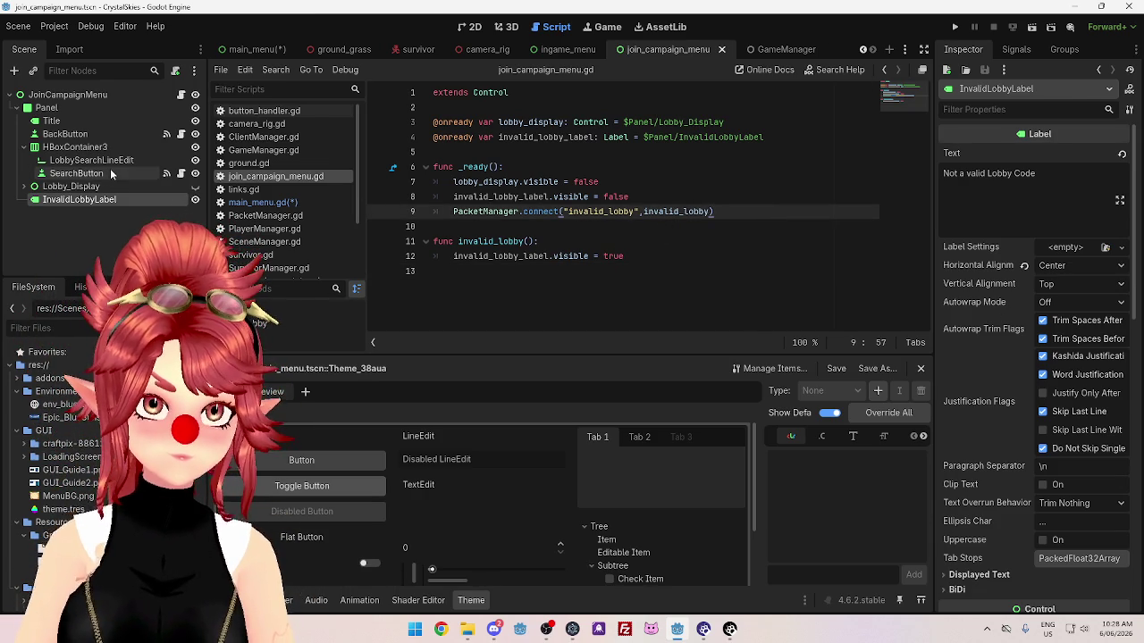
left_click(641, 242)
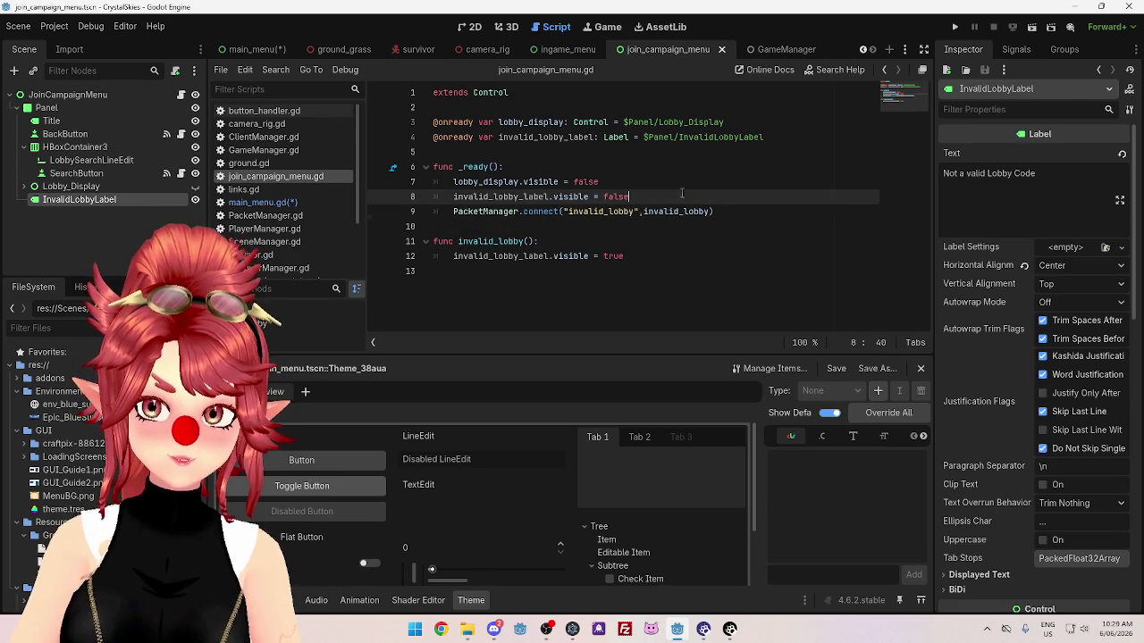
left_click(645, 182)
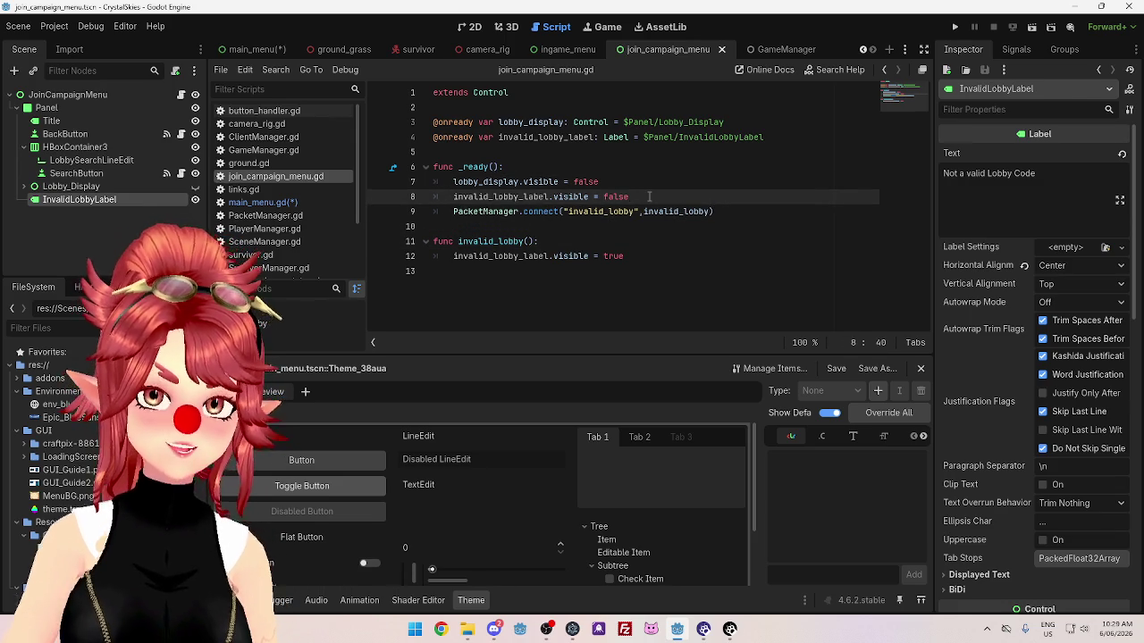
left_click(767, 212)
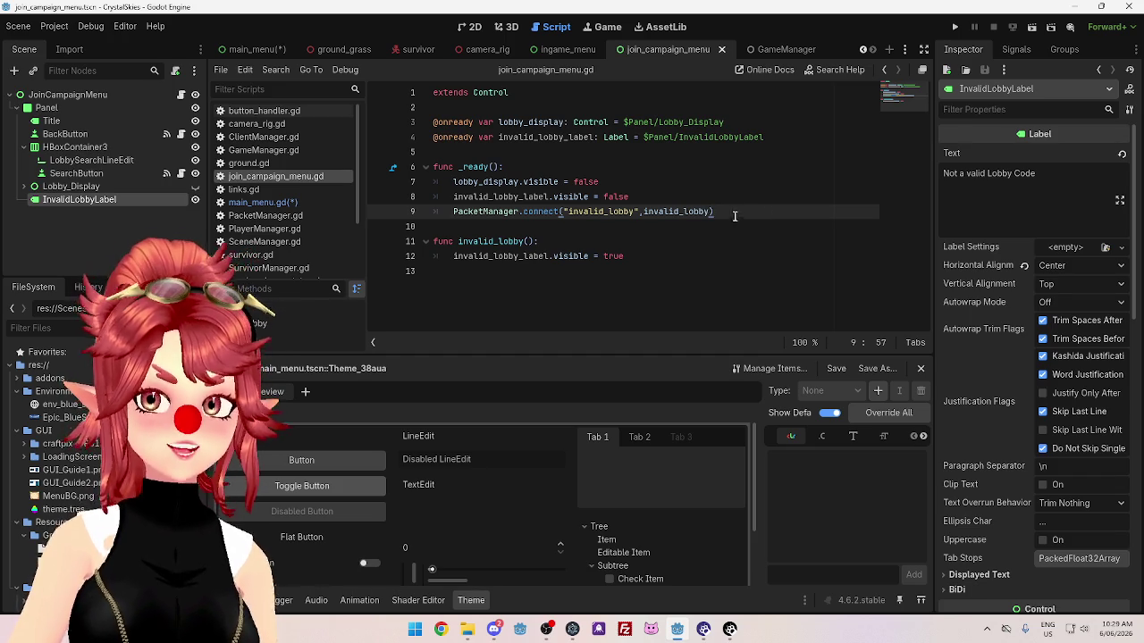
key("Return")
key("ctrl+z")
key("Up")
key("Up")
key("Up")
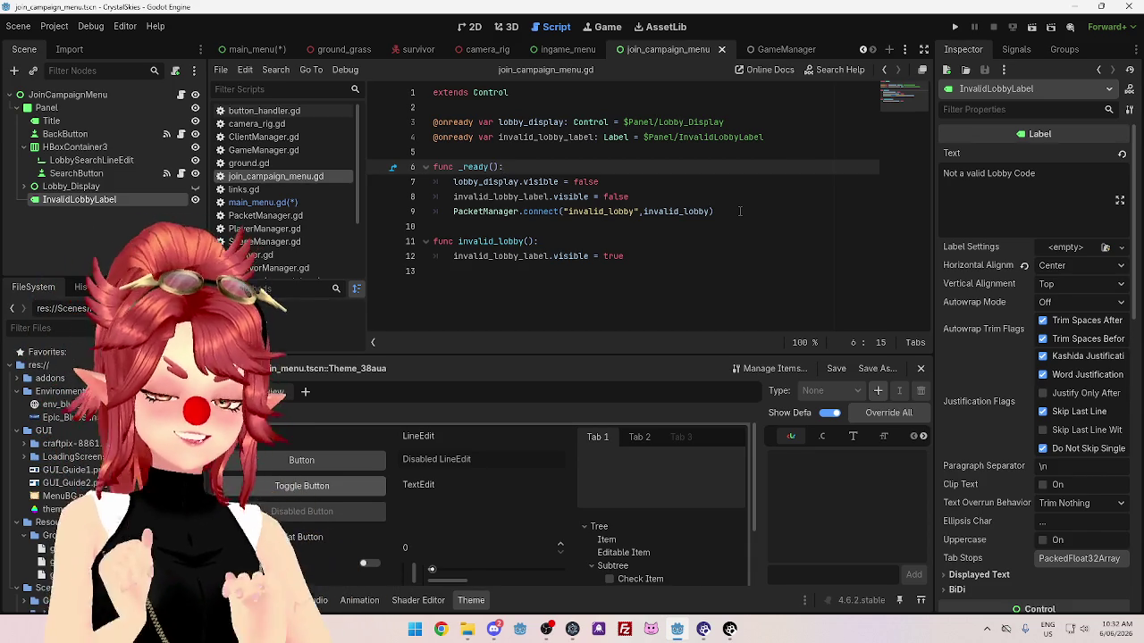
left_click(695, 229)
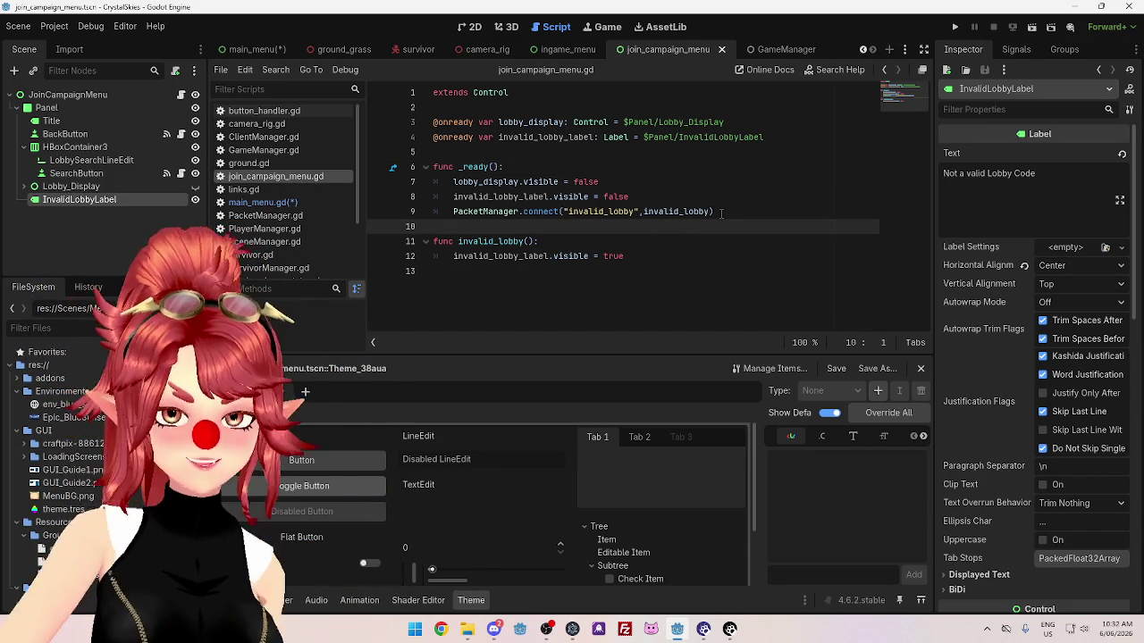
left_click(702, 257)
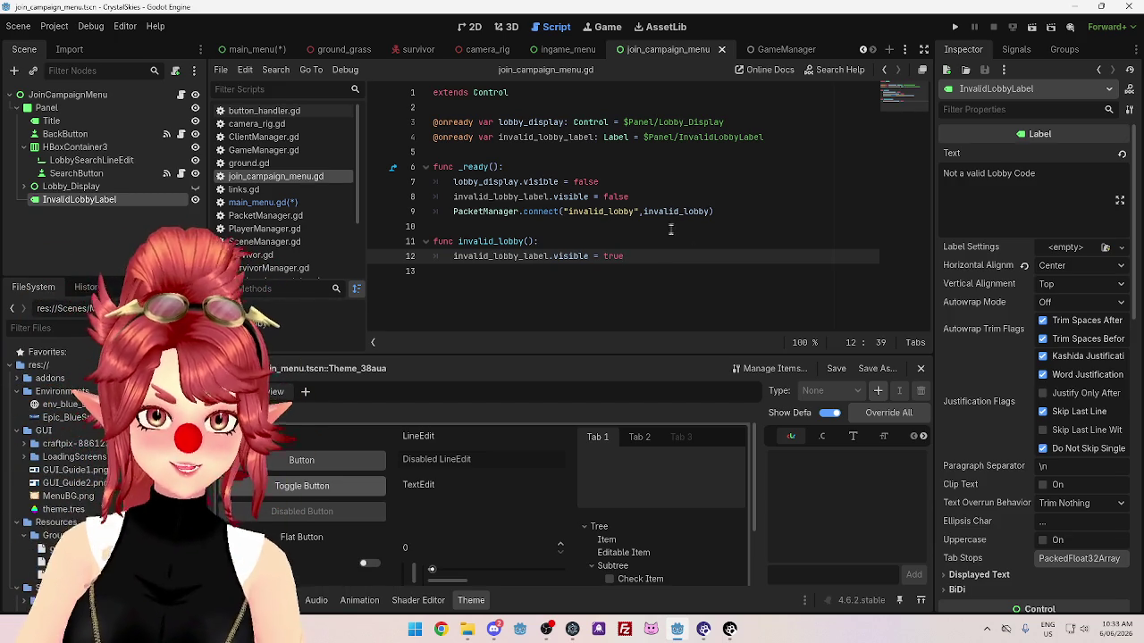
left_click(675, 230)
left_click(746, 213)
left_click(729, 196)
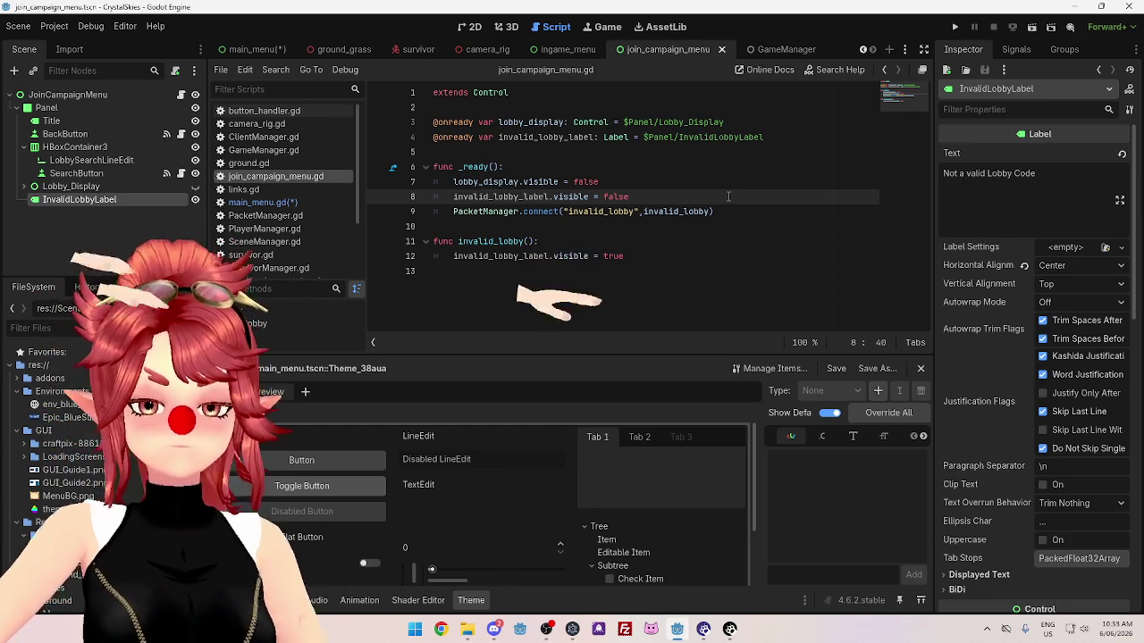
Save the script with Ctrl+S and switch to the main_menu scene tab.
left_click(708, 228)
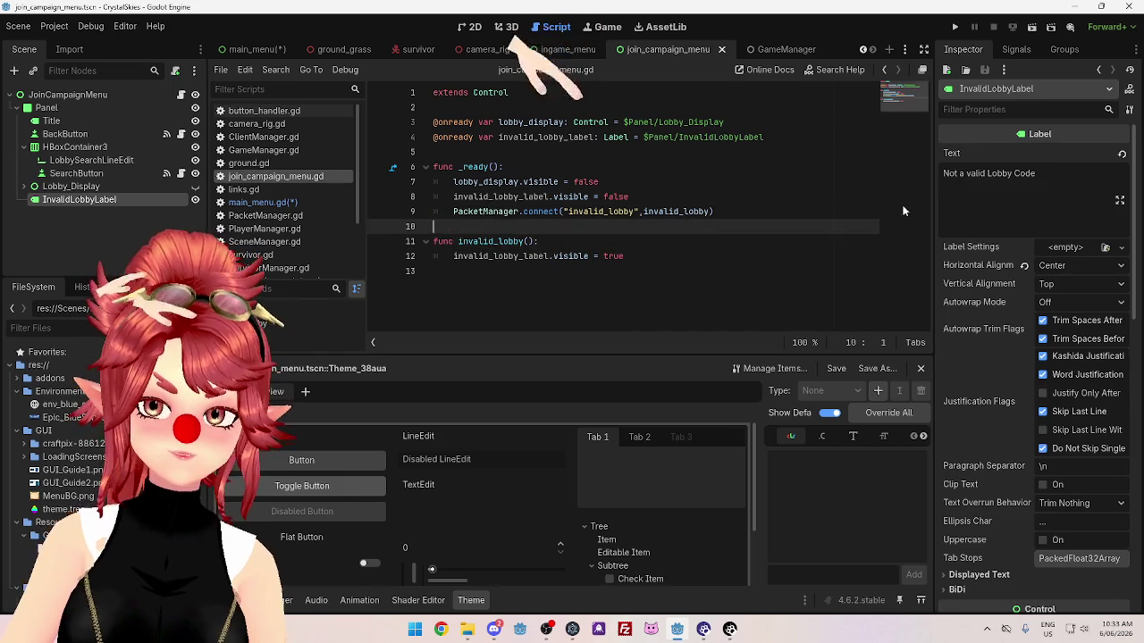
key("Up")
key("Up")
key("Up")
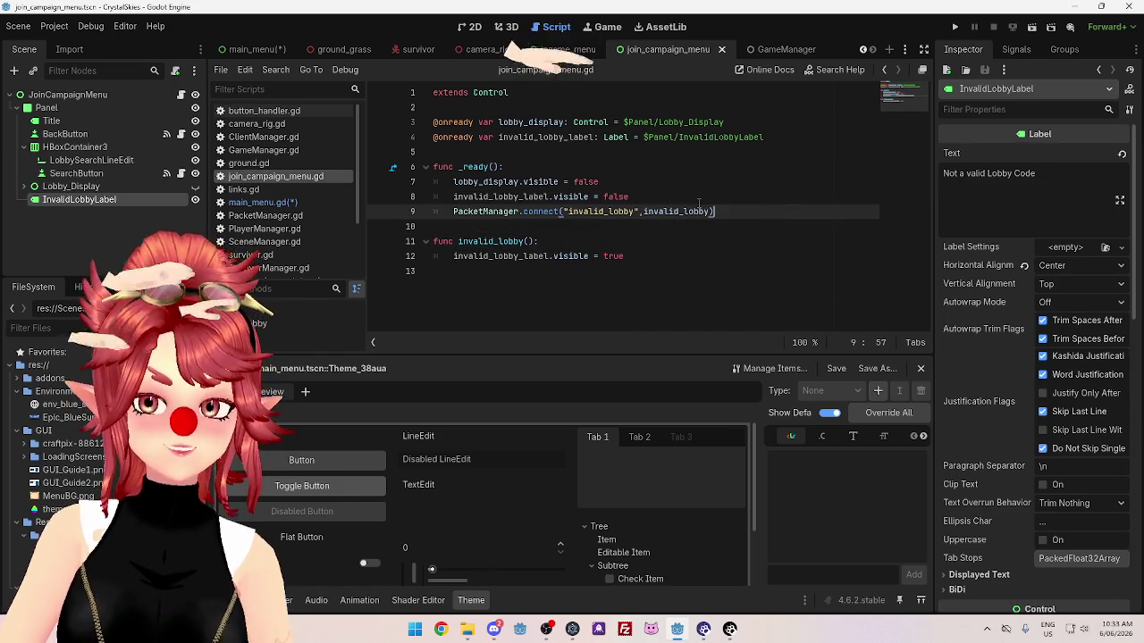
key("Up")
key("Up")
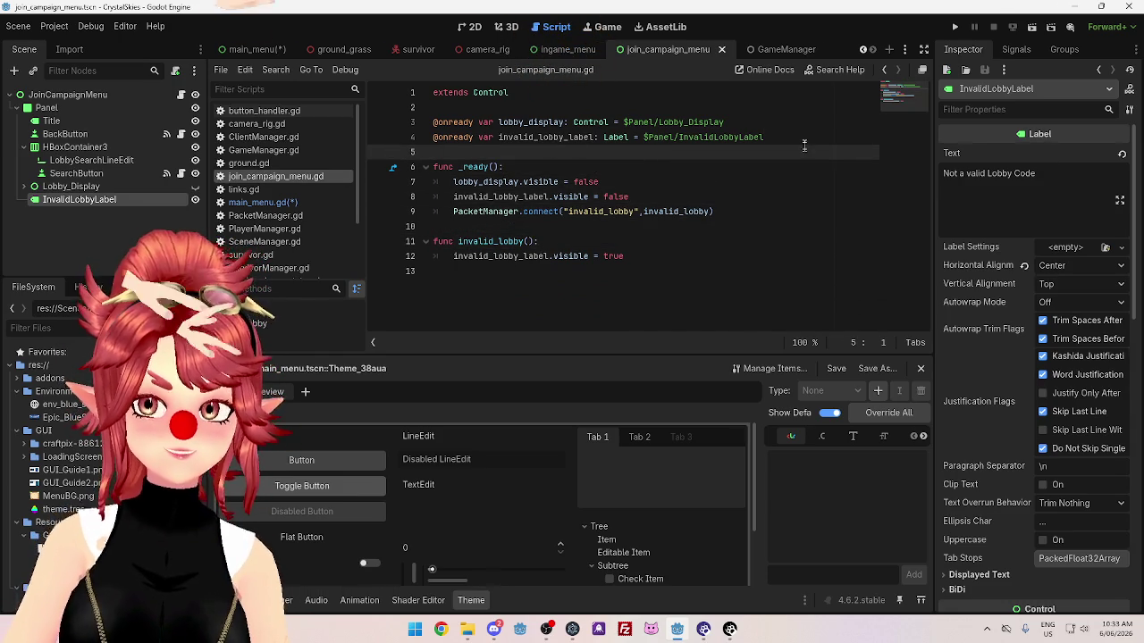
left_click(800, 136)
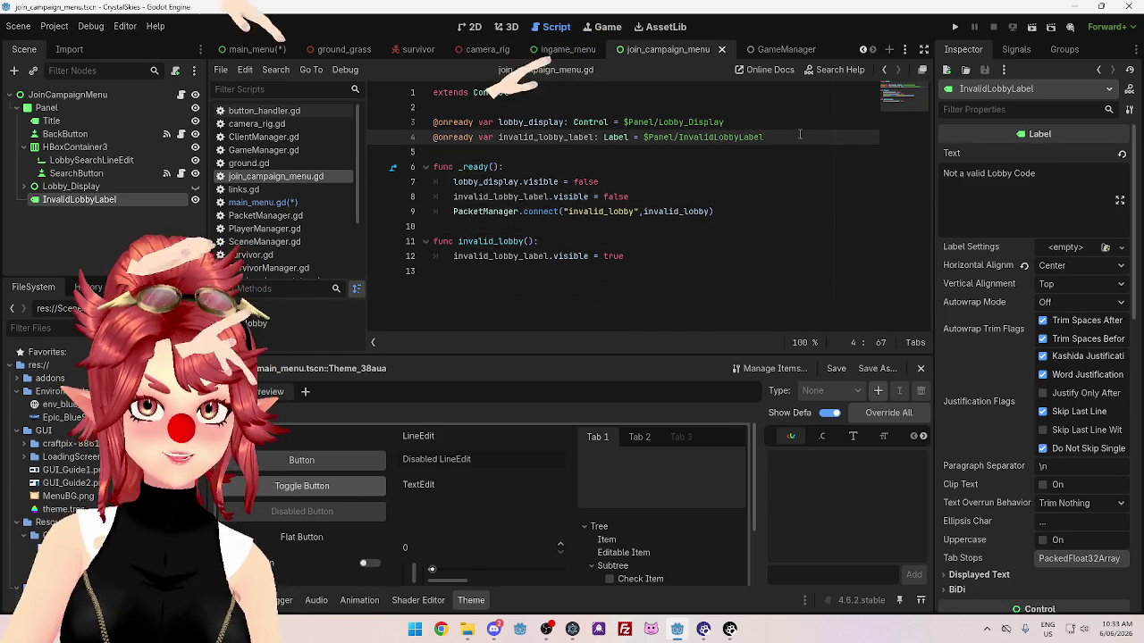
left_click(779, 124)
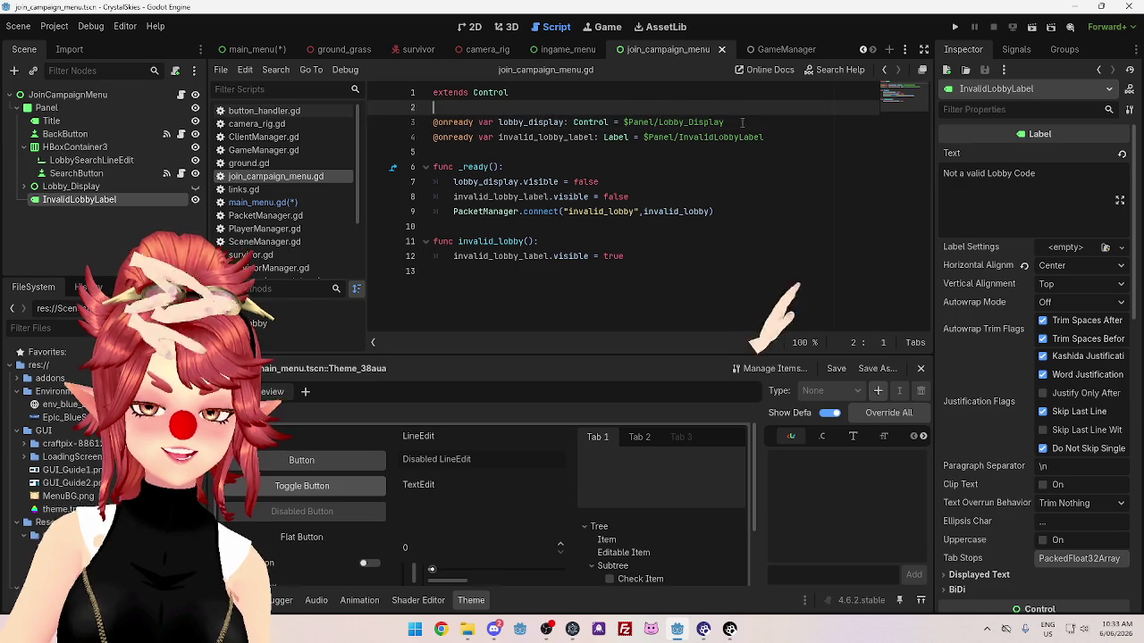
left_click(794, 139)
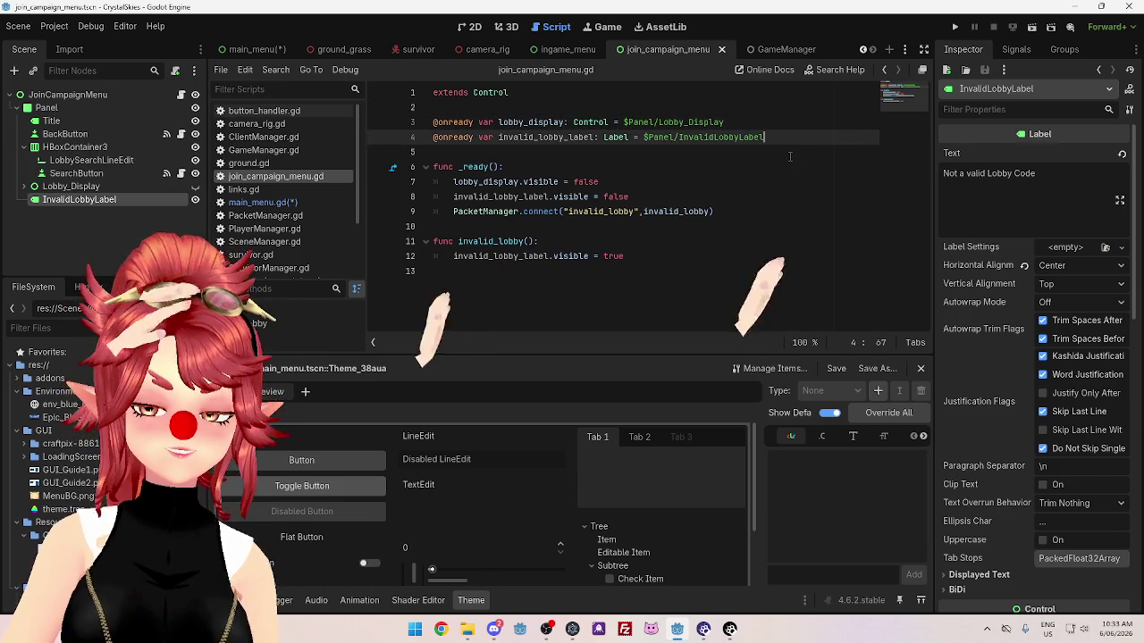
left_click(790, 154)
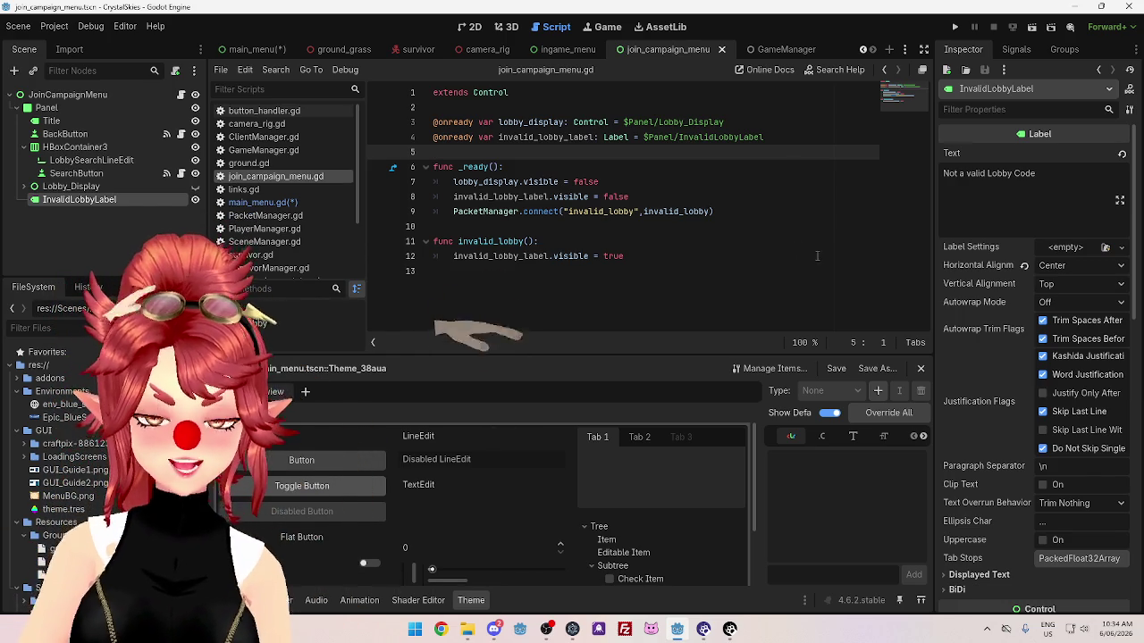
left_click(595, 225)
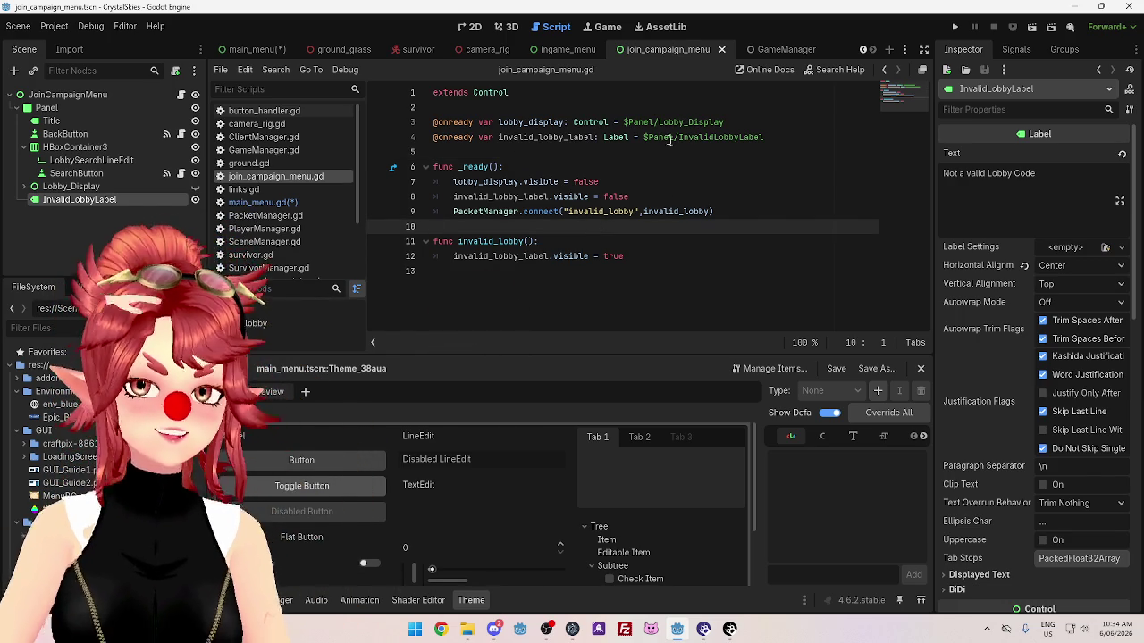
key("Up")
key("Up")
key("Up")
key("End")
key("ctrl+s")
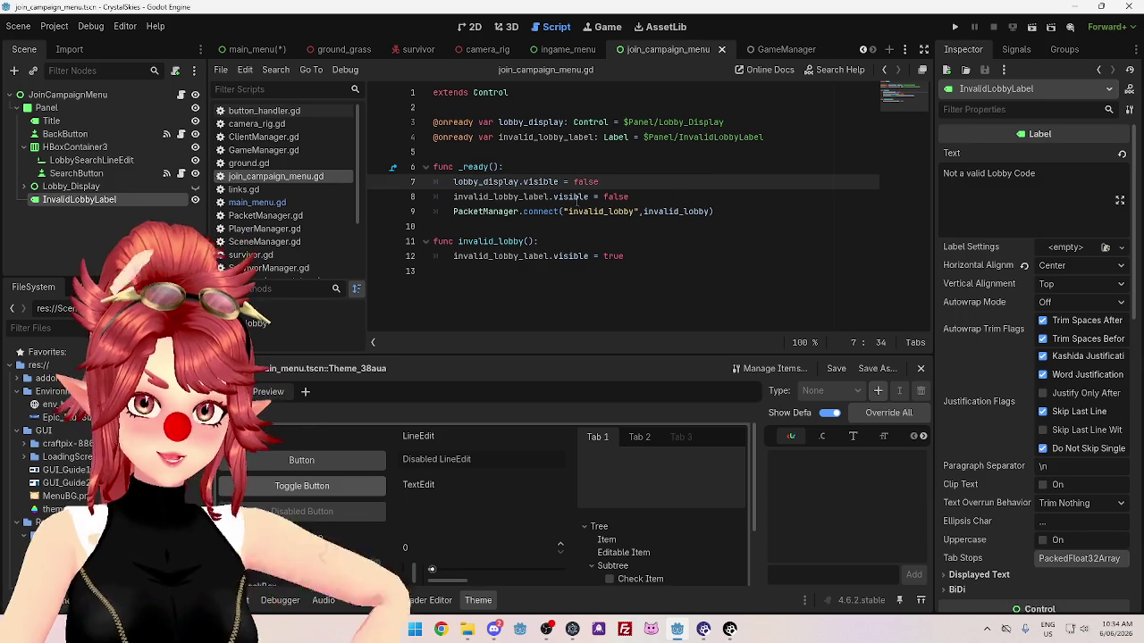
left_click(276, 49)
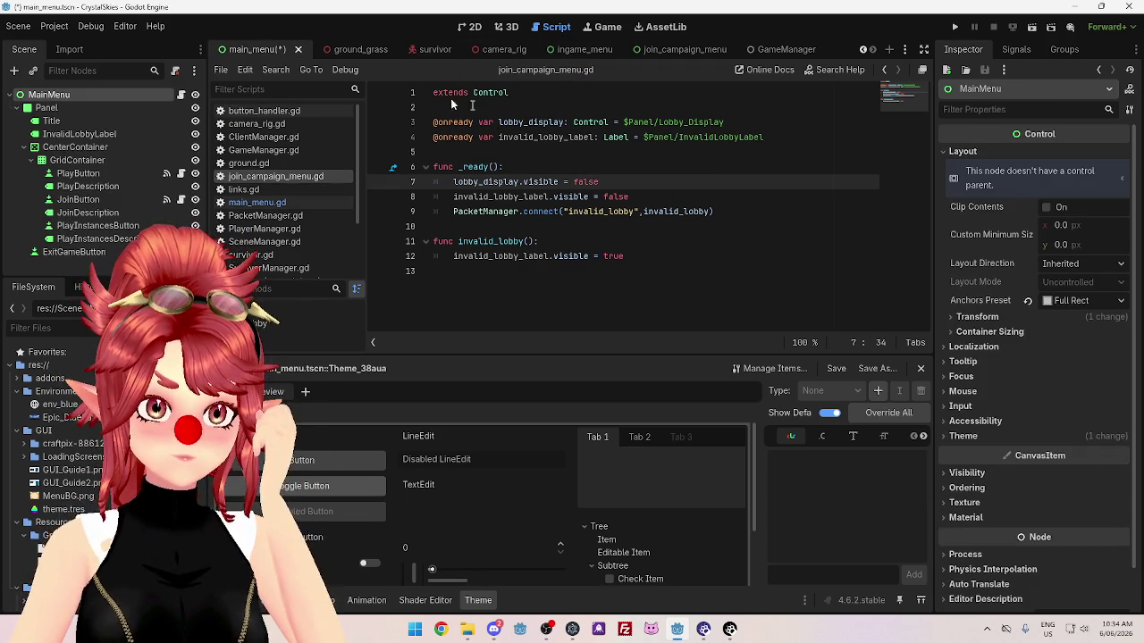
Open main_menu.gd, then show the main_menu scene's 'Connecting to game coordinator...' layout in 2D.
left_click(283, 201)
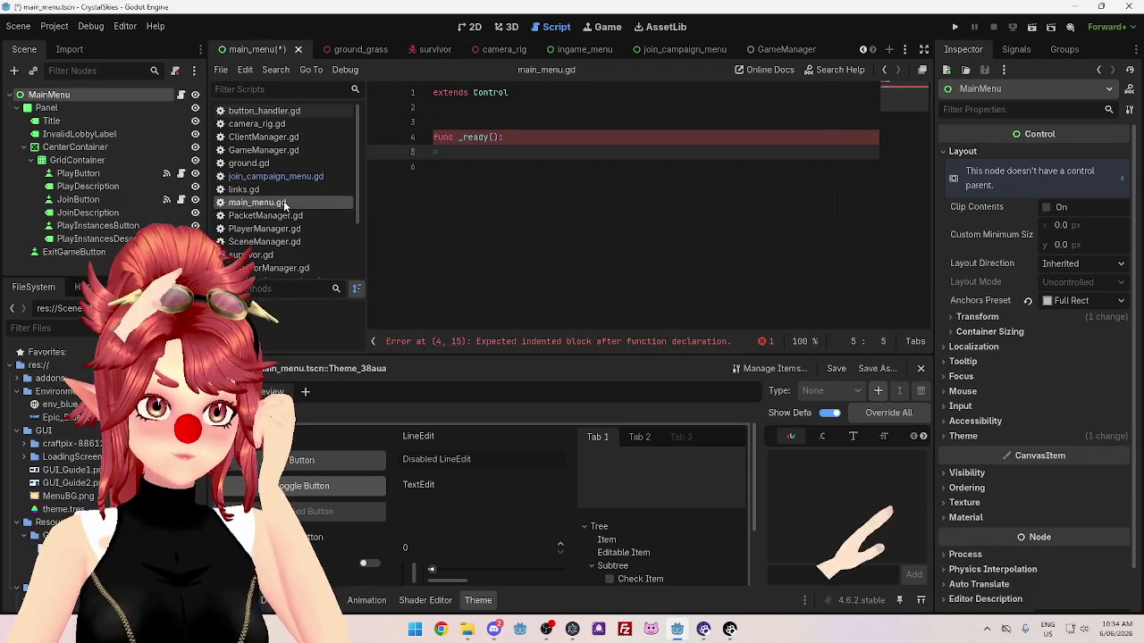
left_click(668, 50)
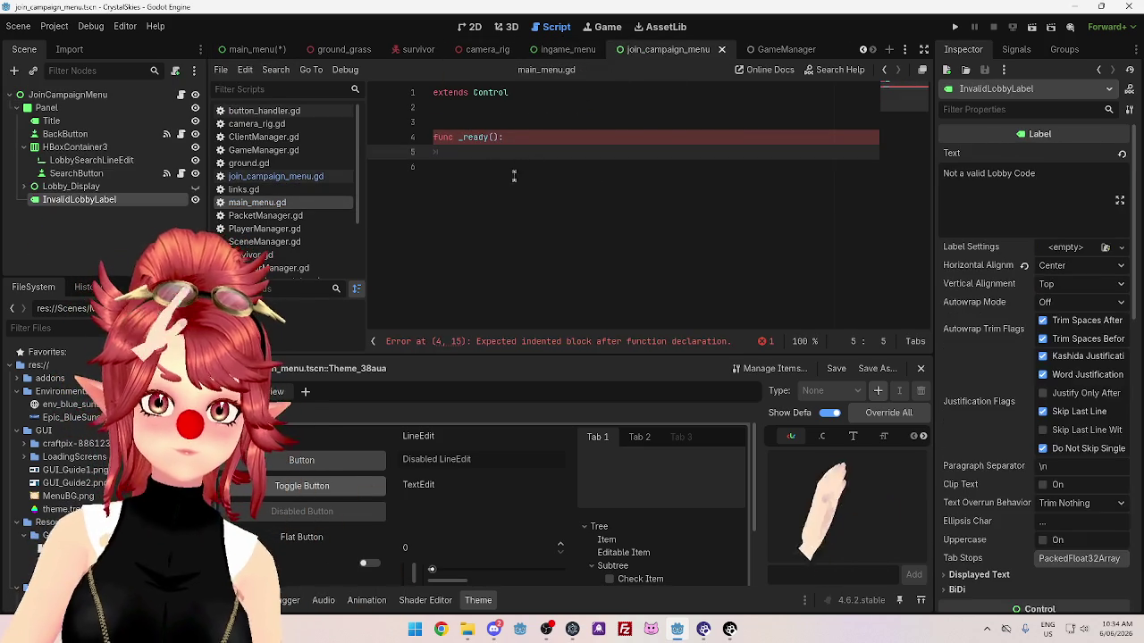
left_click(567, 49)
left_click(667, 49)
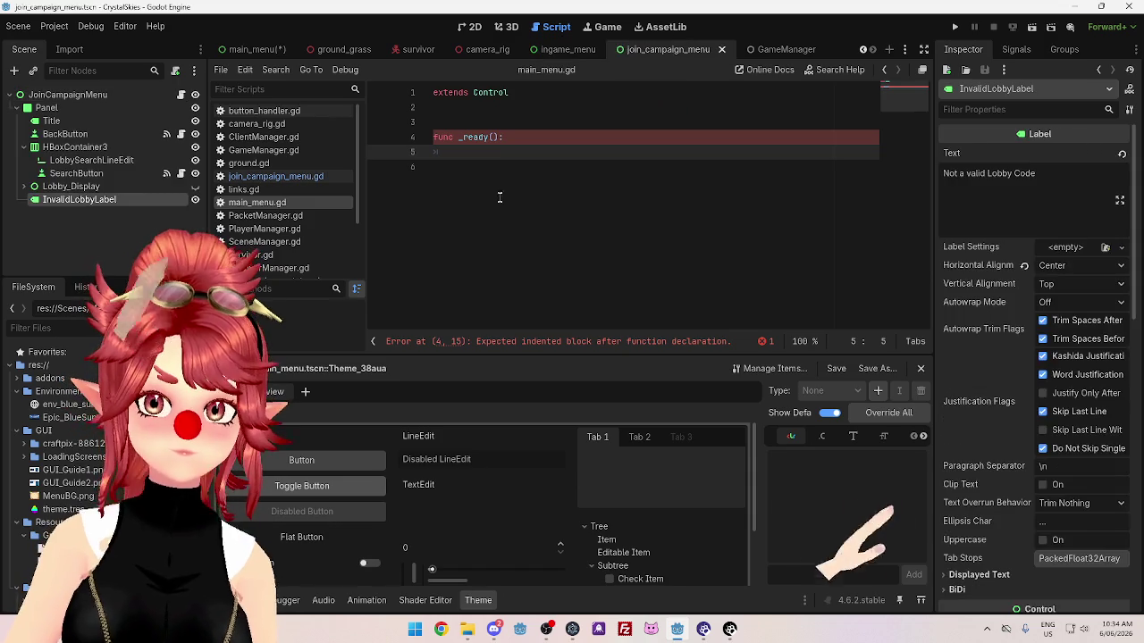
left_click(451, 109)
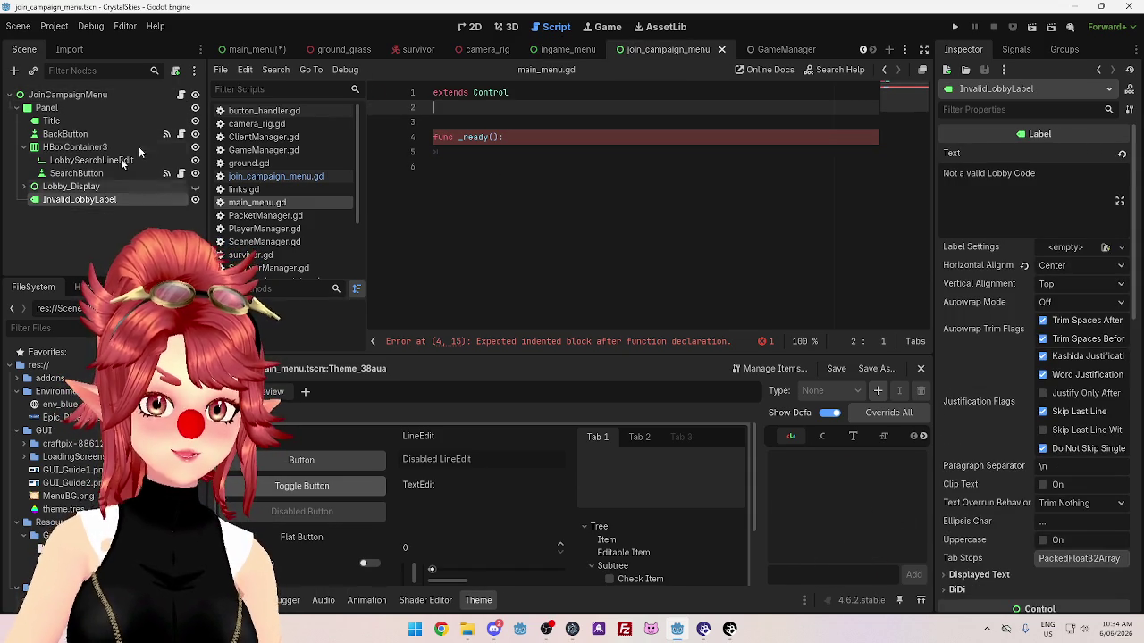
left_click(262, 51)
left_click(471, 27)
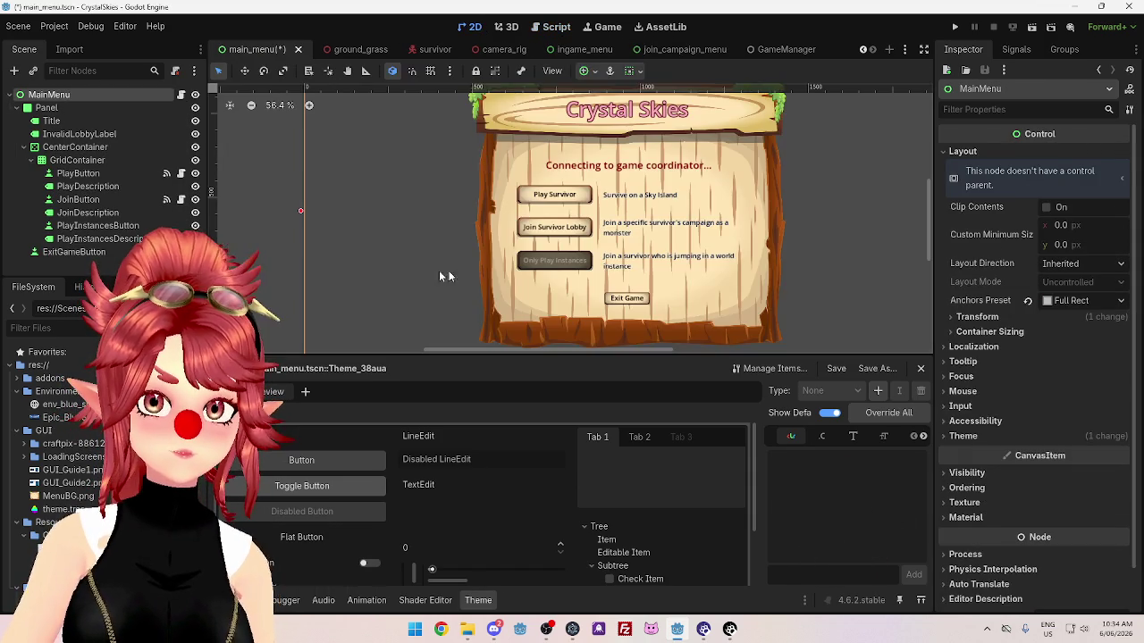
Rename the InvalidLobbyLabel node to ConnectLabel in the main menu scene.
left_click(615, 172)
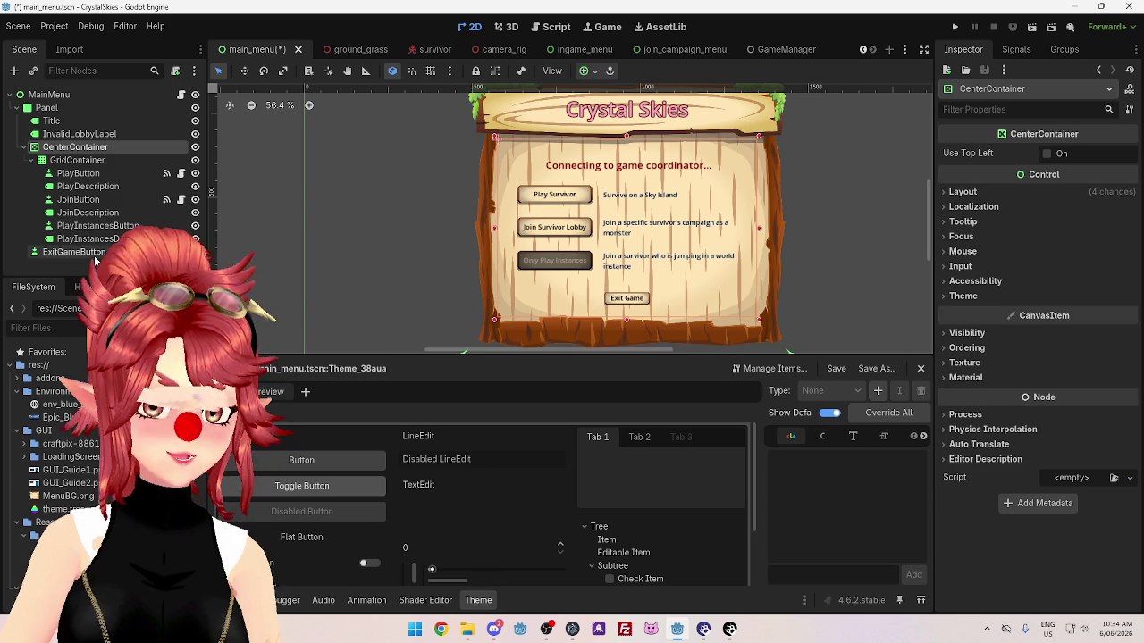
left_click(74, 252)
left_click(79, 133)
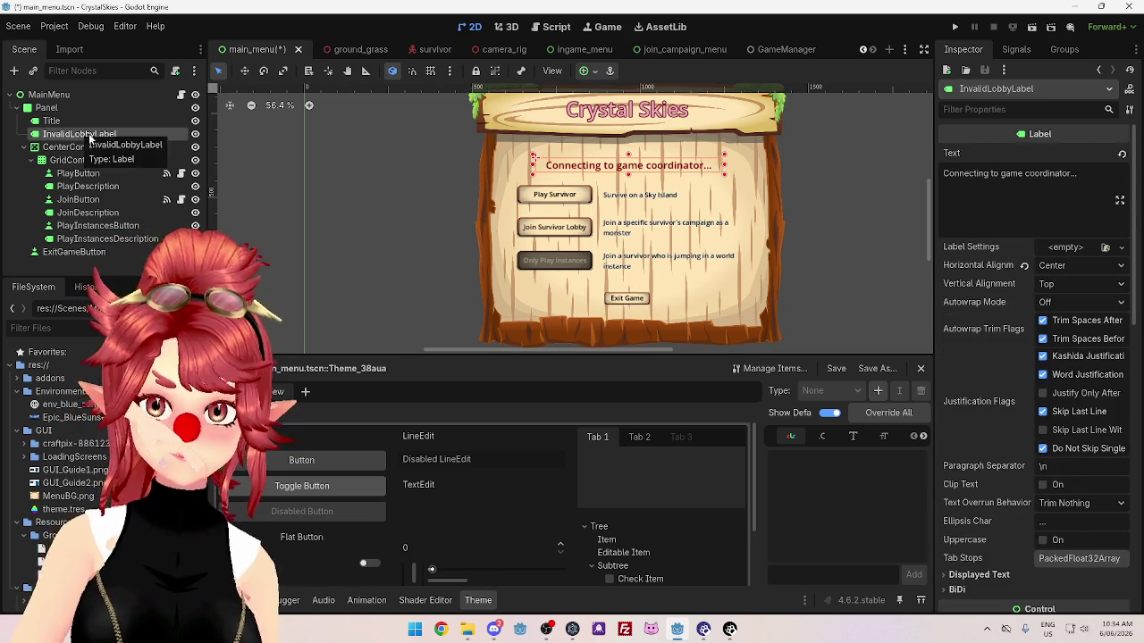
left_click(143, 134)
type("ConnectLabel")
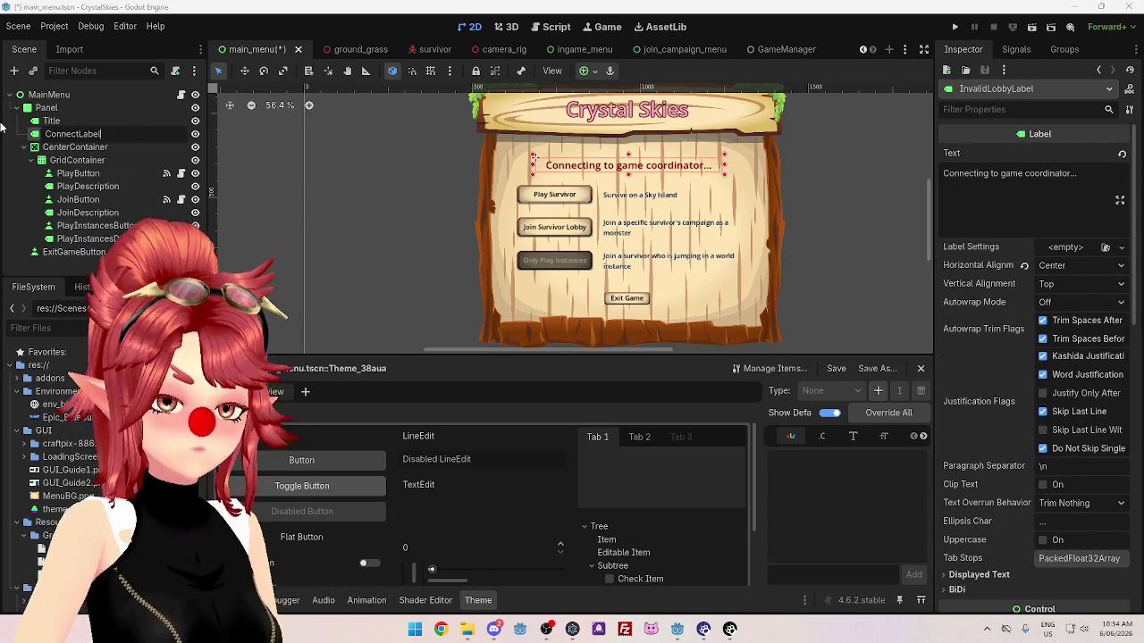
key("Return")
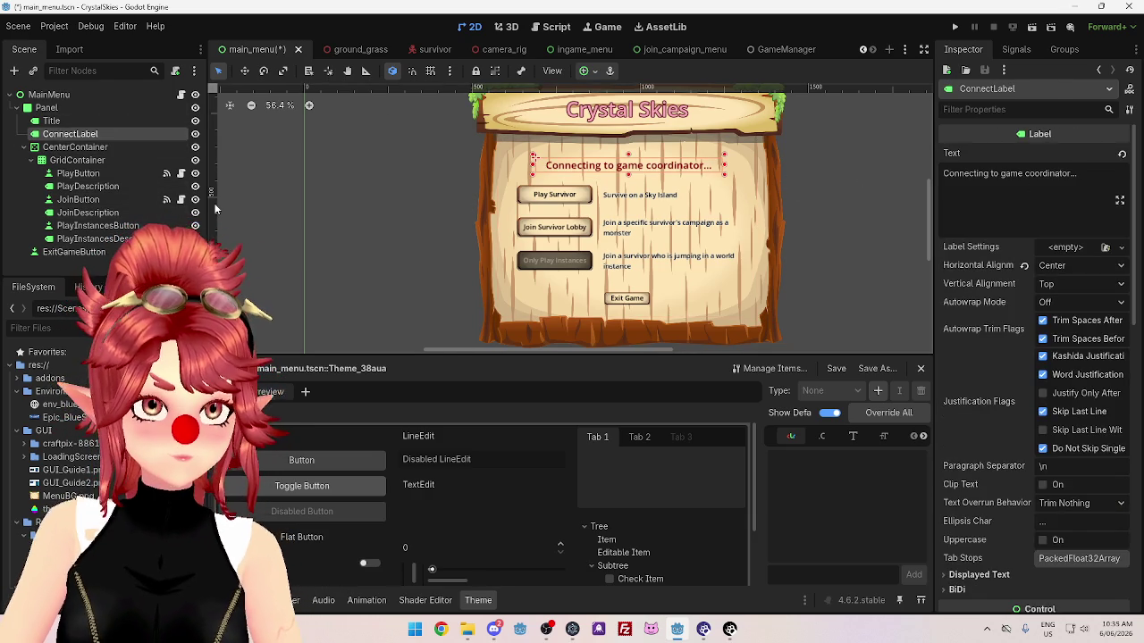
left_click(562, 29)
left_click_drag(70, 134, 438, 108)
key("Return")
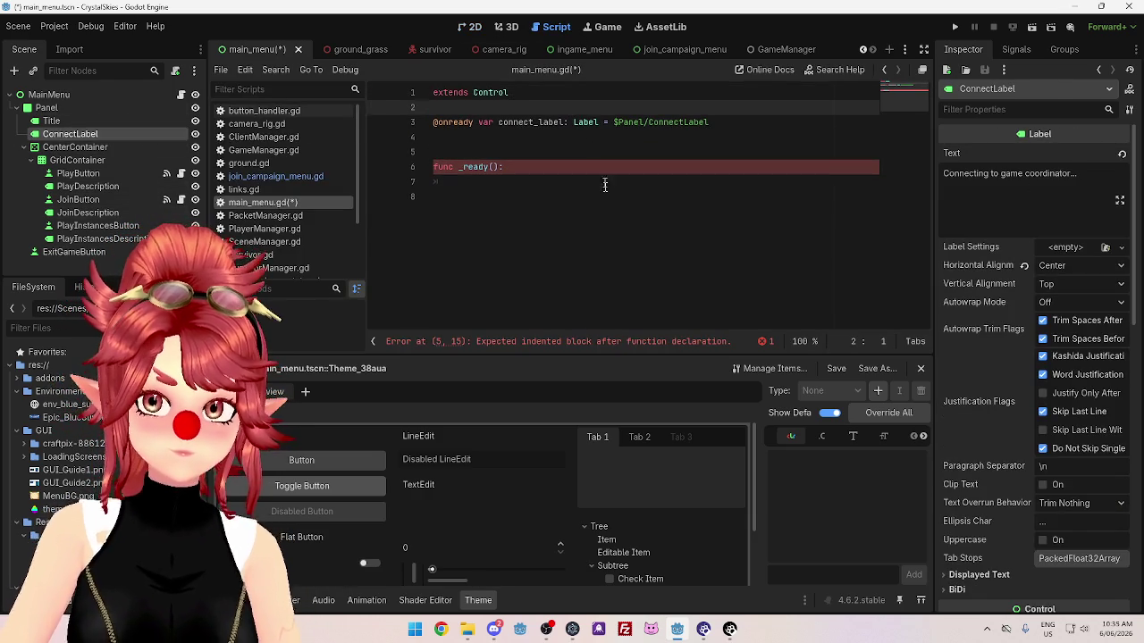
left_click(602, 182)
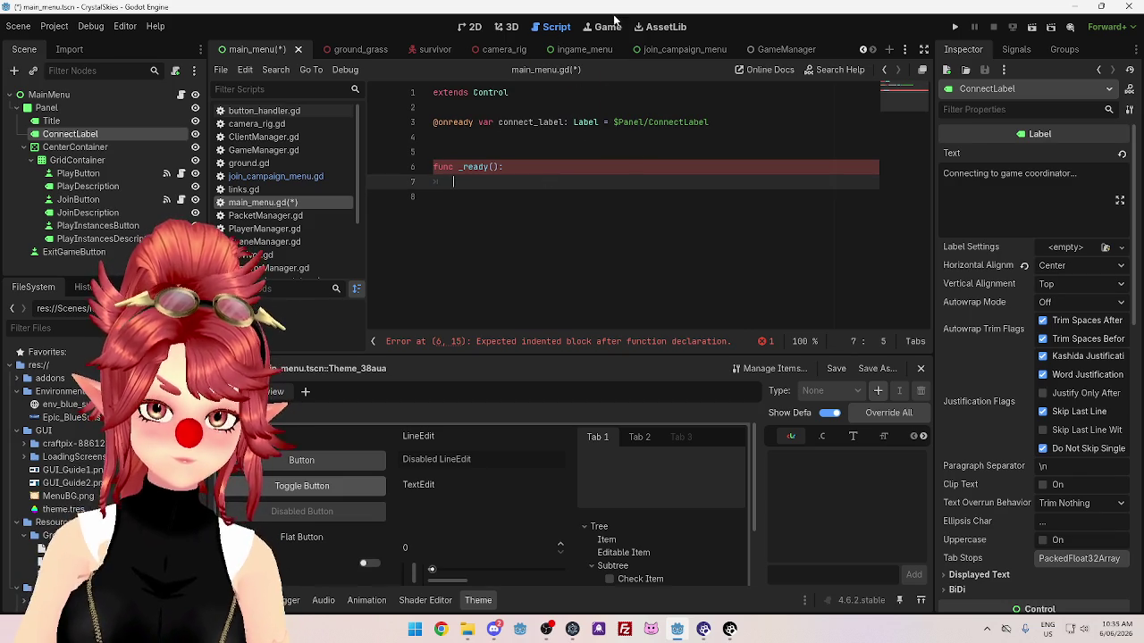
left_click(664, 49)
left_click(568, 49)
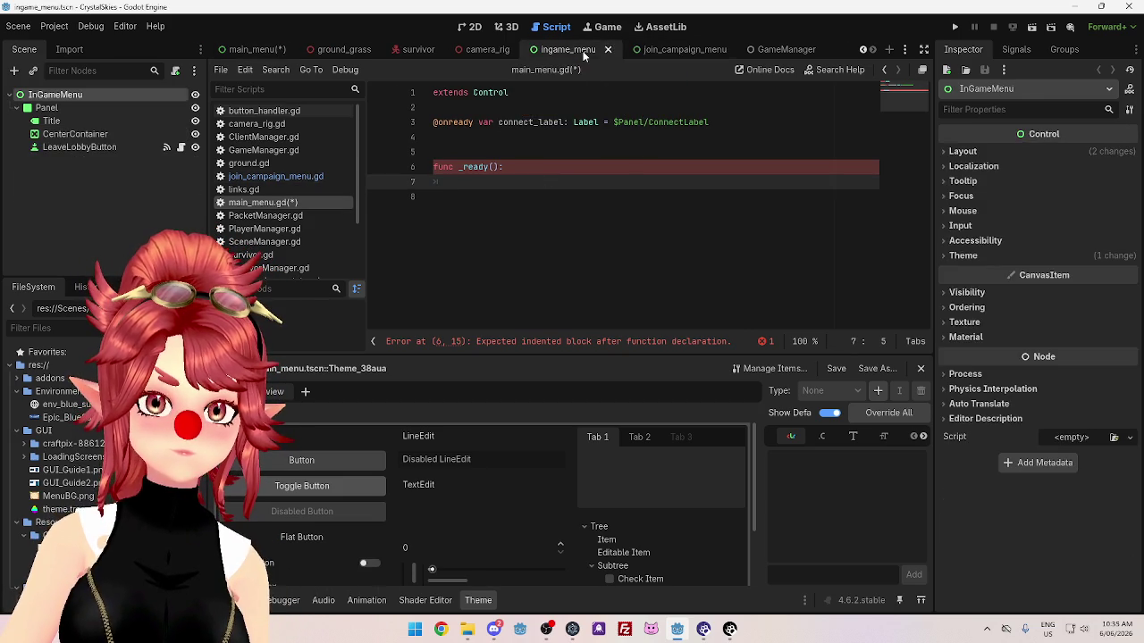
left_click(275, 176)
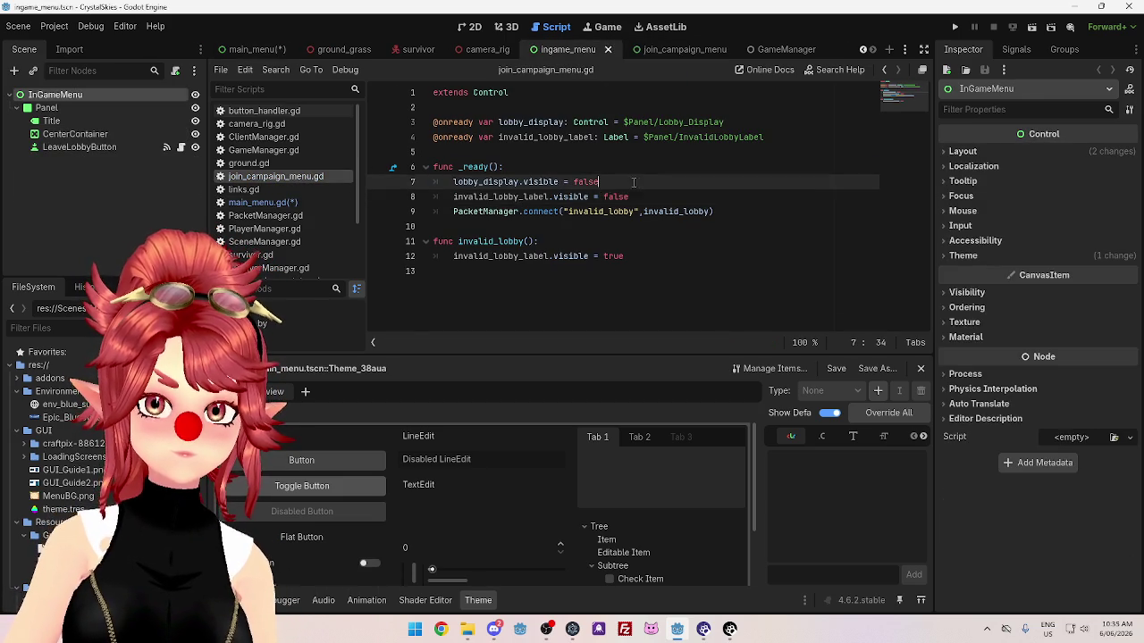
key("shift+Home")
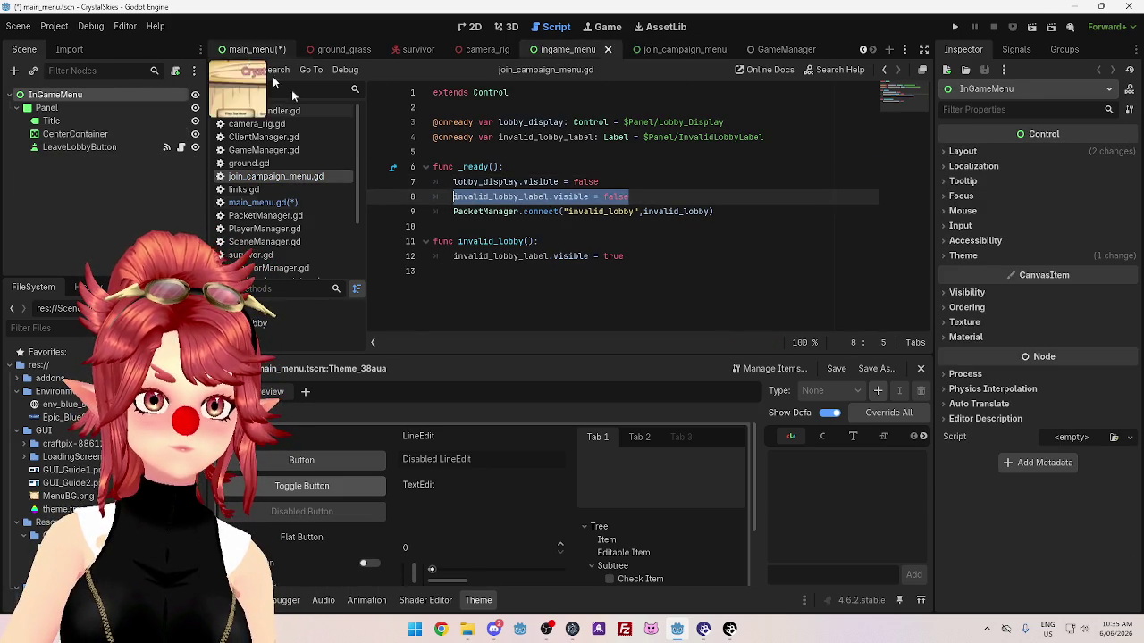
Paste the visibility line into _ready and change it to connect_label.visible = true.
left_click(256, 50)
left_click(290, 202)
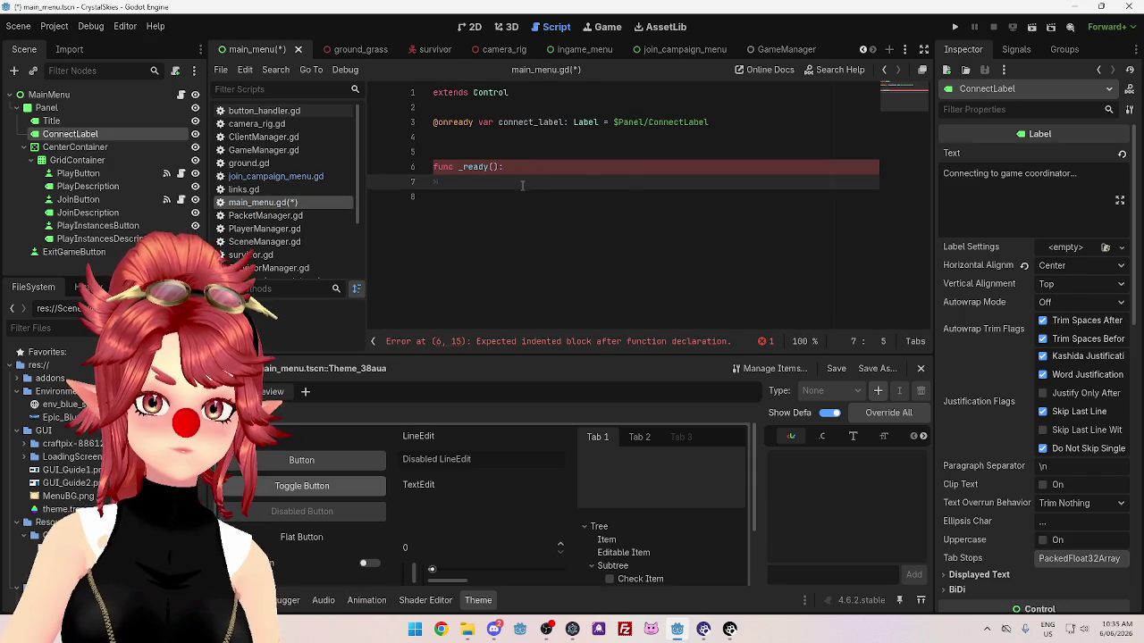
left_click_drag(500, 125, 564, 121)
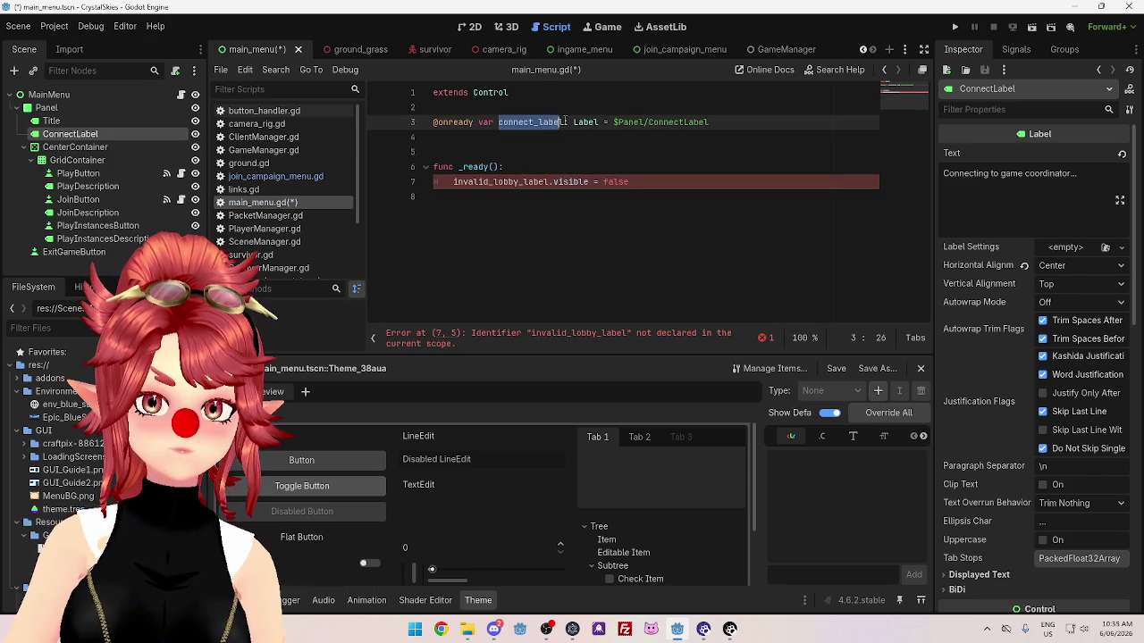
double_click(509, 181)
type("connect_label")
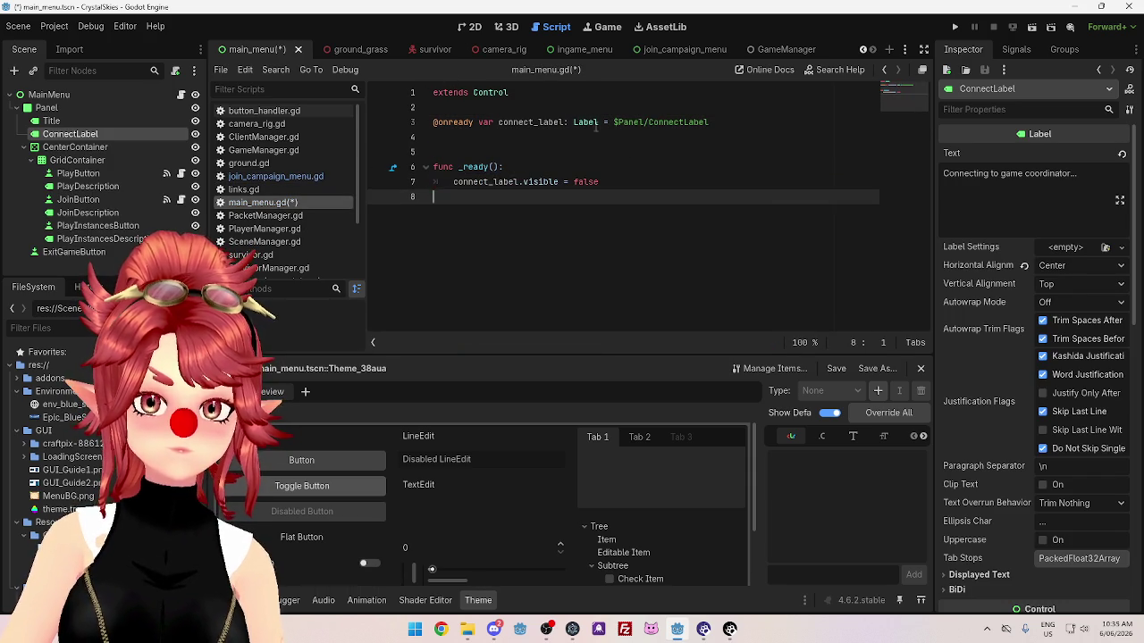
left_click(638, 181)
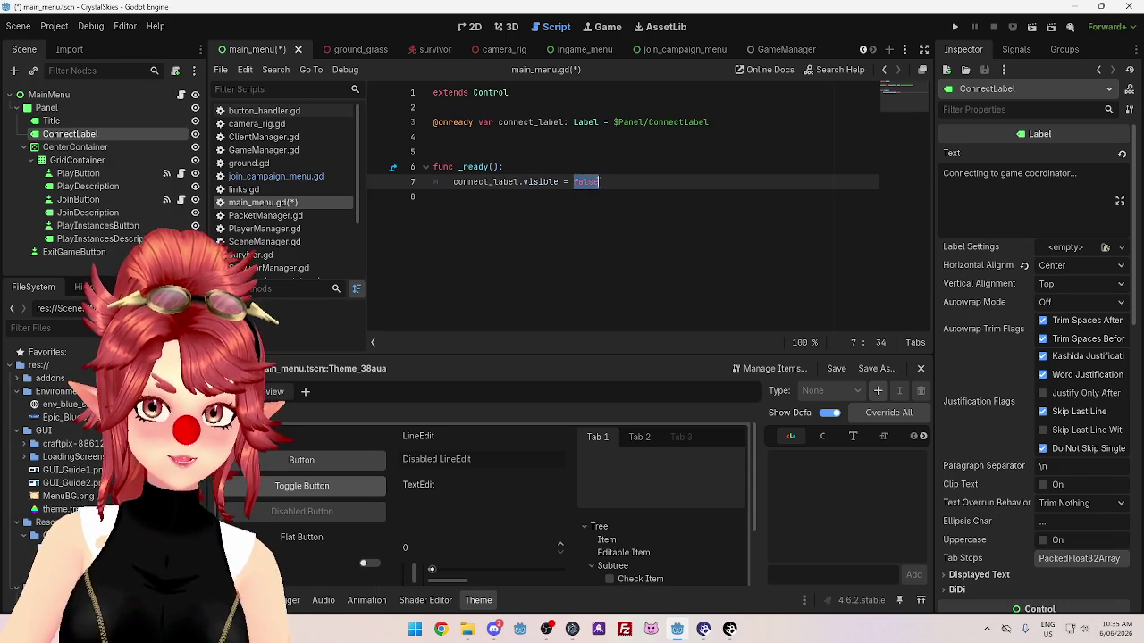
type("tru")
left_click(581, 135)
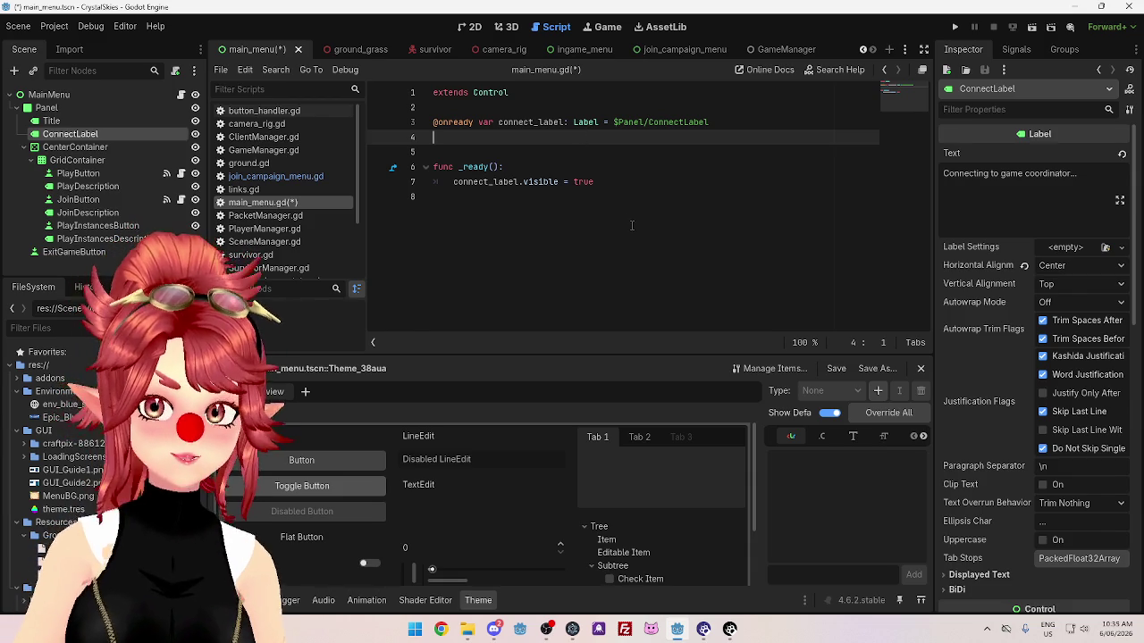
left_click(631, 182)
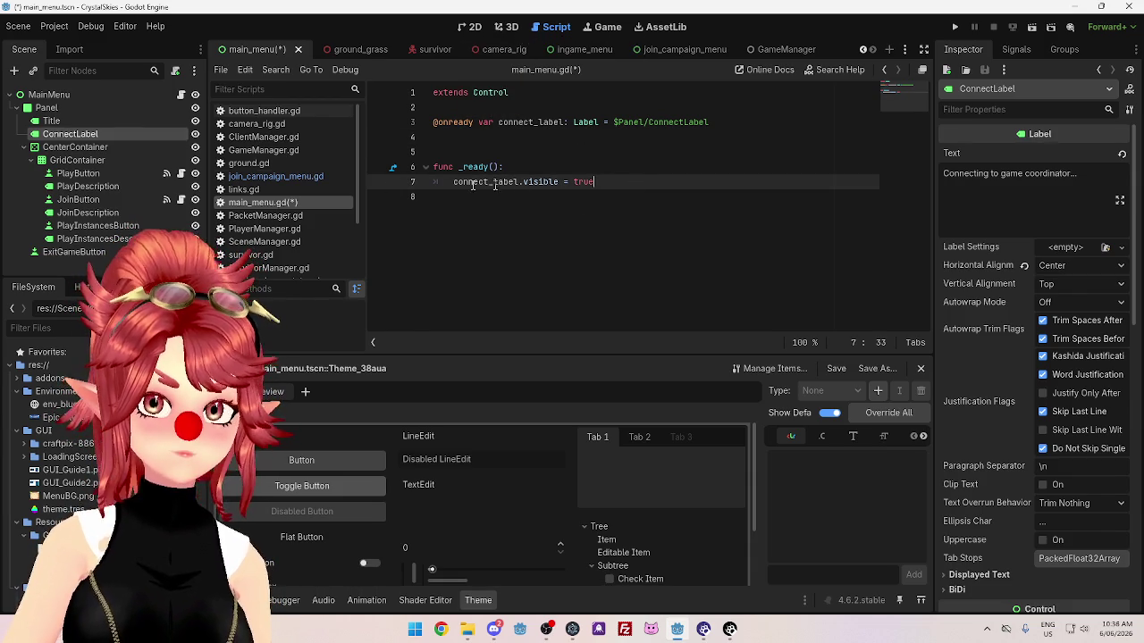
left_click(474, 27)
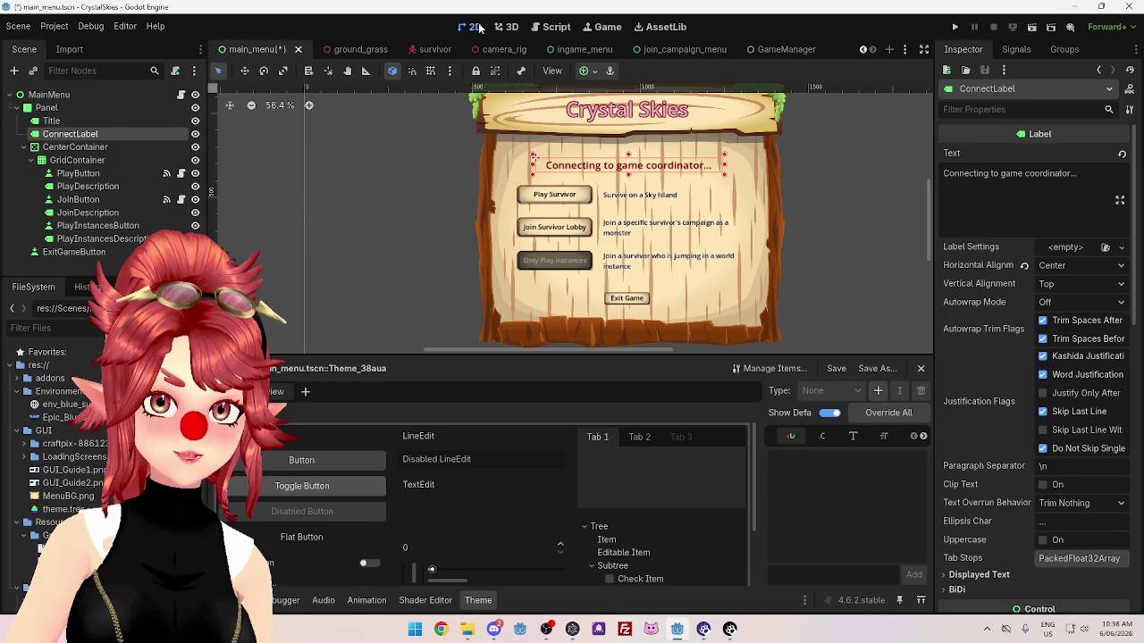
left_click(540, 199)
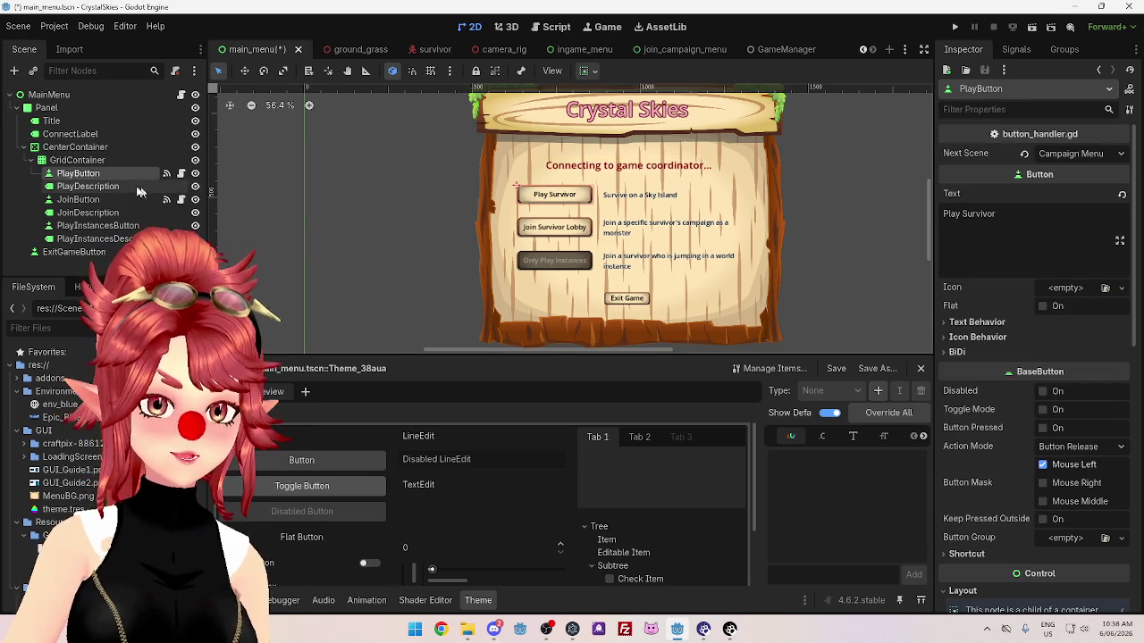
left_click(554, 26)
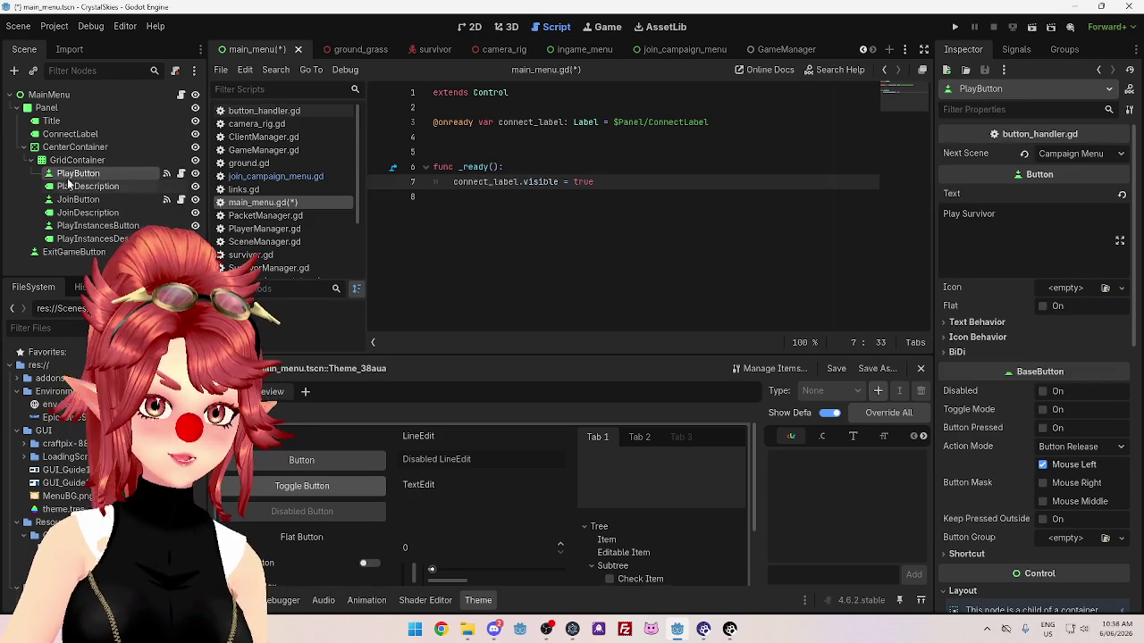
left_click_drag(528, 154, 528, 139)
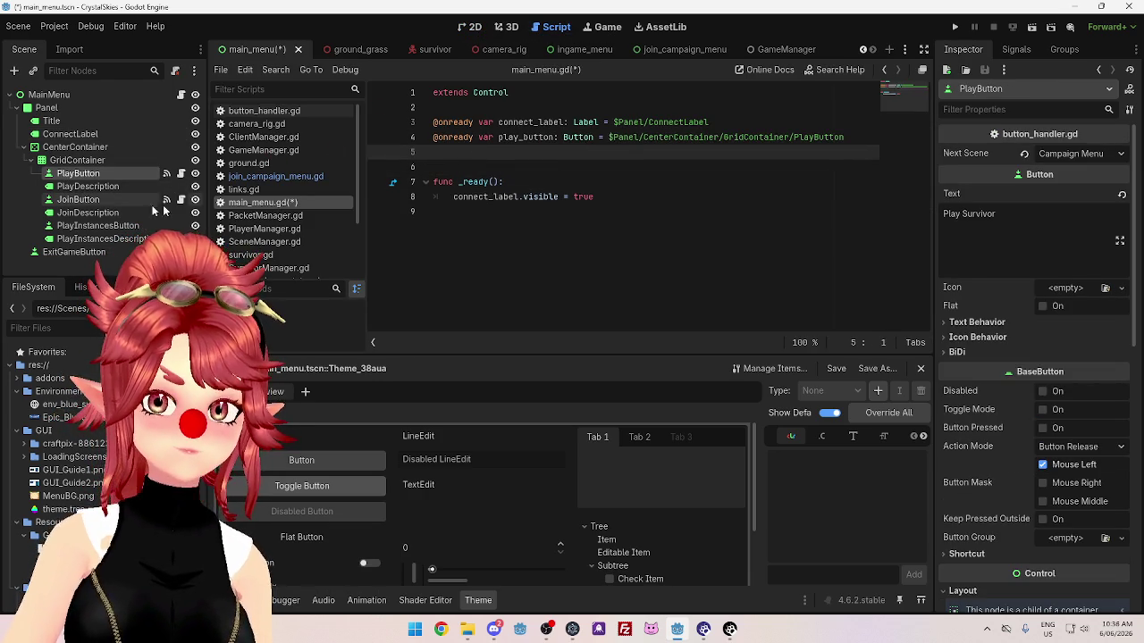
left_click(75, 200, "ctrl")
mouse_move(75, 201)
left_mouse_down()
mouse_move(467, 171)
mouse_move(527, 154)
left_mouse_up()
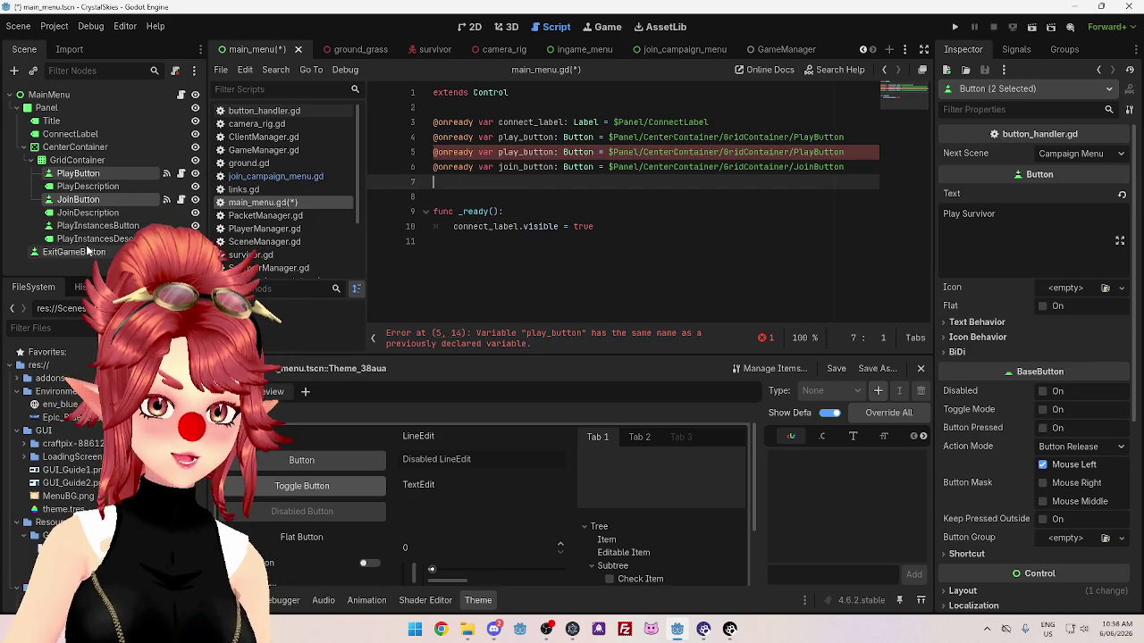
left_click_drag(75, 231, 537, 212)
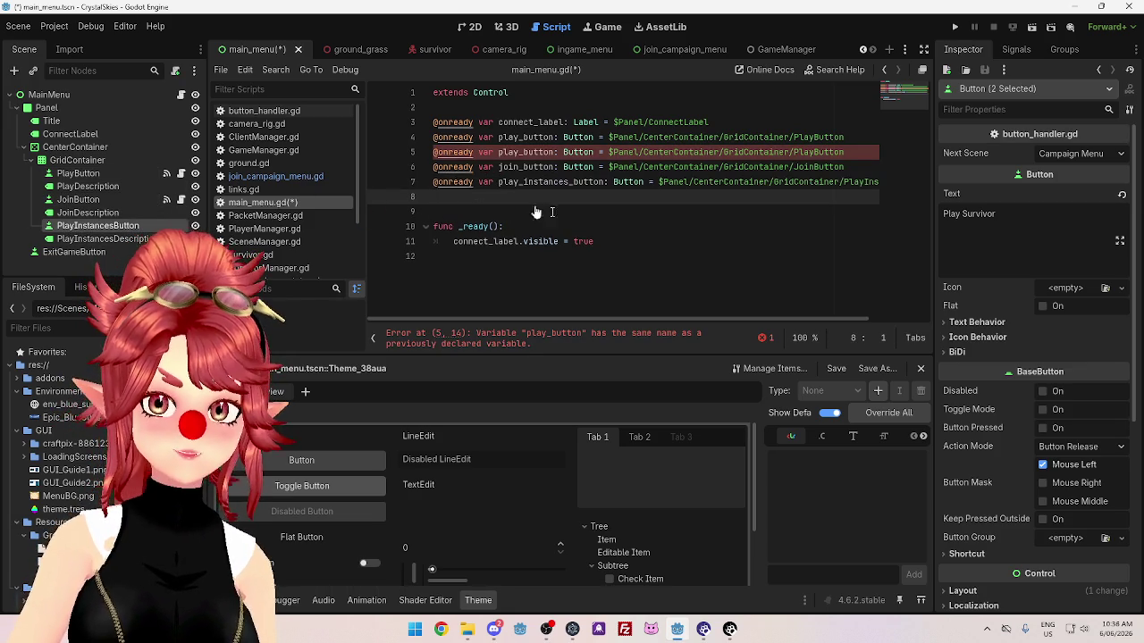
mouse_move(868, 151)
left_mouse_down()
mouse_move(626, 150)
mouse_move(845, 136)
left_mouse_up()
key("BackSpace")
Add play_button.disabled = true to _ready and duplicate that line twice.
left_click(623, 211)
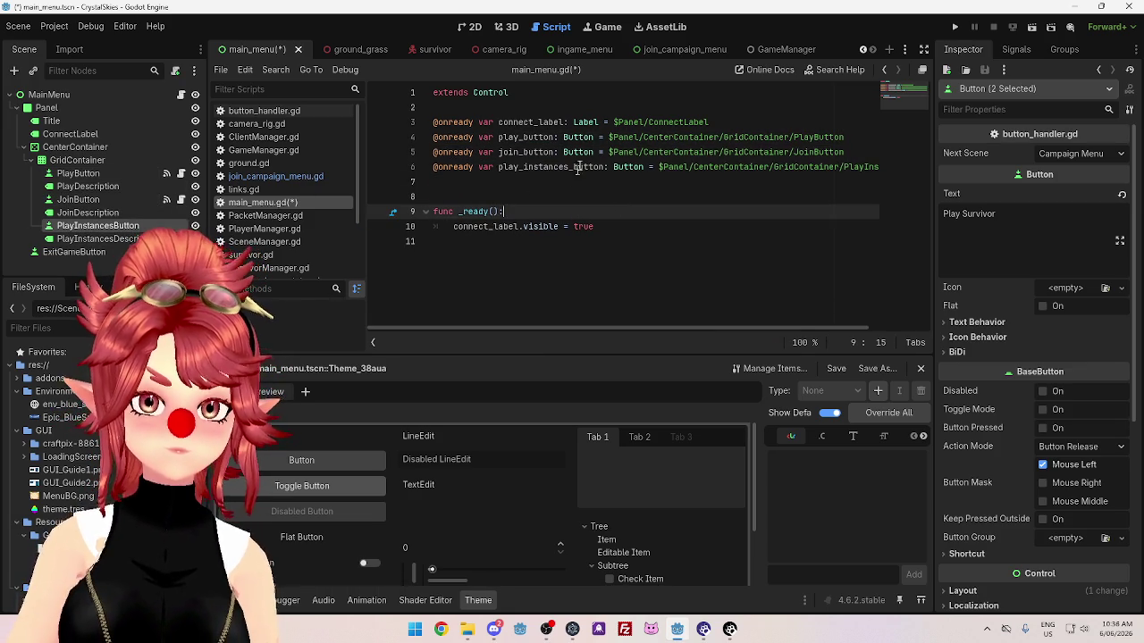
left_click(626, 226)
key("Return")
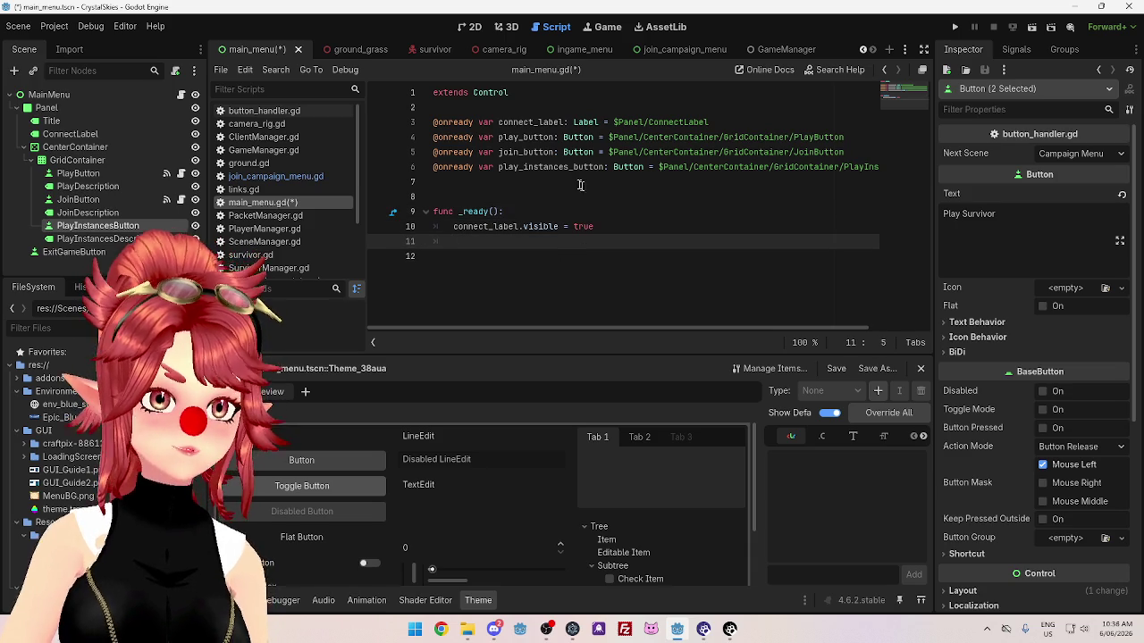
left_click_drag(500, 138, 553, 137)
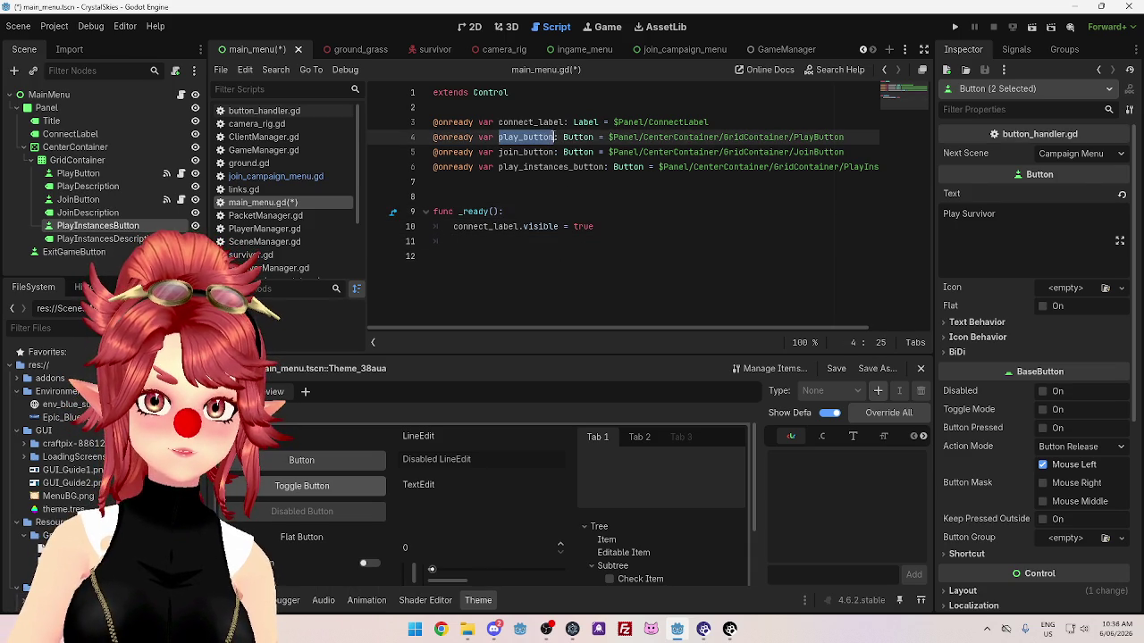
left_click(511, 239)
type("play_button.dis")
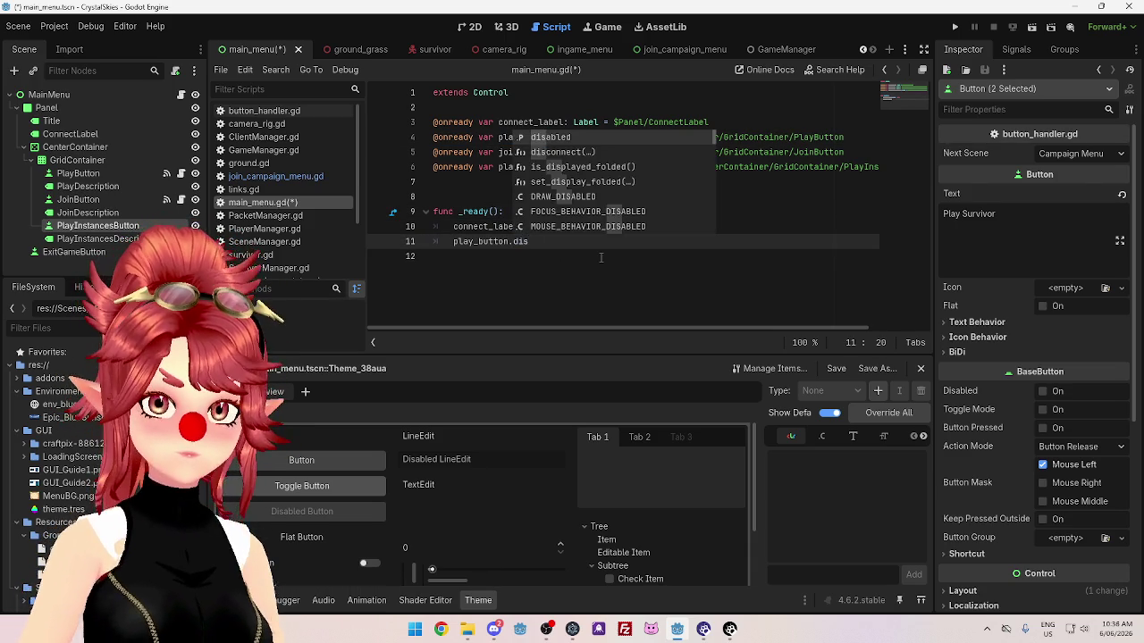
key("Return")
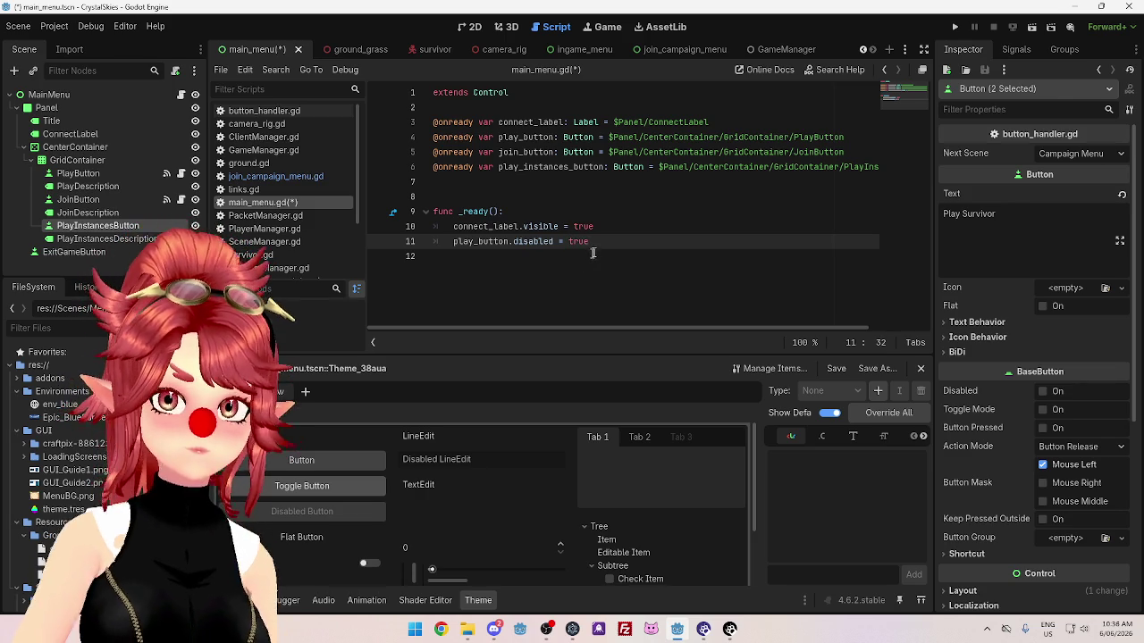
key("ctrl+shift+d")
key("ctrl+shift+d")
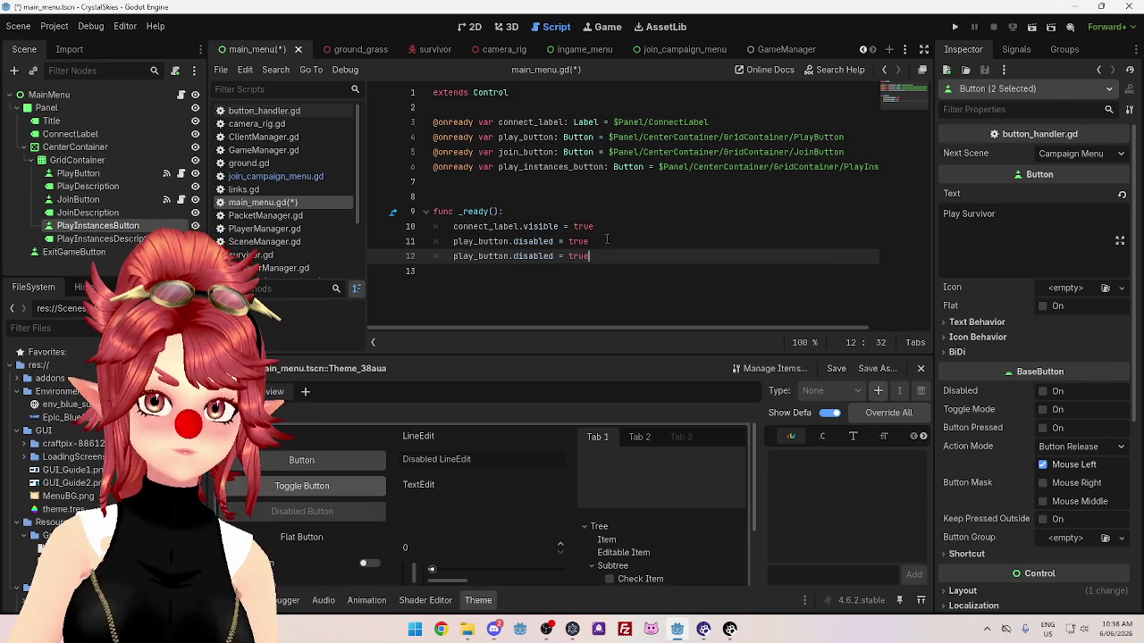
Change the copies to join_button and play_instances_button, then save main_menu.gd.
left_click(489, 256)
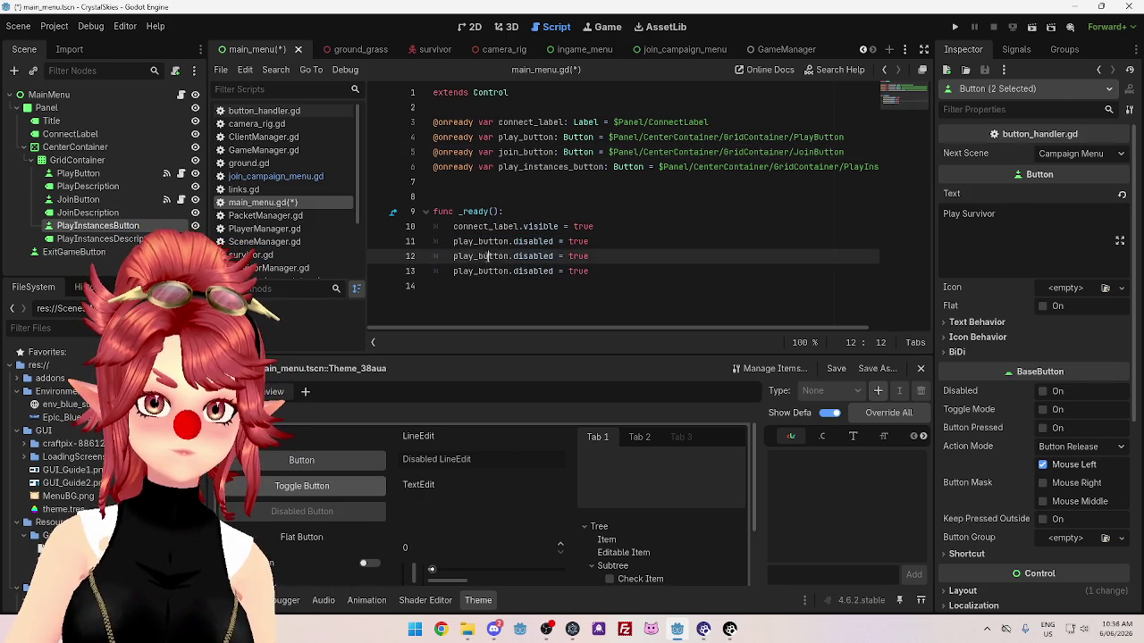
type("join")
double_click(541, 168)
key("ctrl+c")
double_click(506, 270)
key("ctrl+v")
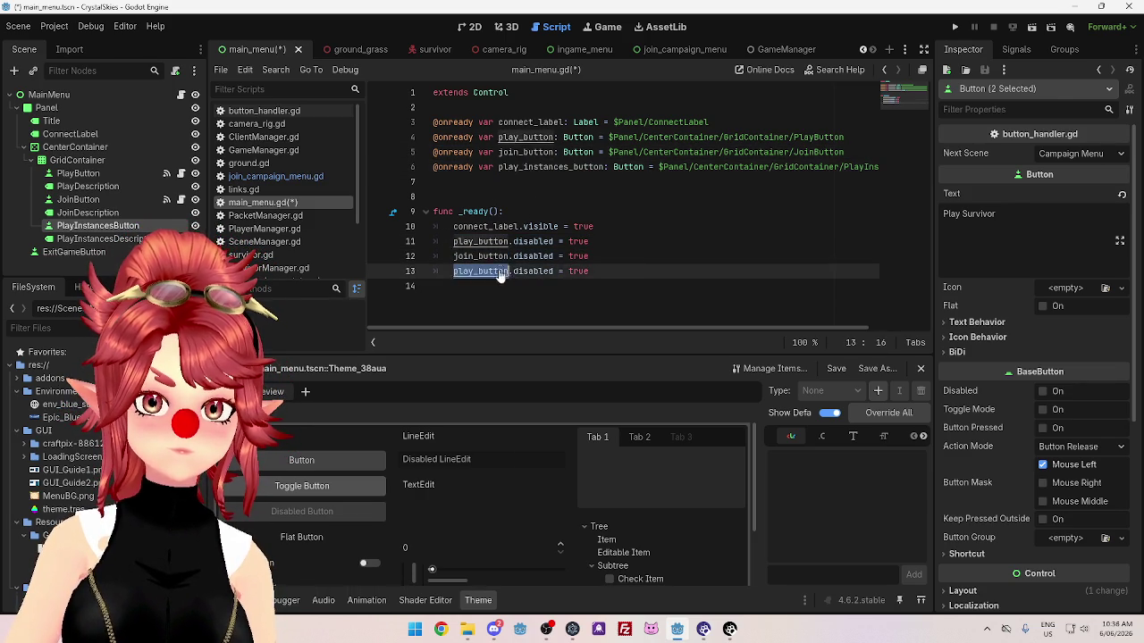
left_click(682, 243)
key("ctrl+s")
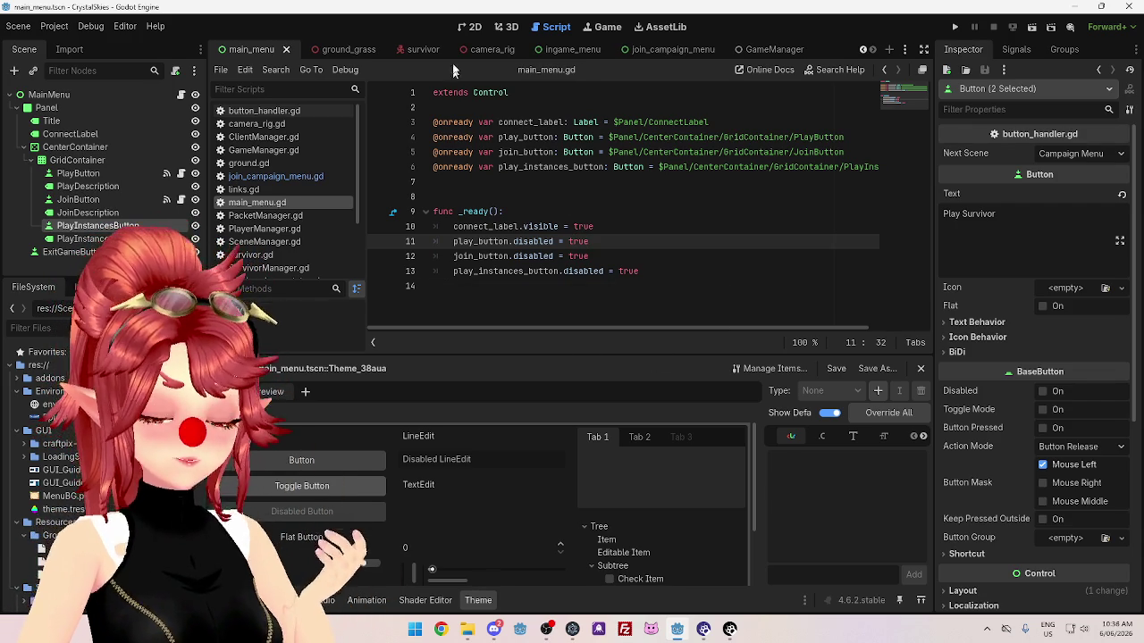
left_click(470, 27)
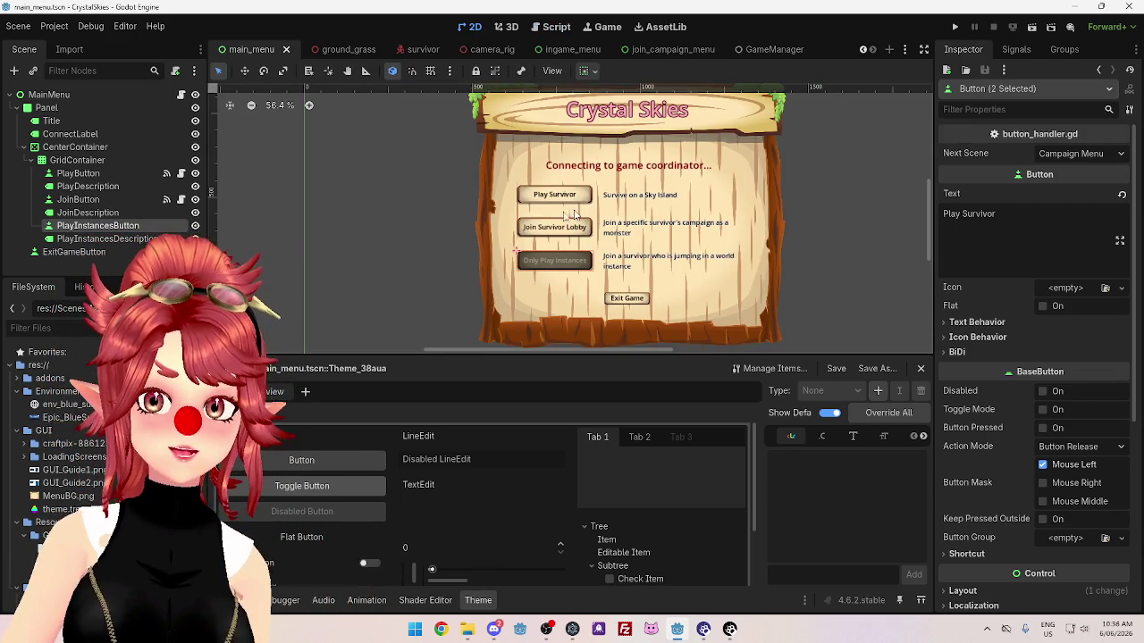
Scroll through PacketManager.gd's coordinator message handling, then open ClientManager.gd.
left_click(555, 26)
left_click(671, 272)
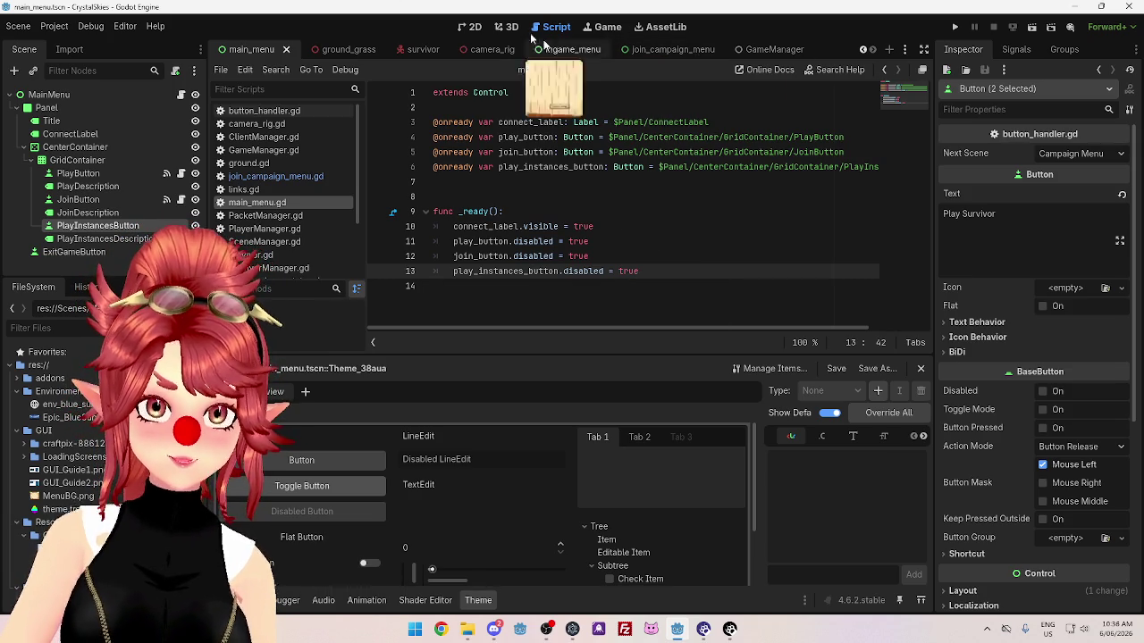
left_click(266, 218)
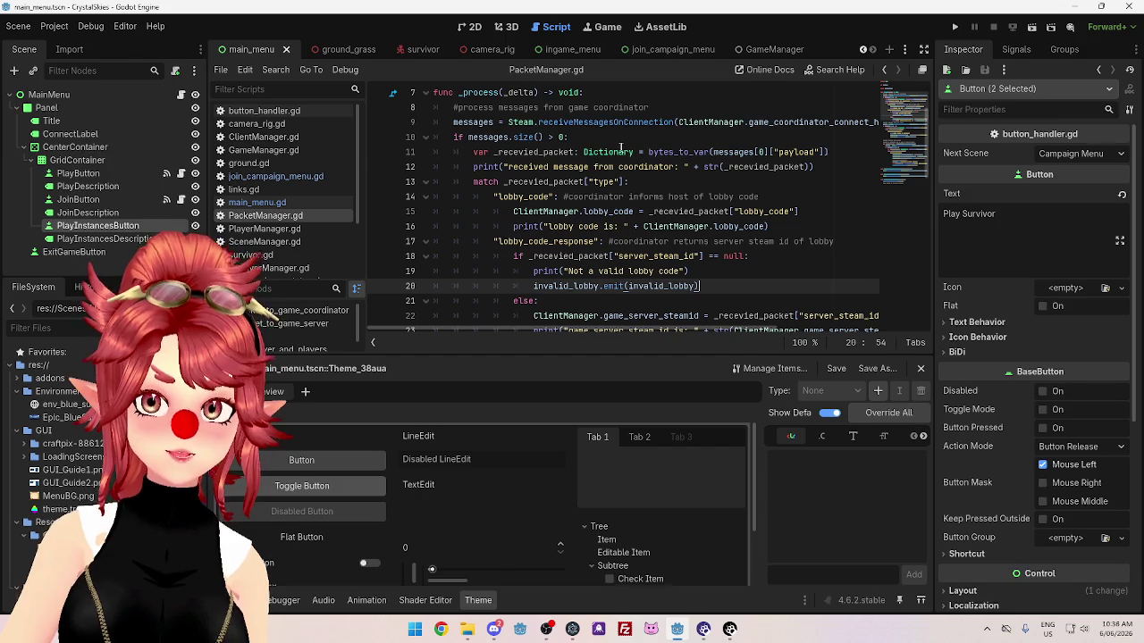
scroll(615, 235, "down", 2)
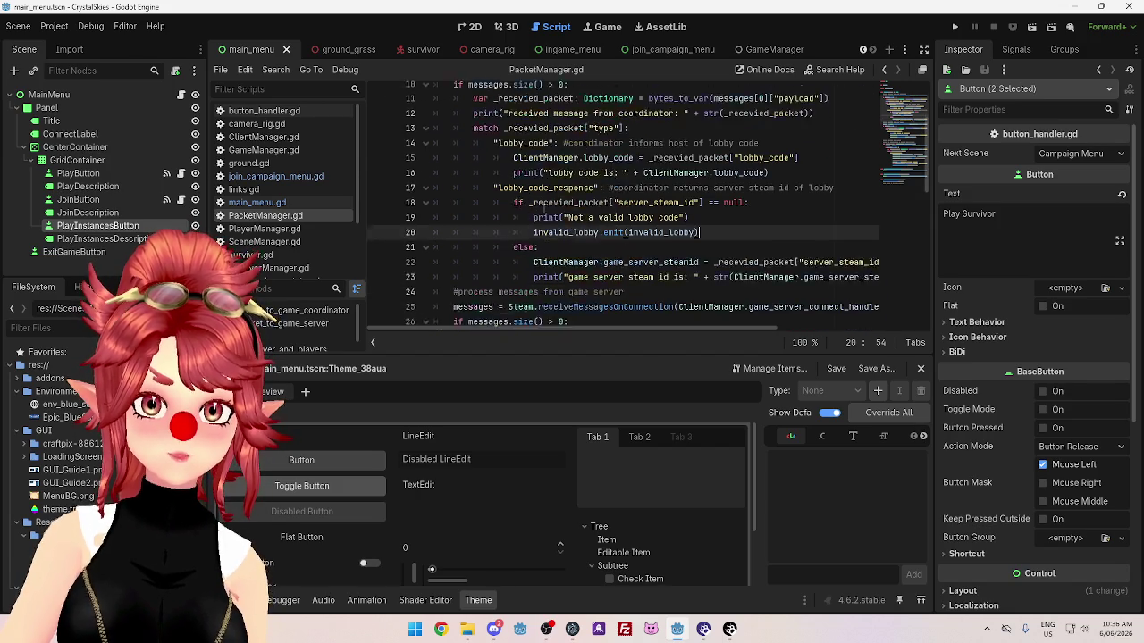
scroll(474, 180, "down", 8)
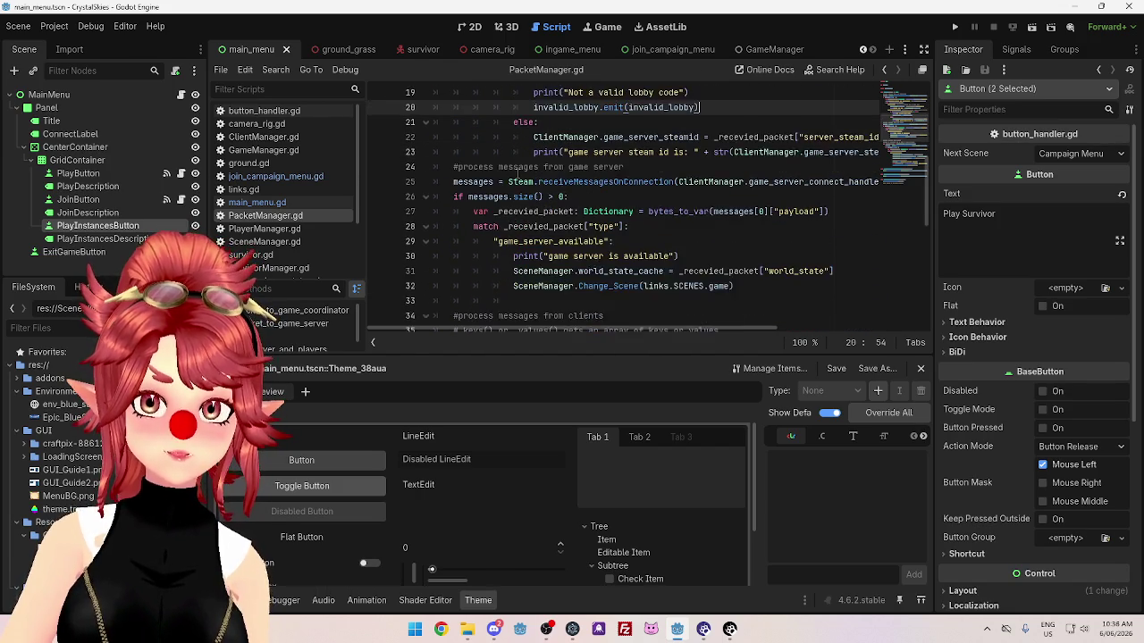
scroll(613, 203, "down", 2)
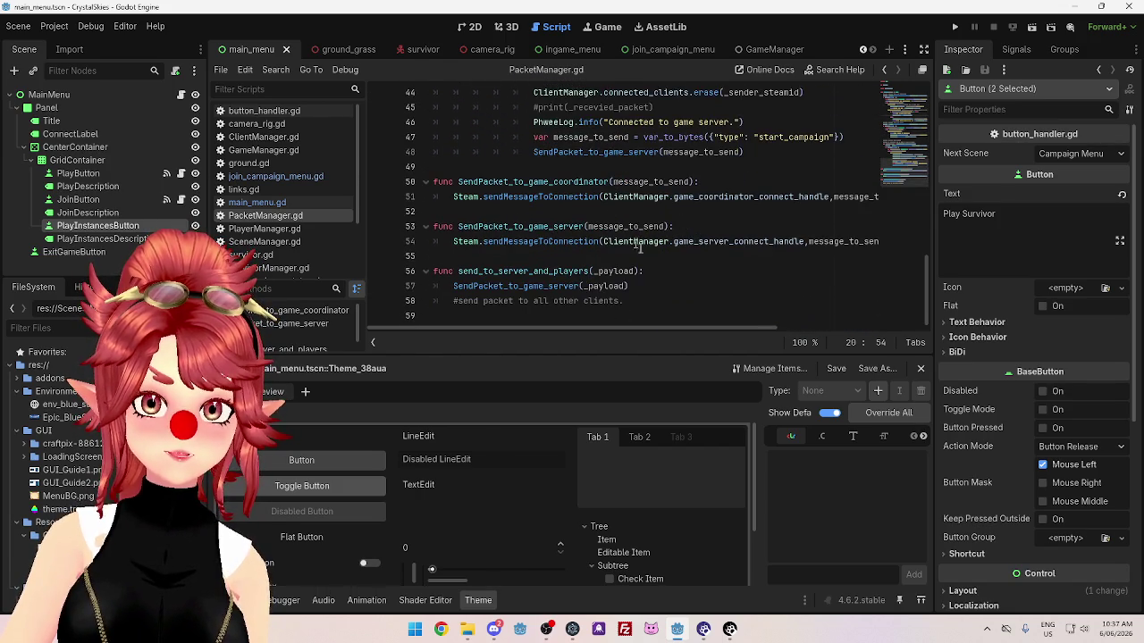
scroll(691, 299, "up", 3)
scroll(594, 170, "up", 3)
scroll(572, 179, "down", 3)
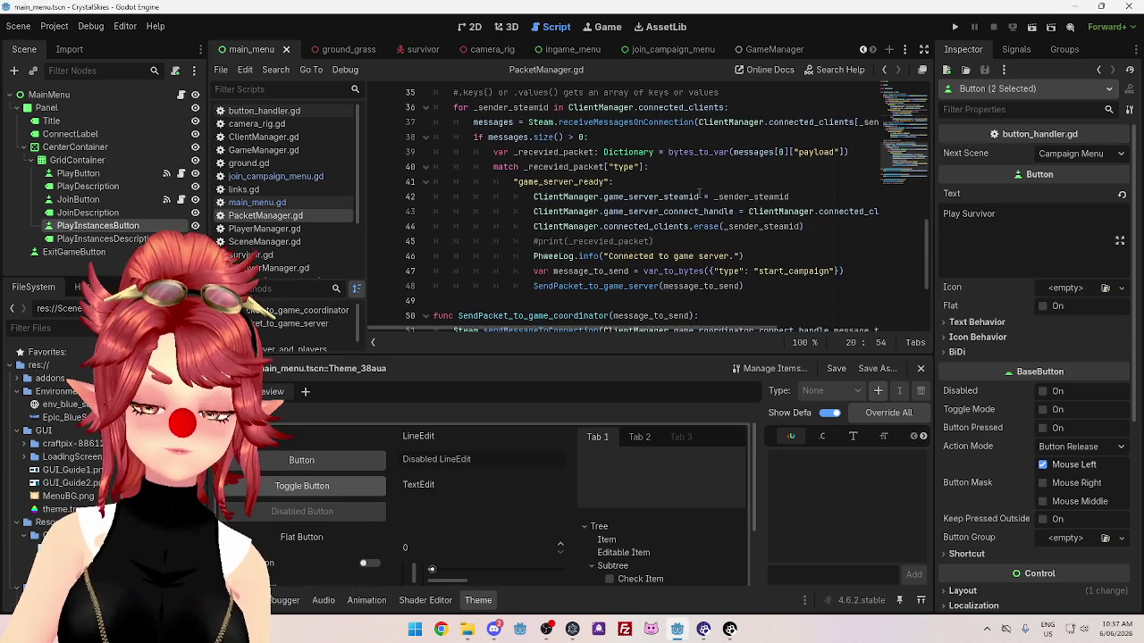
scroll(545, 212, "up", 9)
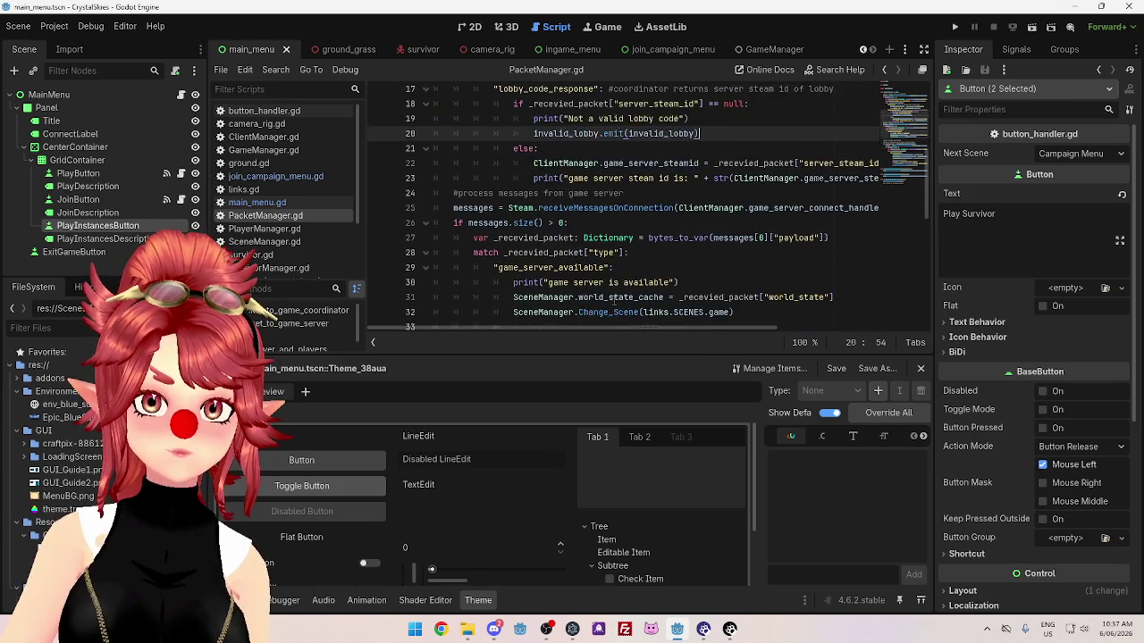
scroll(584, 225, "down", 12)
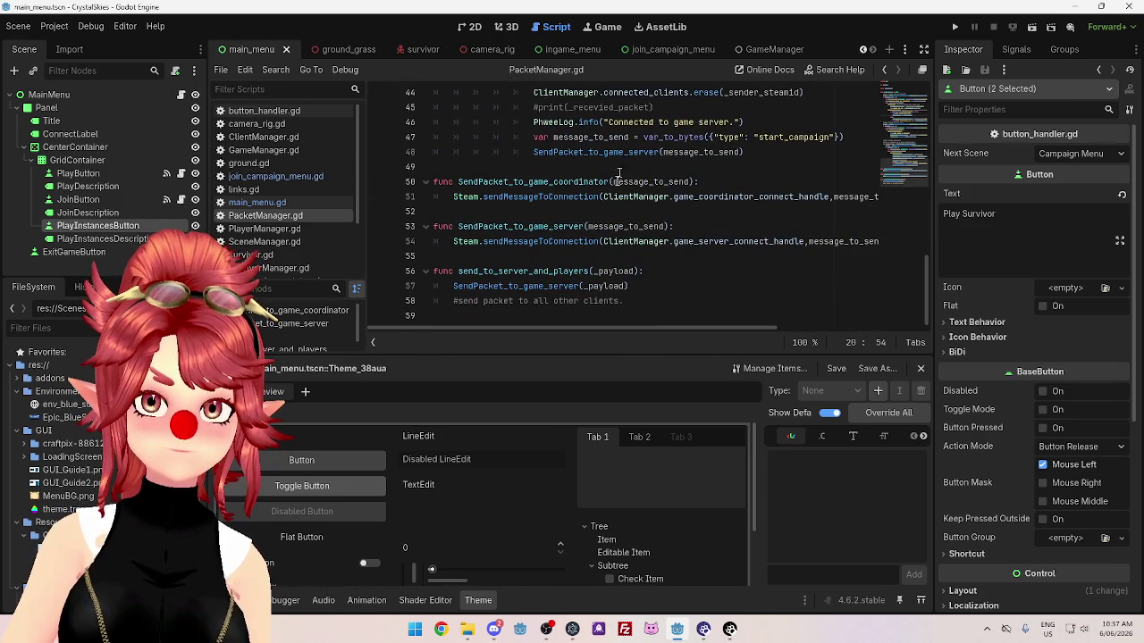
scroll(618, 174, "up", 11)
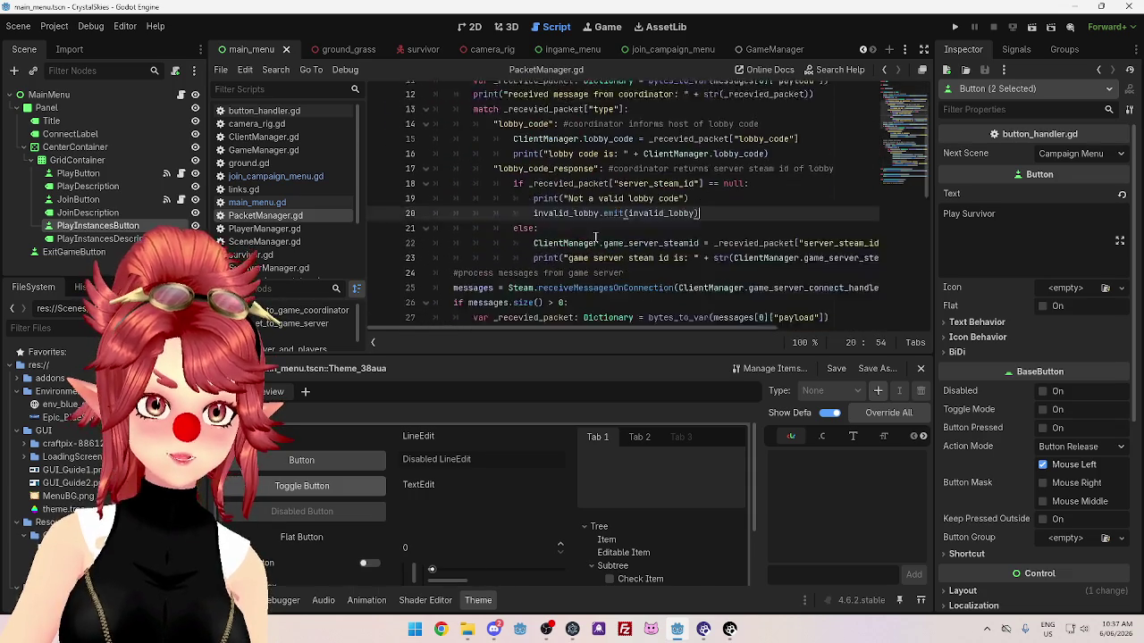
scroll(596, 237, "down", 3)
left_click(263, 137)
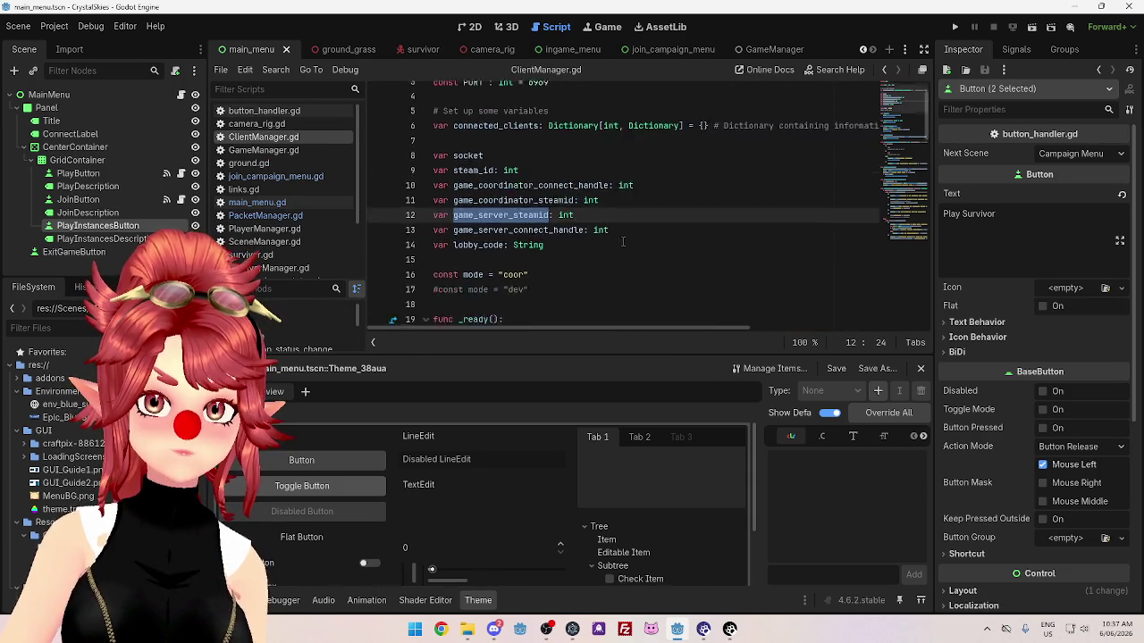
scroll(616, 228, "down", 18)
scroll(612, 211, "up", 2)
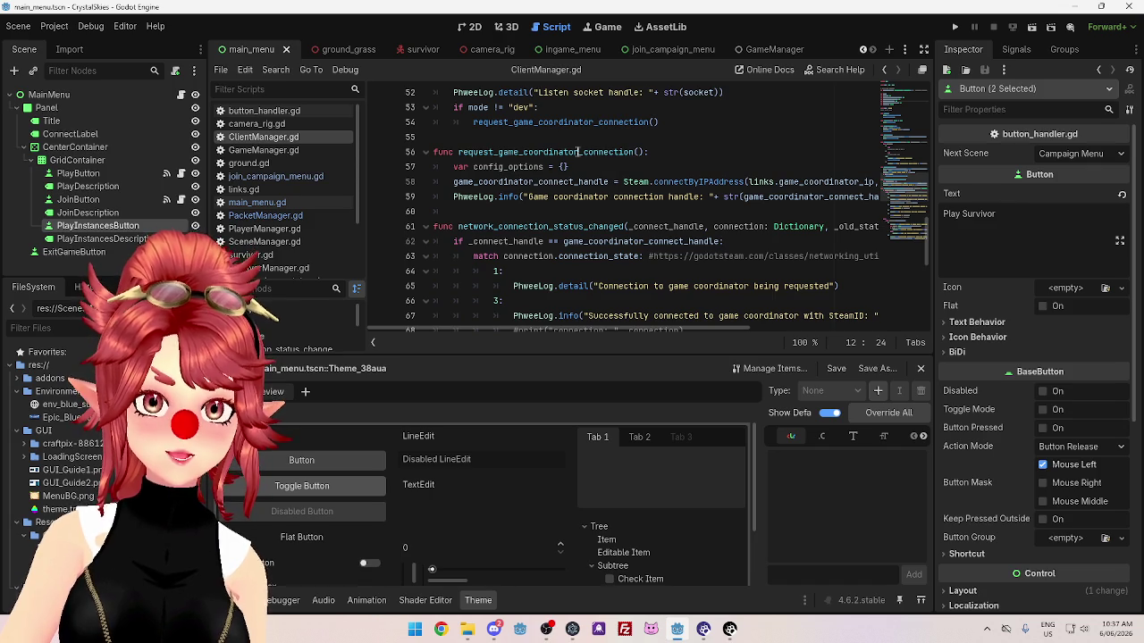
scroll(638, 166, "down", 3)
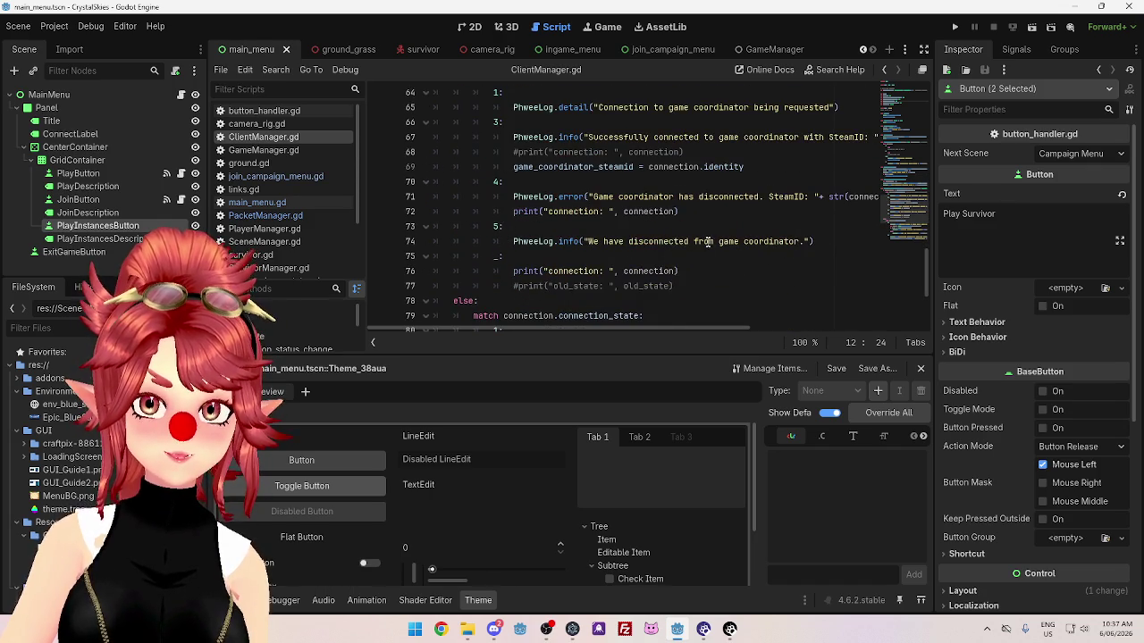
left_click_drag(623, 181, 778, 182)
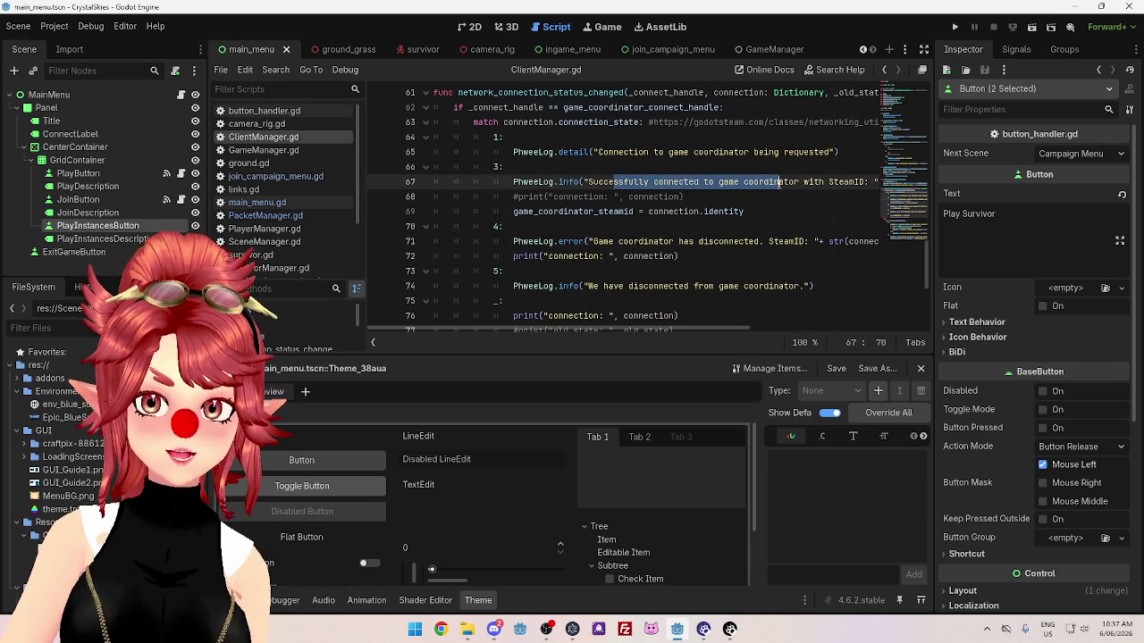
mouse_move(705, 329)
left_mouse_down()
mouse_move(827, 324)
mouse_move(699, 317)
left_mouse_up()
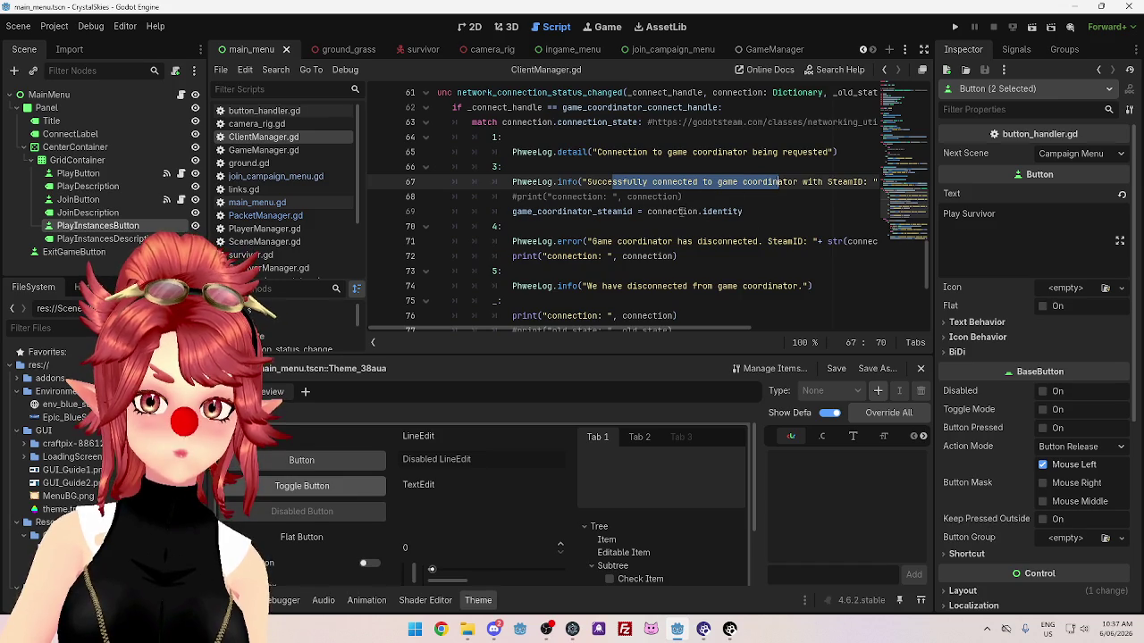
left_click_drag(691, 196, 510, 196)
scroll(688, 223, "up", 15)
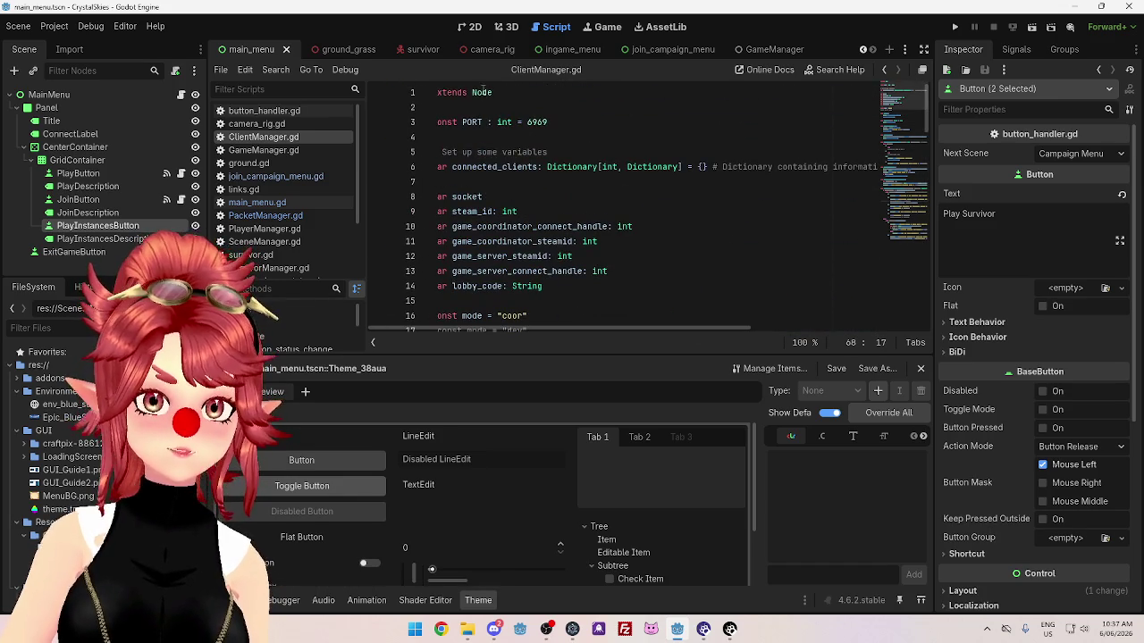
scroll(530, 197, "down", 3)
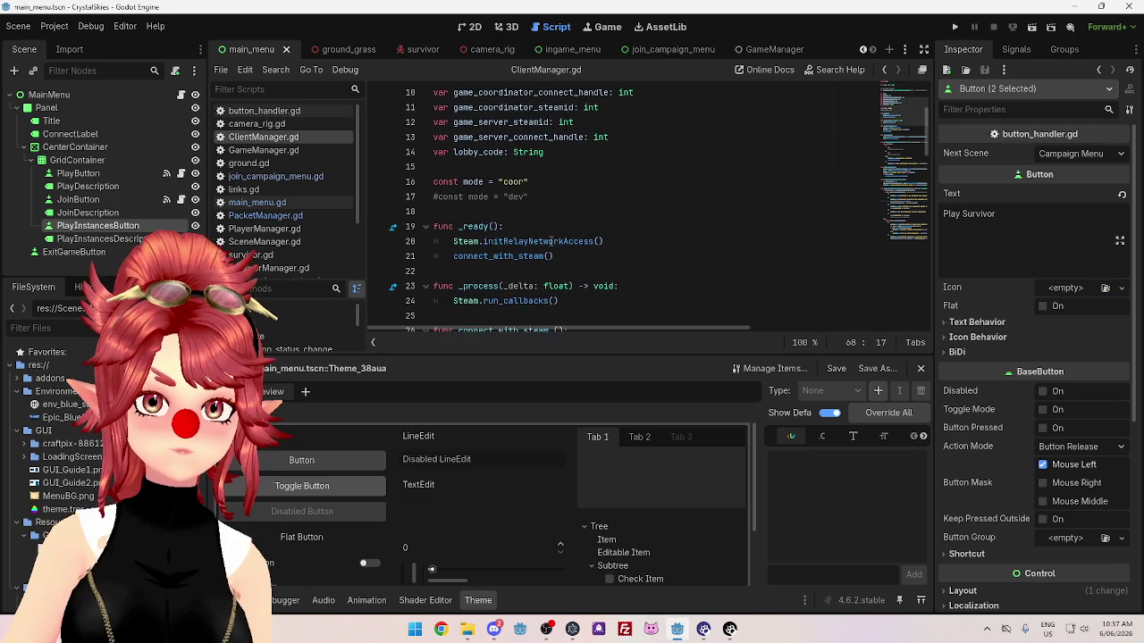
Add 'signal connected_to_coordinator' on a new line above func _ready() in ClientManager.gd.
left_click(501, 212)
key("Return")
key("Return")
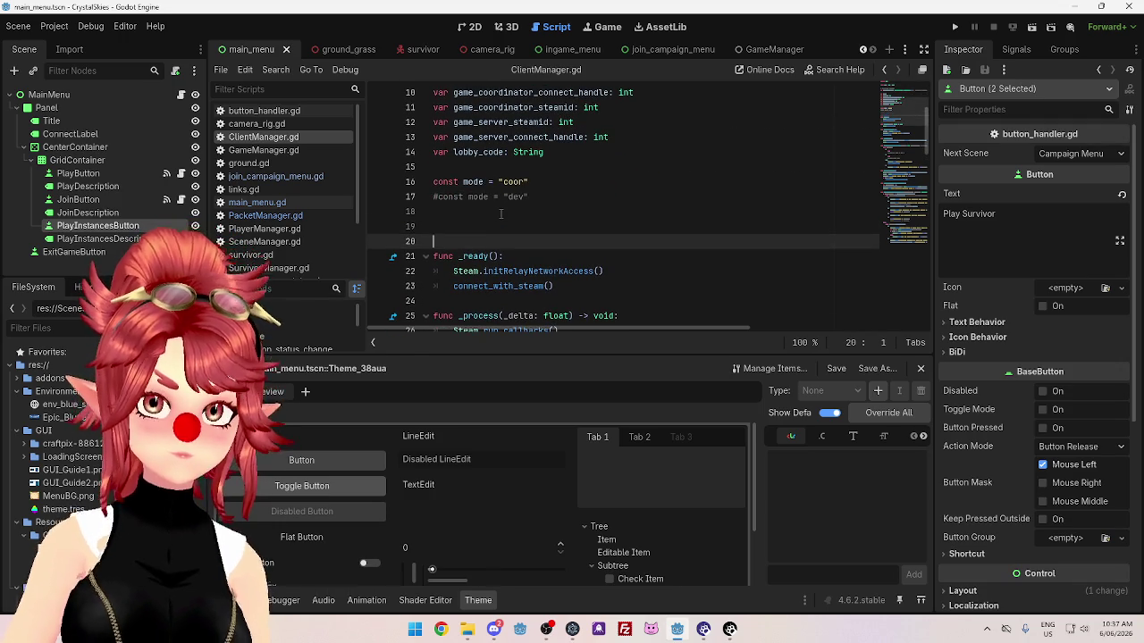
key("Up")
type("signal ")
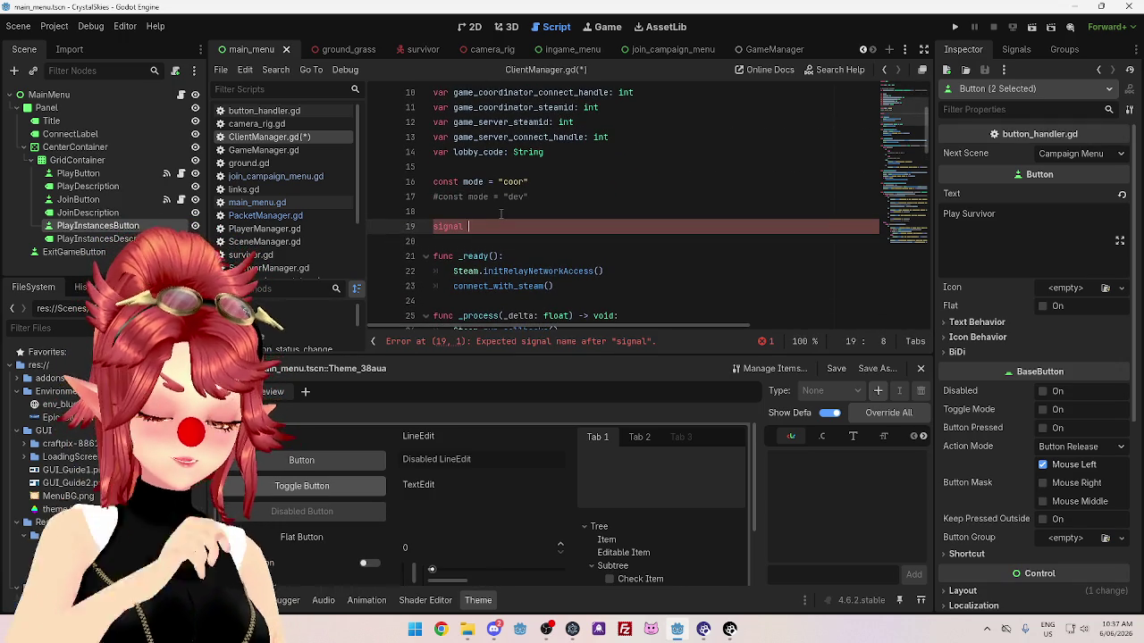
type("connected_t")
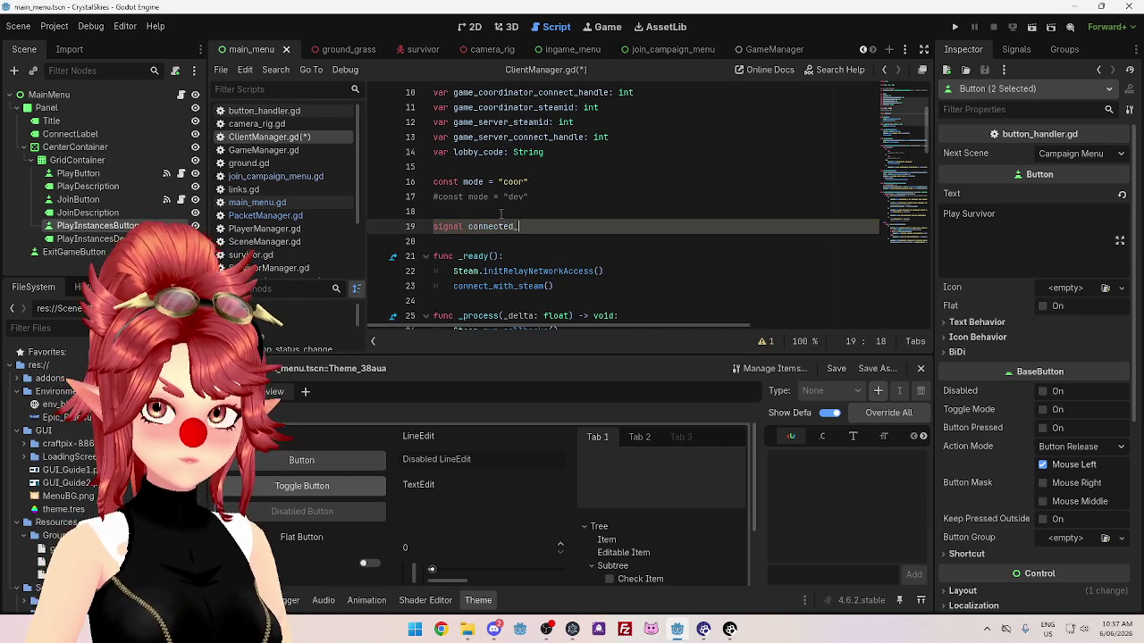
type("o_coordinator")
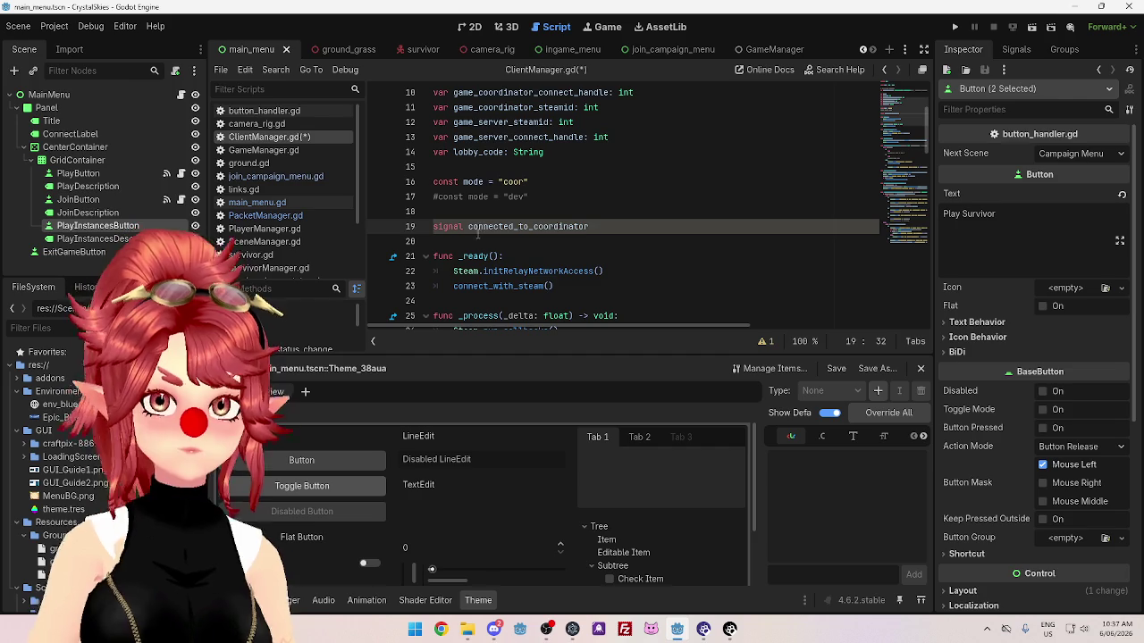
double_click(478, 228)
mouse_move(929, 134)
left_mouse_down()
mouse_move(930, 314)
mouse_move(926, 278)
left_mouse_up()
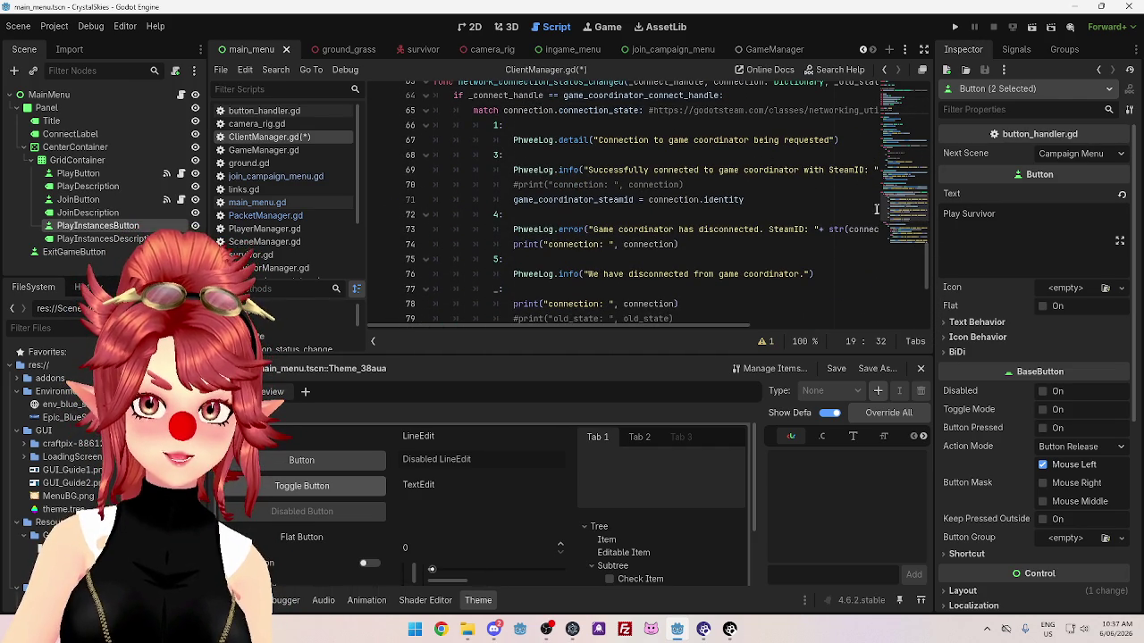
Replace the commented print on line 70 with connected_to_coordinator.emit() after the successful connection.
left_click_drag(689, 191, 513, 185)
type("connected_to_coordinator")
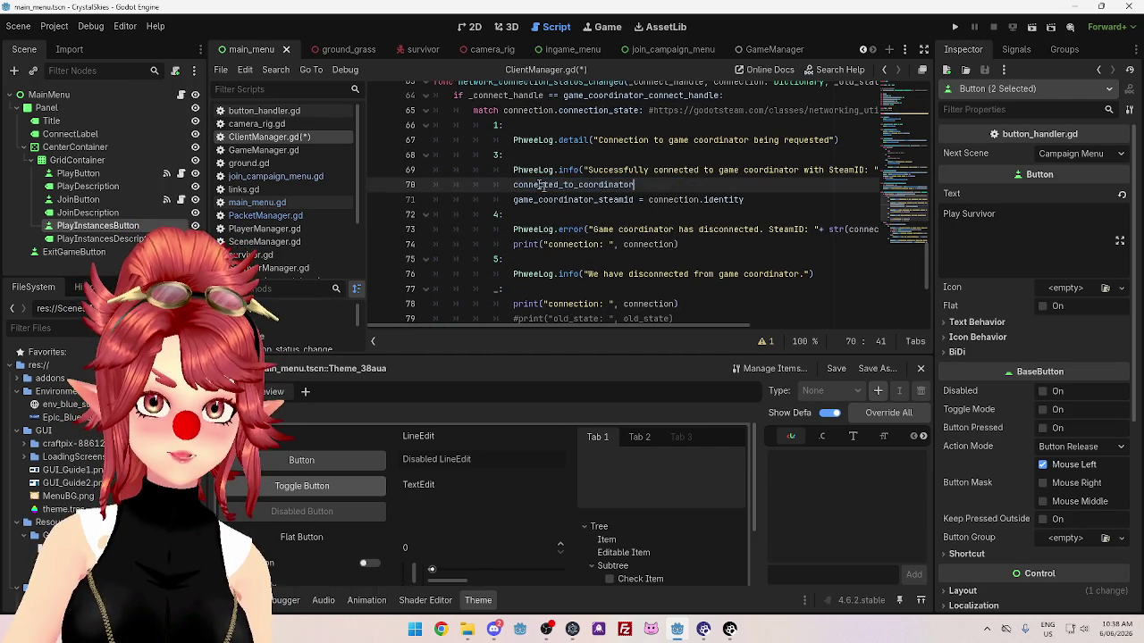
type(".emit()")
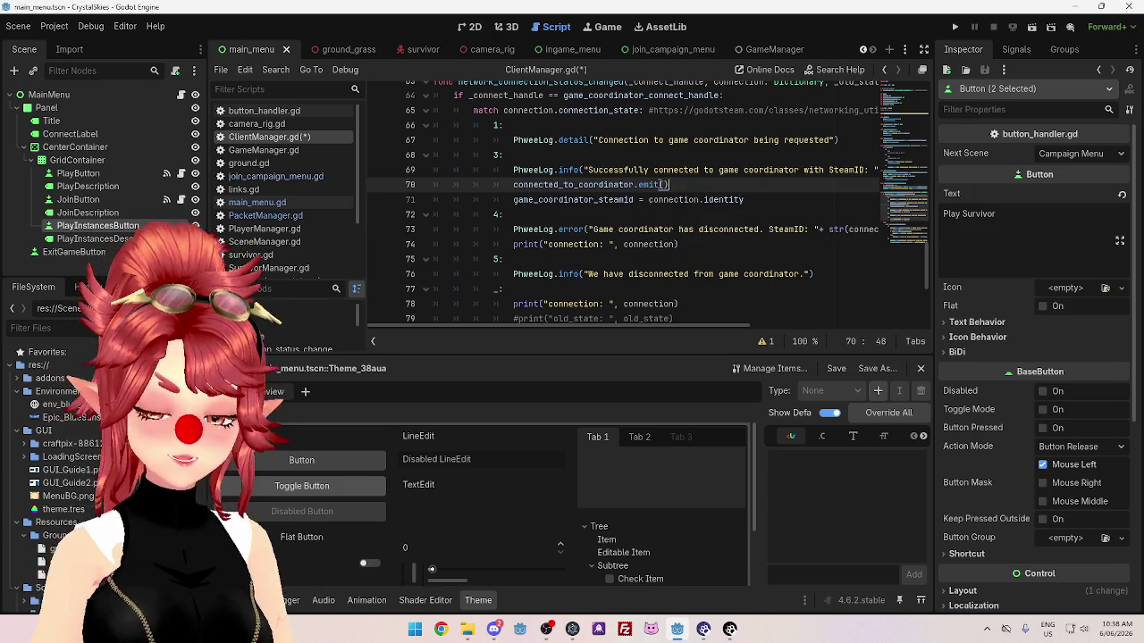
scroll(768, 223, "up", 1)
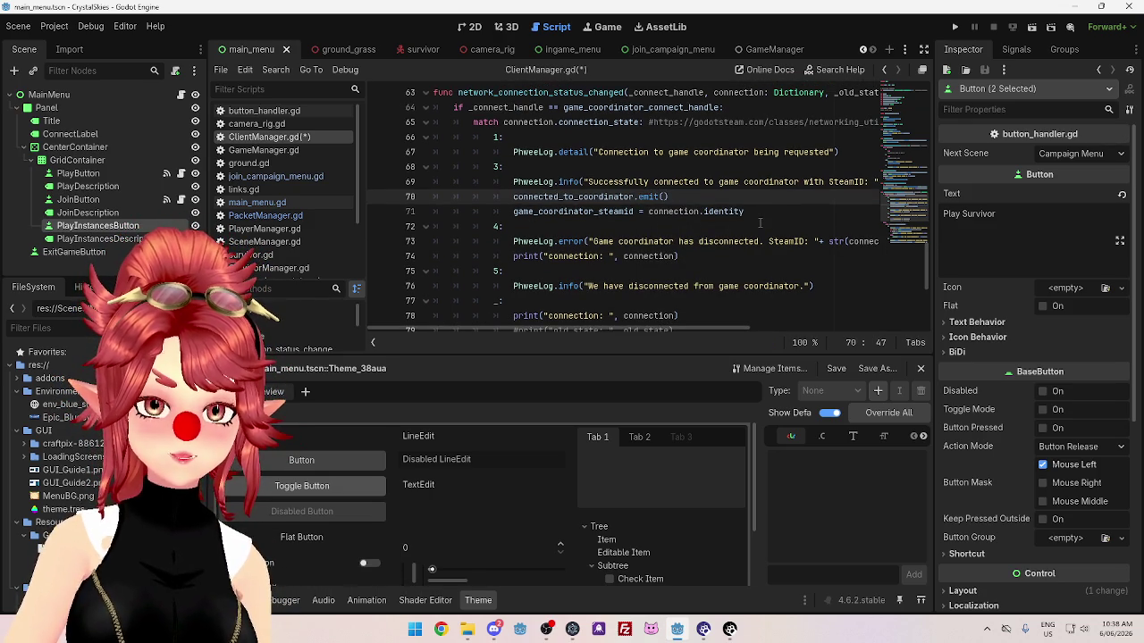
type("\"")
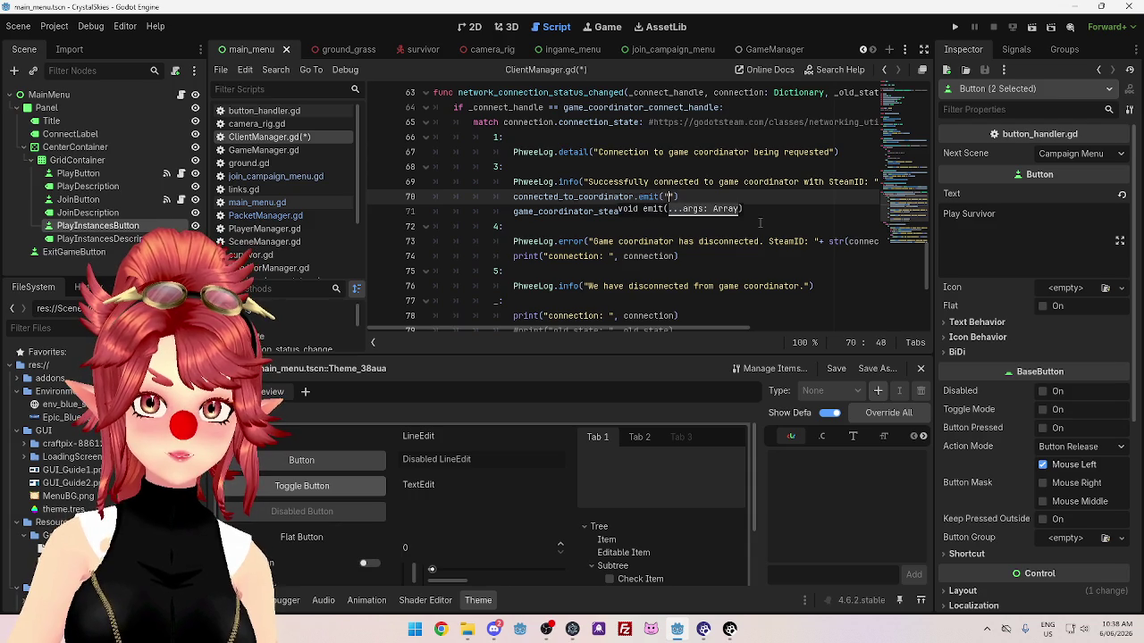
key("BackSpace")
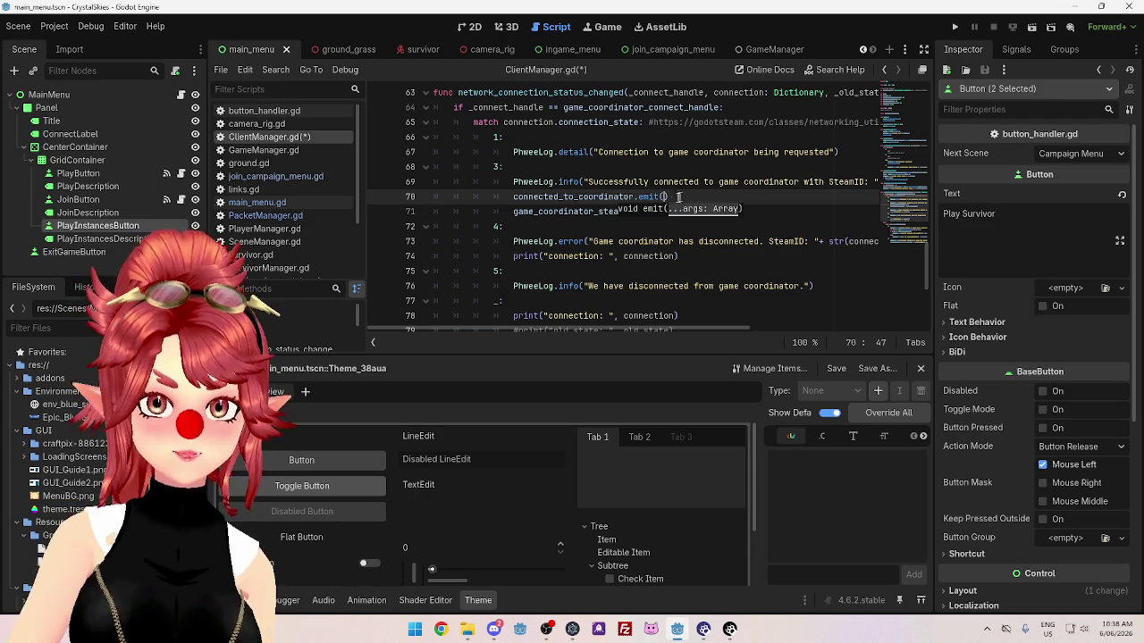
left_click(596, 196)
left_click(682, 195)
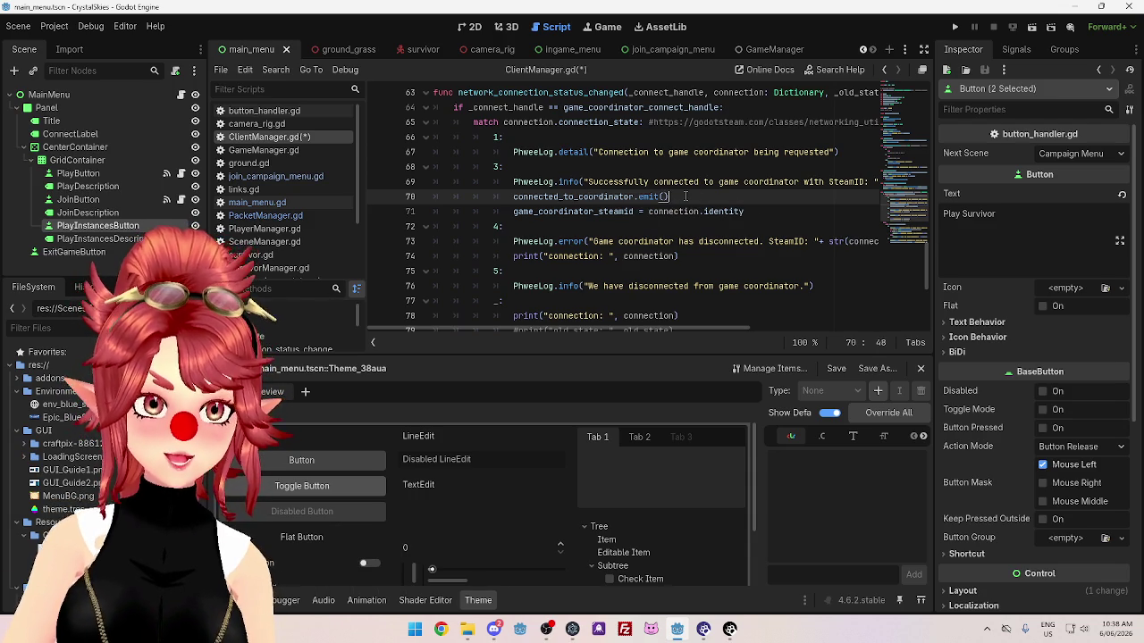
left_click(655, 196)
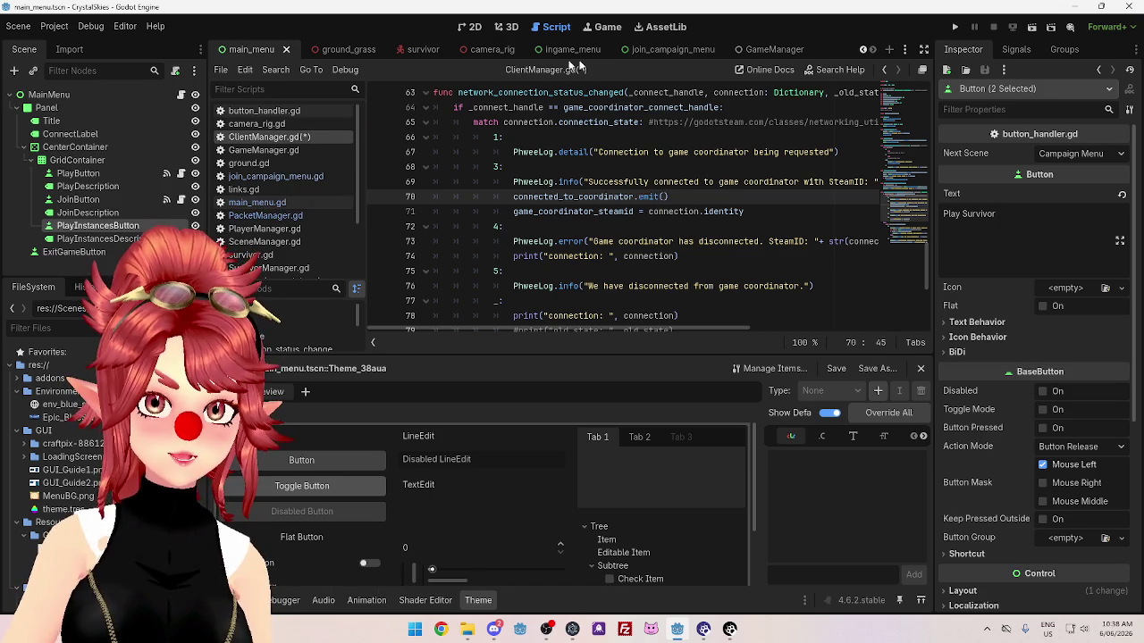
left_click(129, 226)
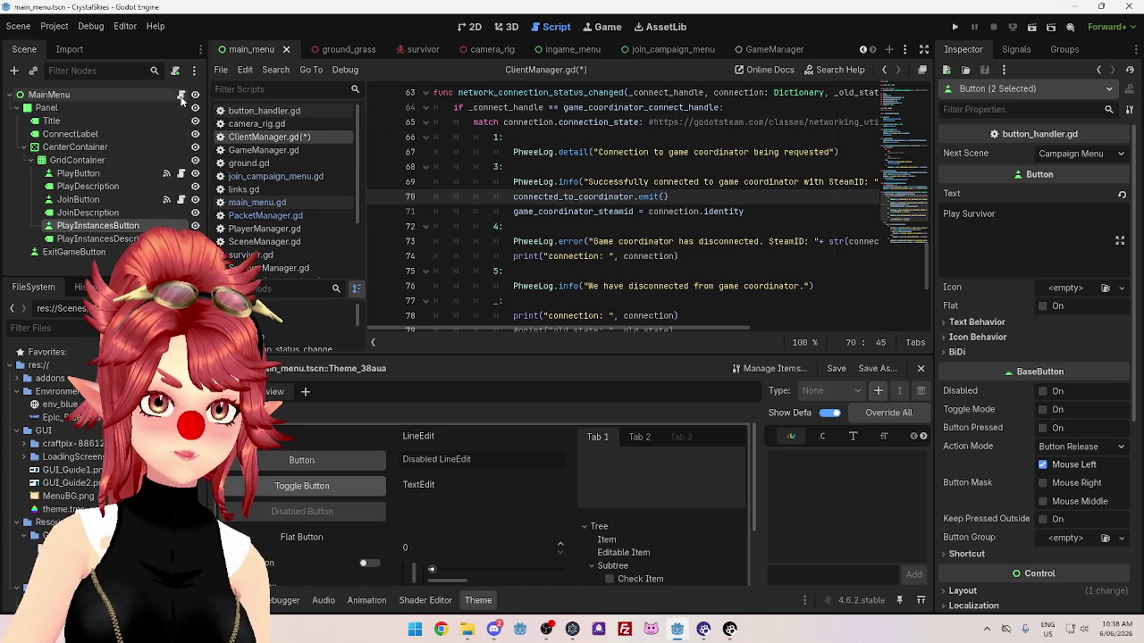
Start a ClientManager.connect("") call on a new line at the end of main_menu.gd's _ready.
left_click(181, 95)
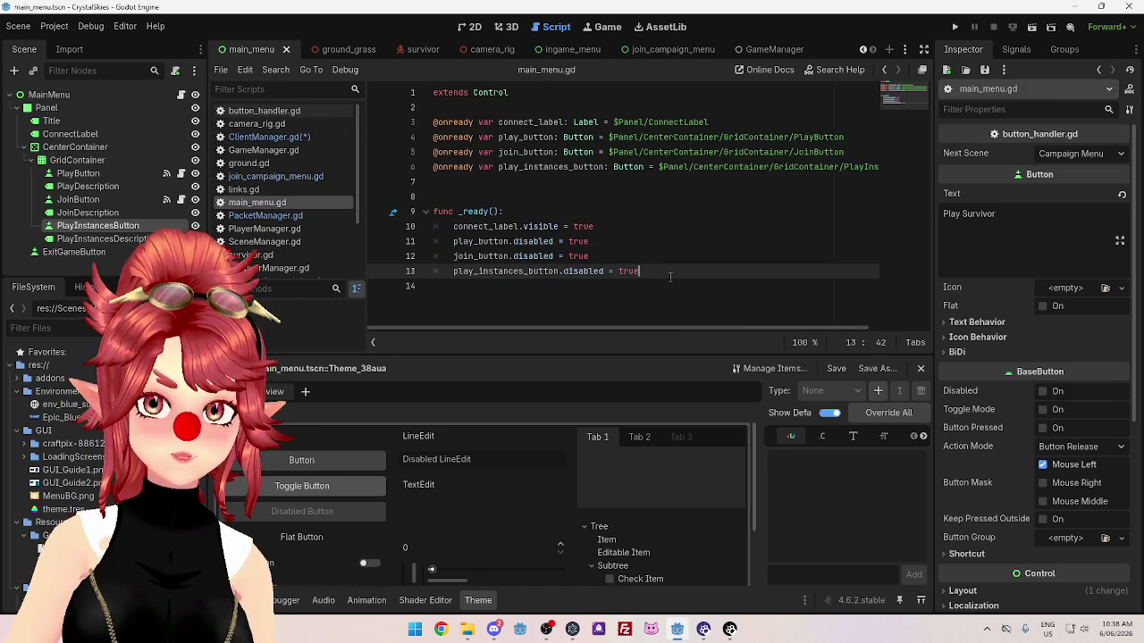
key("Return")
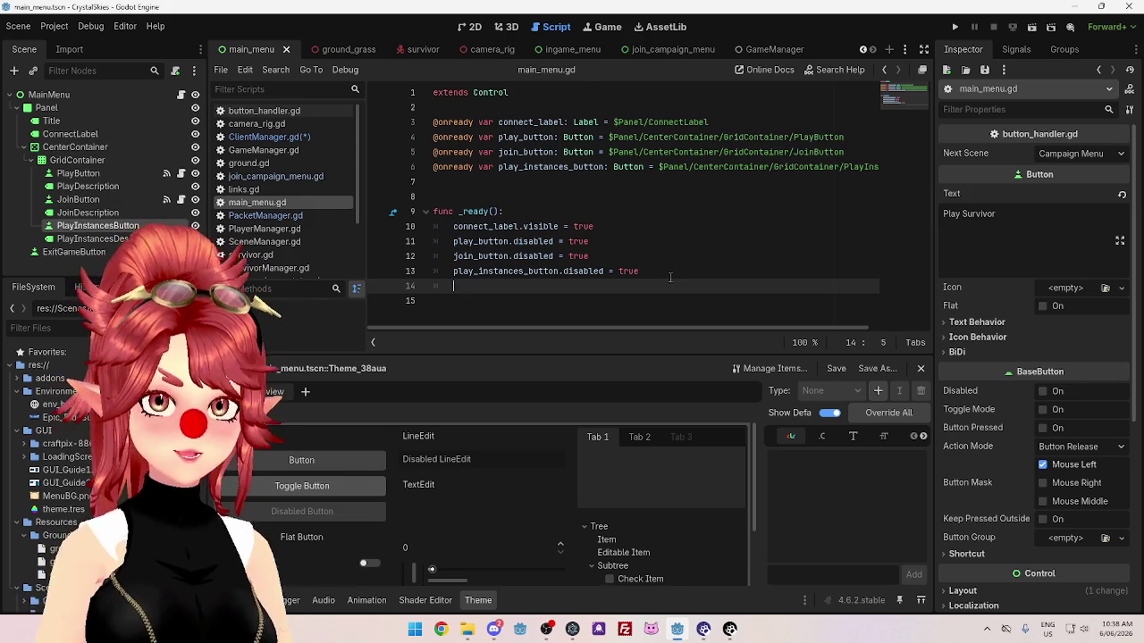
type("Pack")
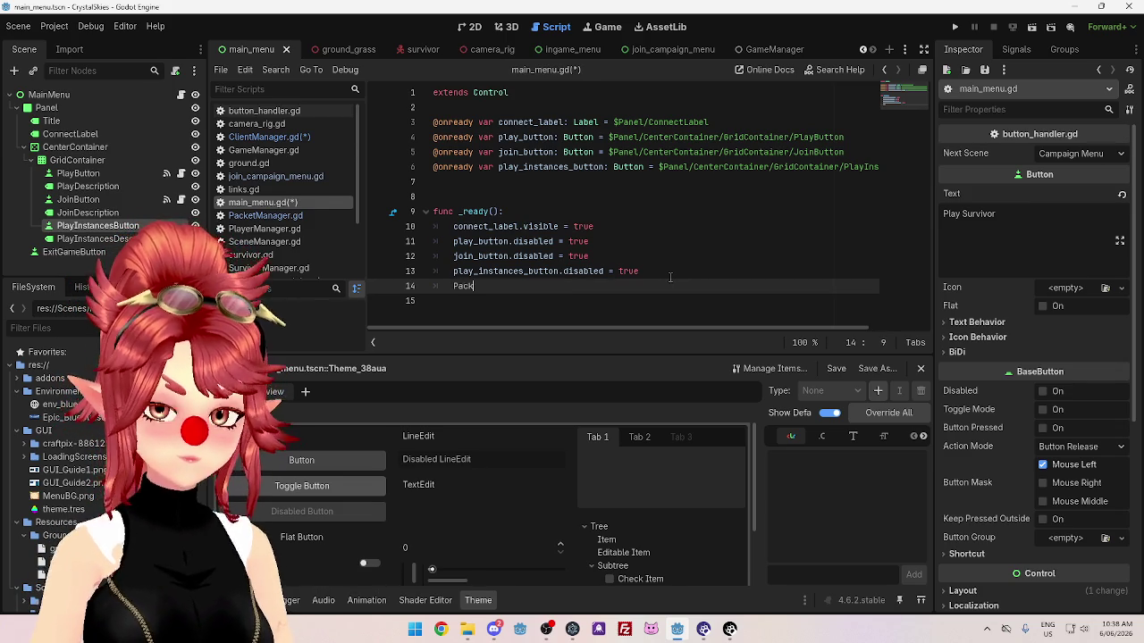
type("et")
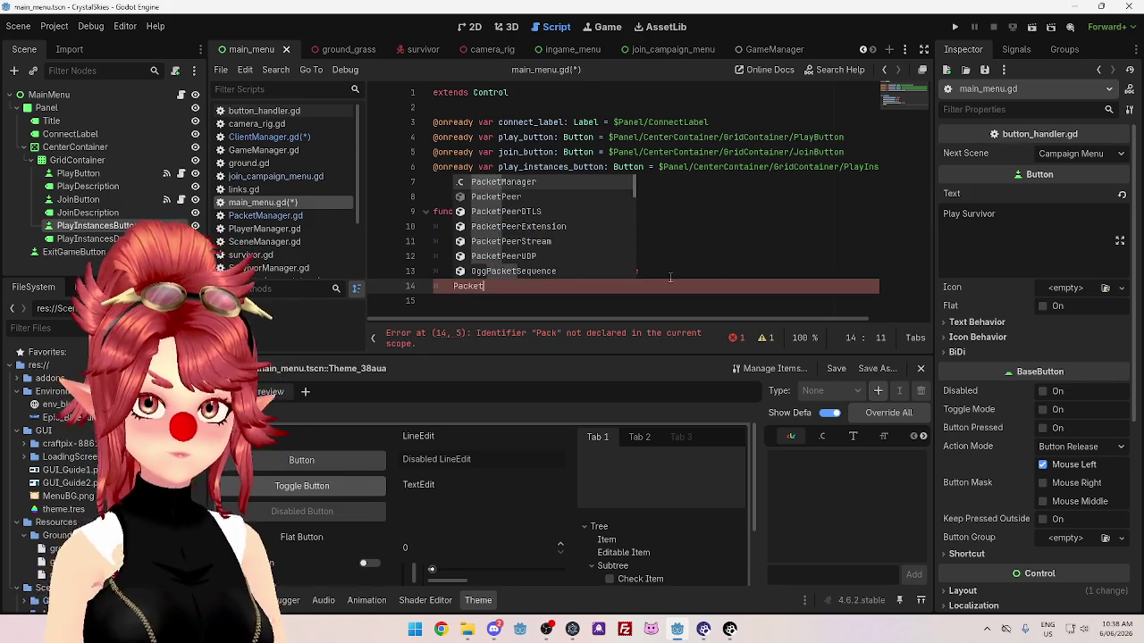
key("Return")
type(".conn")
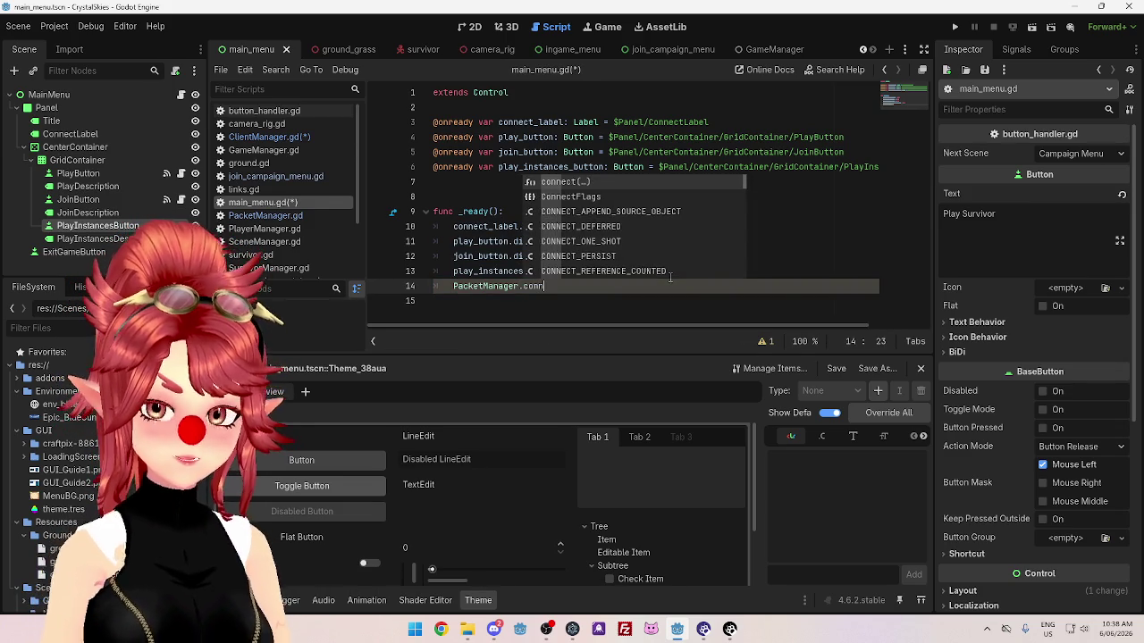
key("Return")
type("\"")
scroll(652, 231, "down", 2)
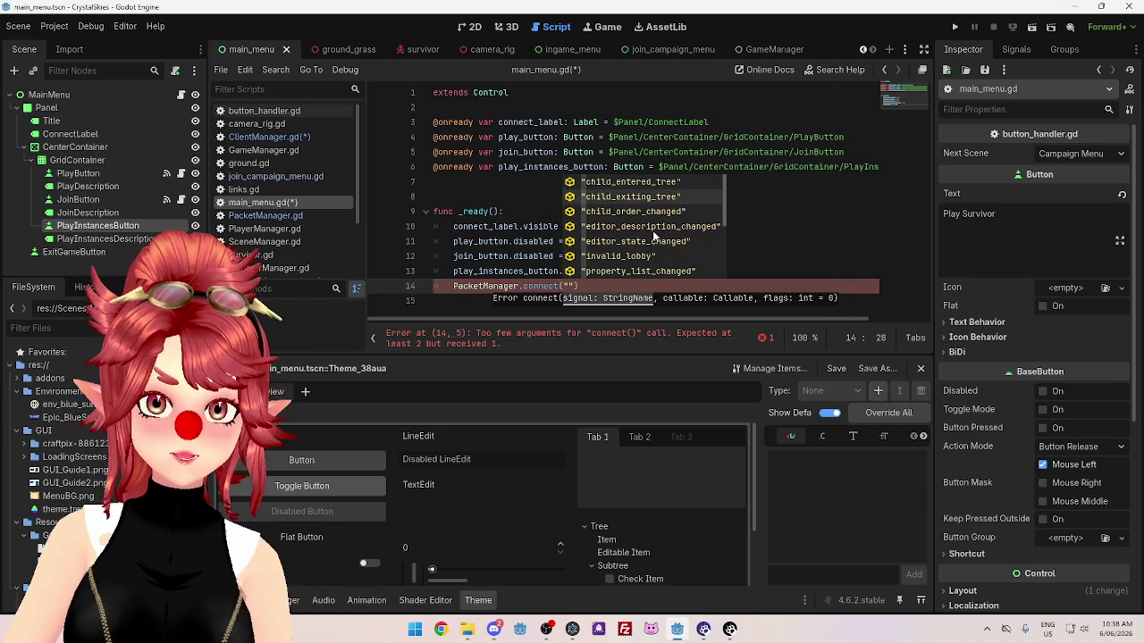
scroll(652, 231, "up", 5)
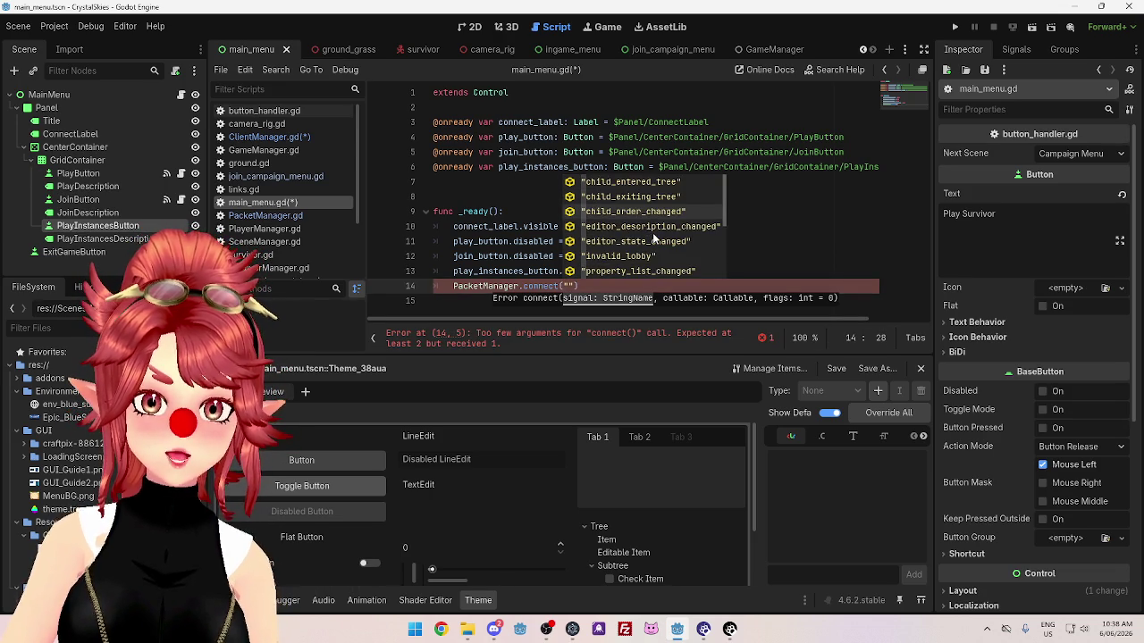
left_click(483, 271)
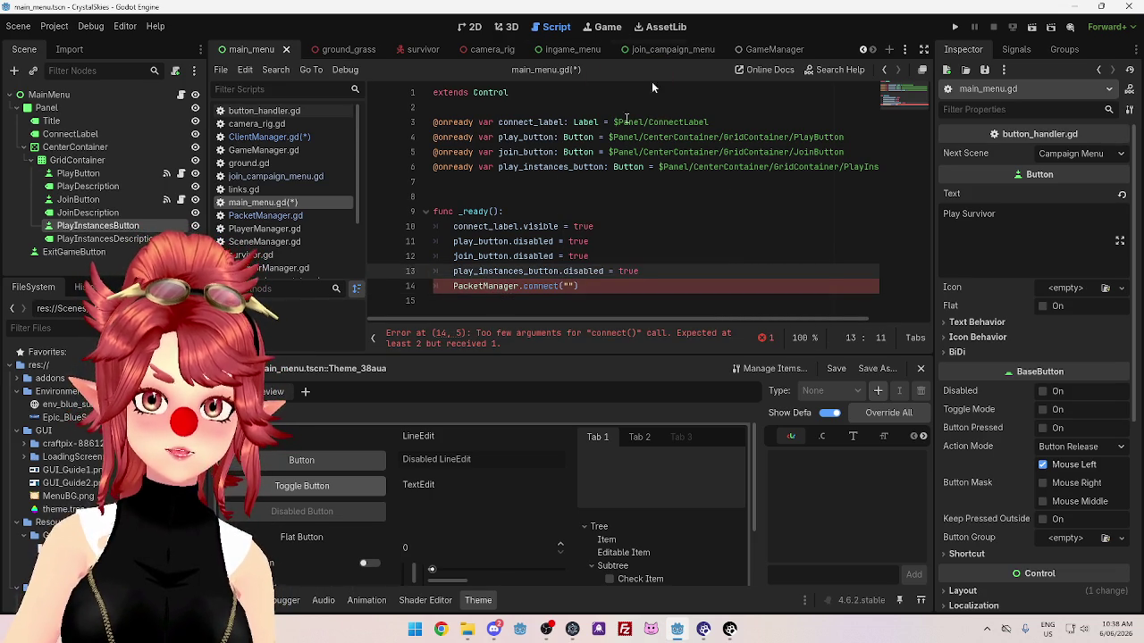
left_click_drag(483, 288, 453, 286)
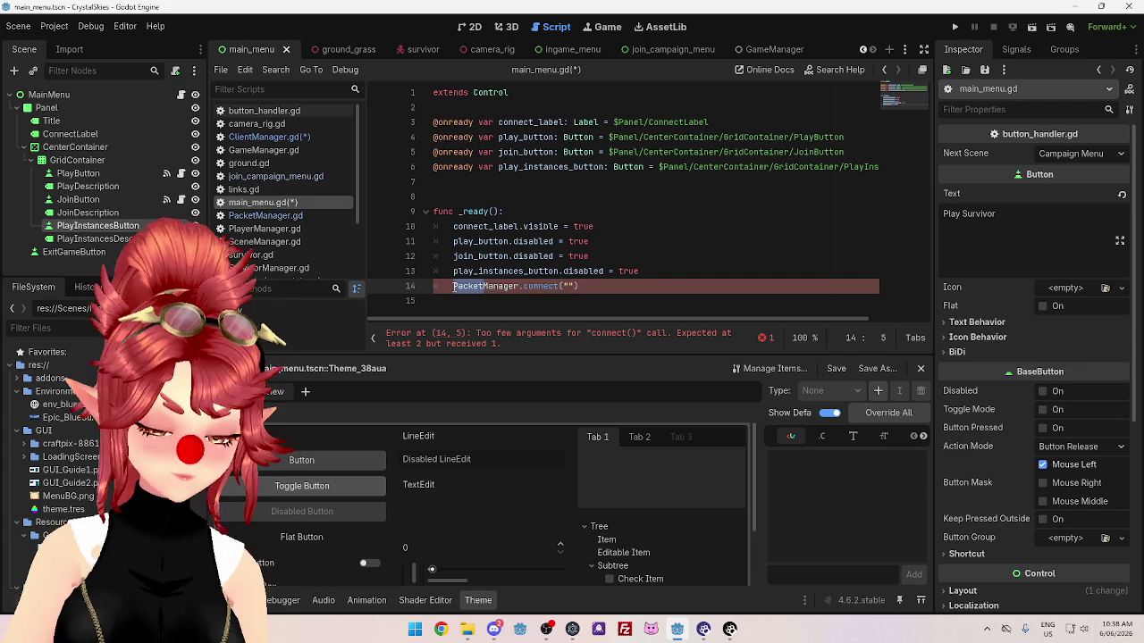
type("Client")
Fill in the "connected_to_coordinator" signal name and the connected_to_coordinator callback argument.
left_click(568, 286)
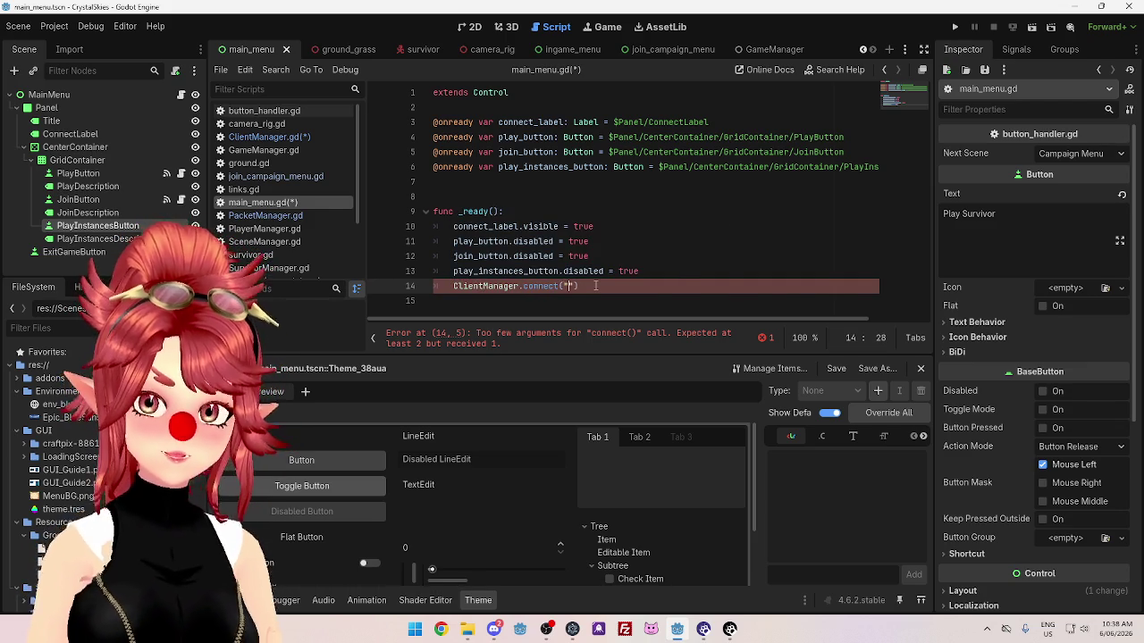
key("ctrl+space")
scroll(670, 223, "down", 3)
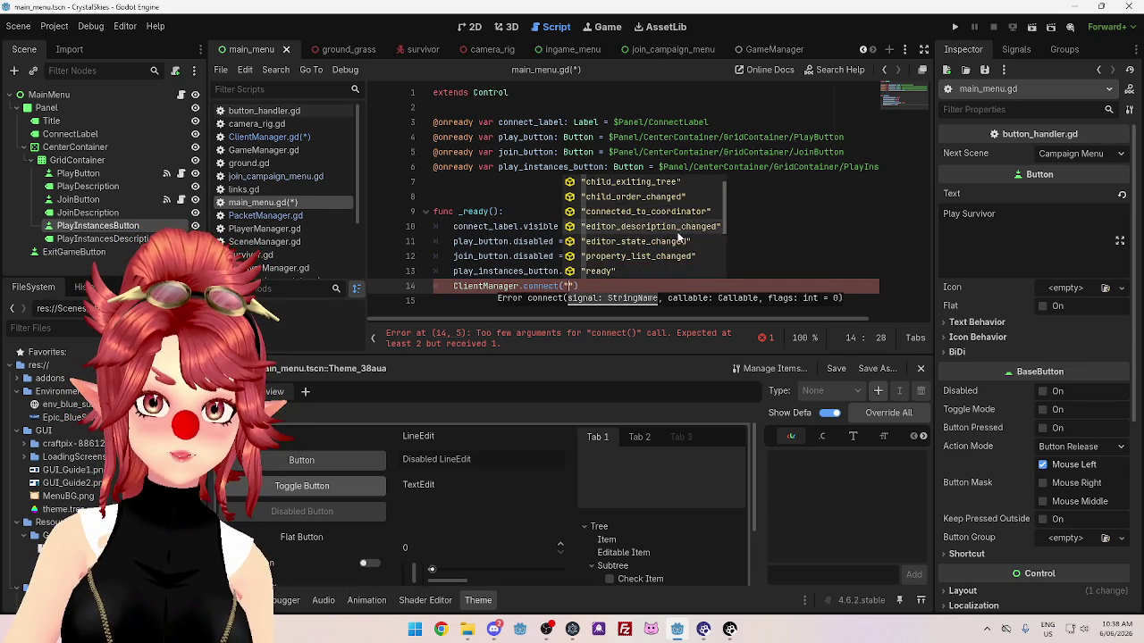
scroll(671, 241, "up", 2)
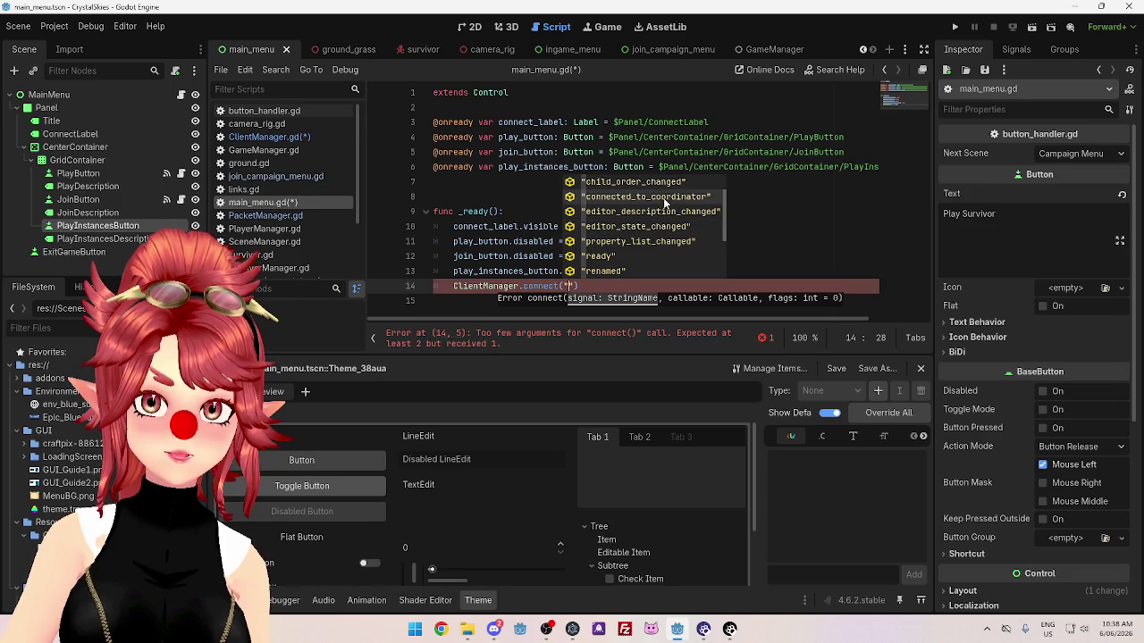
key("Return")
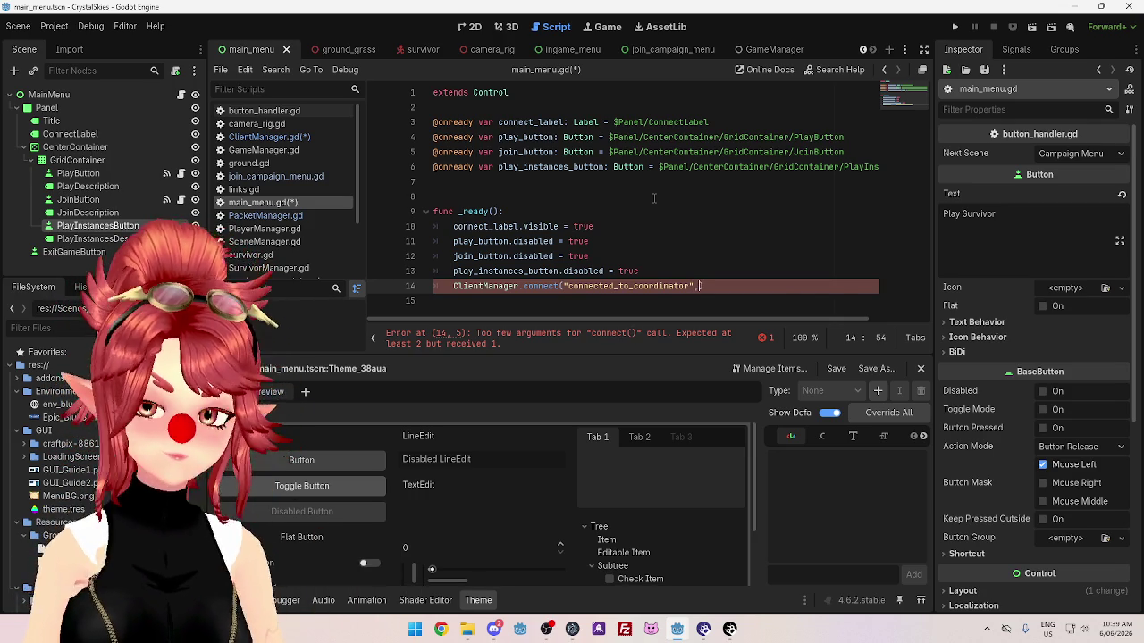
key("Escape")
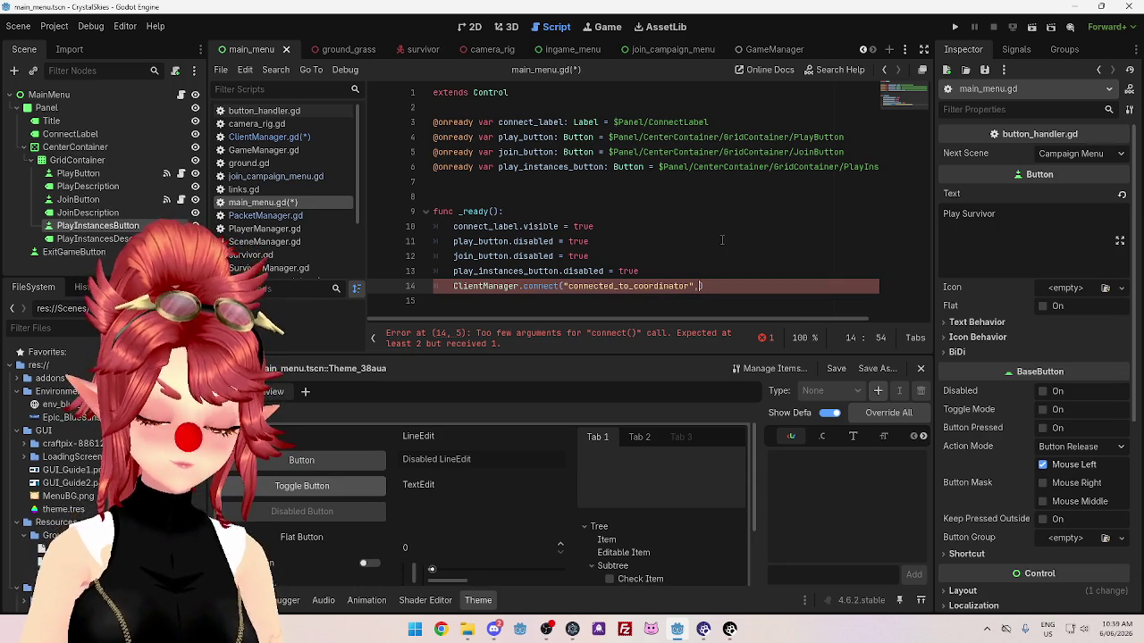
type("connected_to_c")
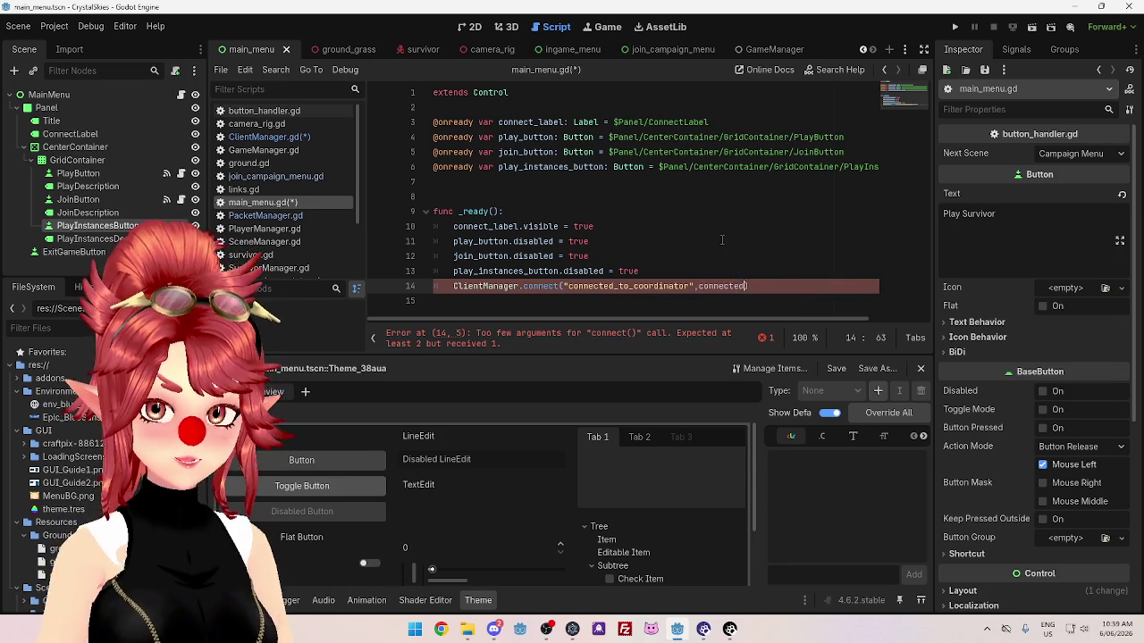
type("oordinator")
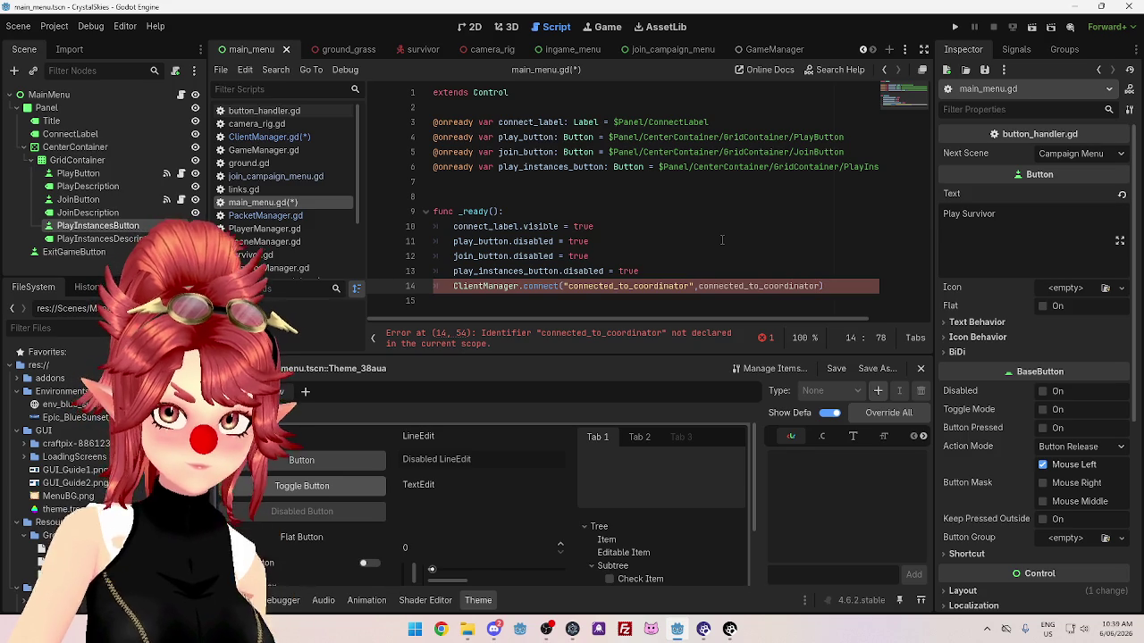
left_click(630, 298)
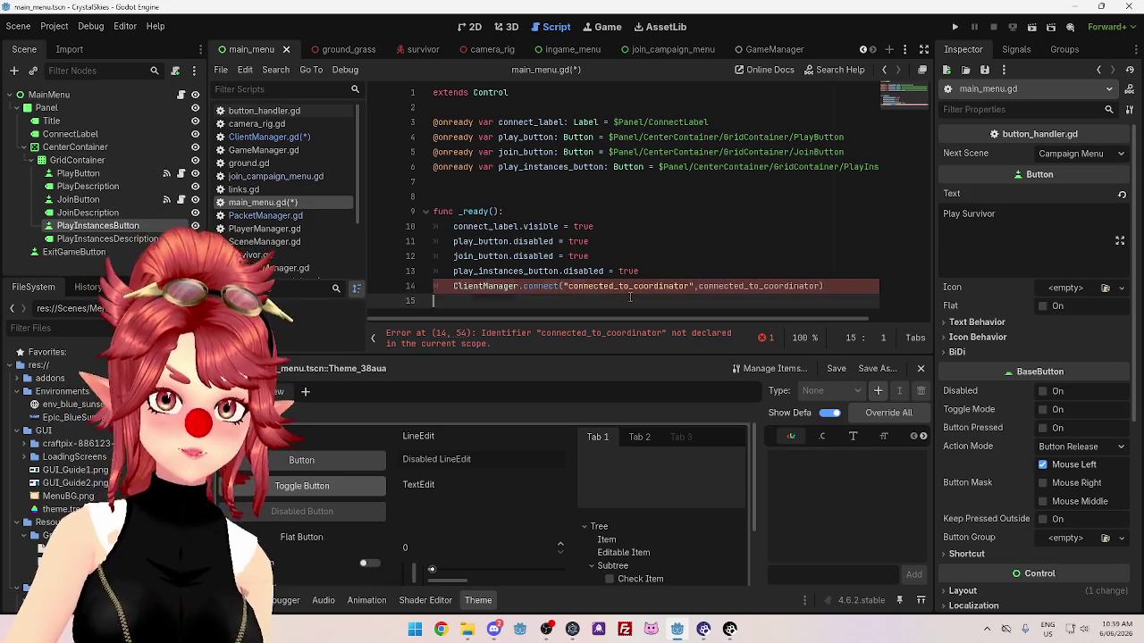
Add func connected_to_coordinator(): below _ready and copy _ready's lines 10–13 for its body.
key("Return")
key("Return")
type("func co")
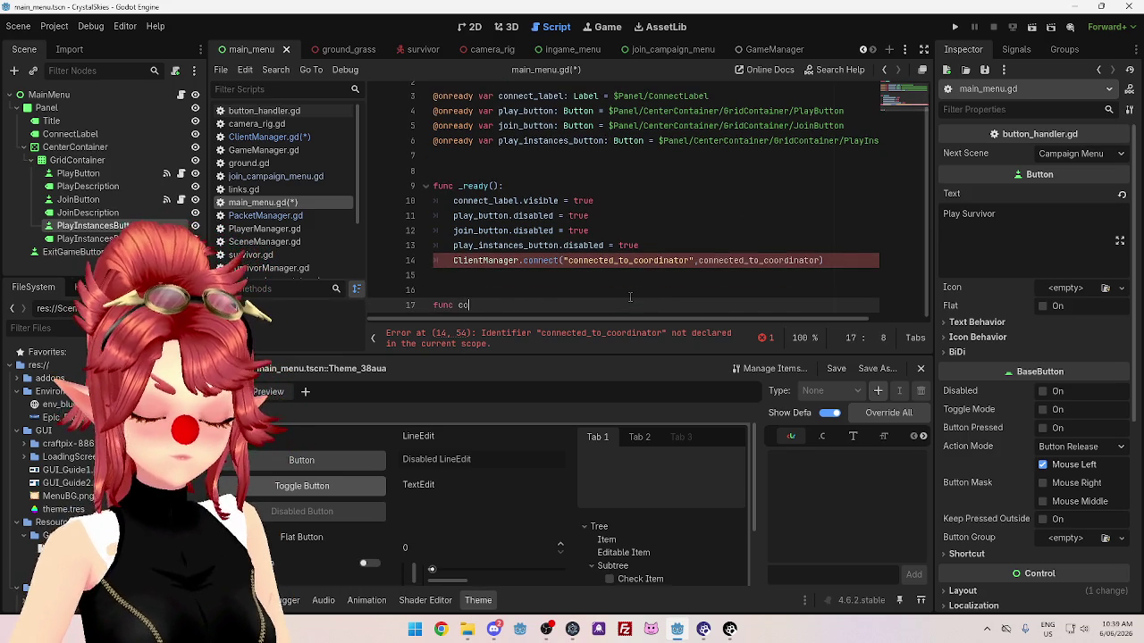
type("nnected_to_coord")
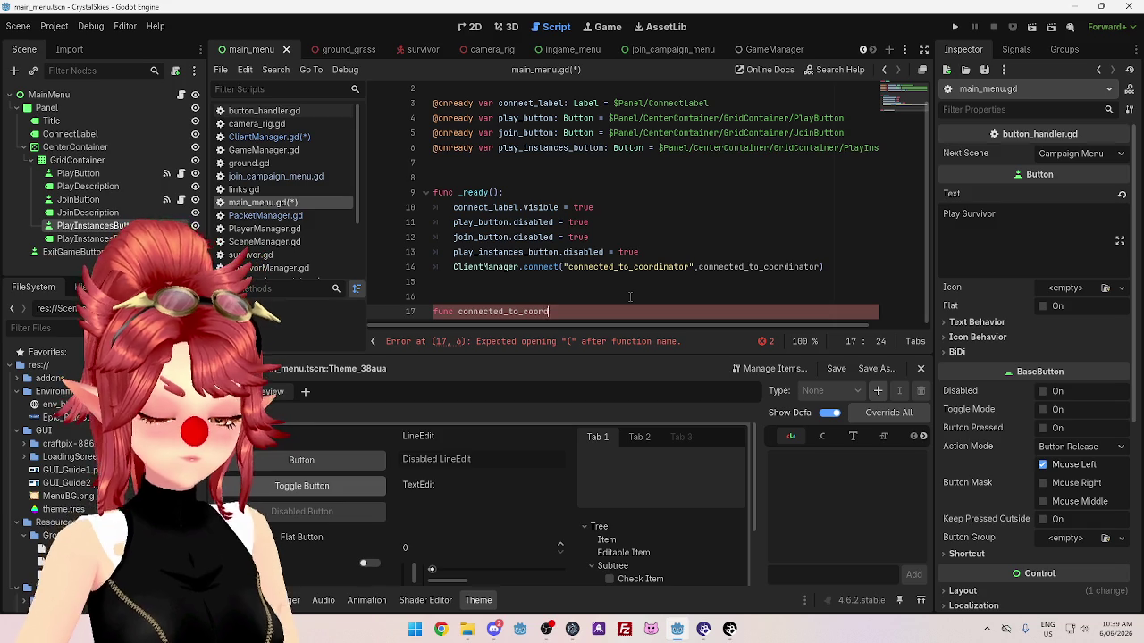
type("inator():")
key("Return")
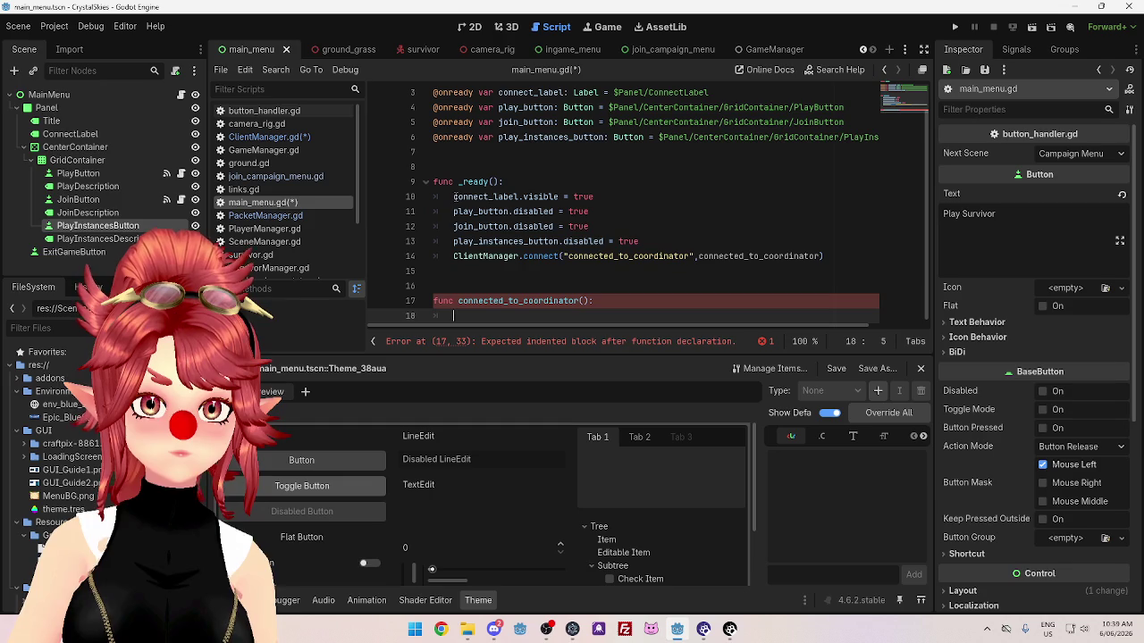
left_click_drag(454, 196, 612, 197)
mouse_move(639, 242)
left_mouse_down()
mouse_move(554, 231)
mouse_move(453, 196)
left_mouse_up()
key("ctrl+c")
left_click(554, 315)
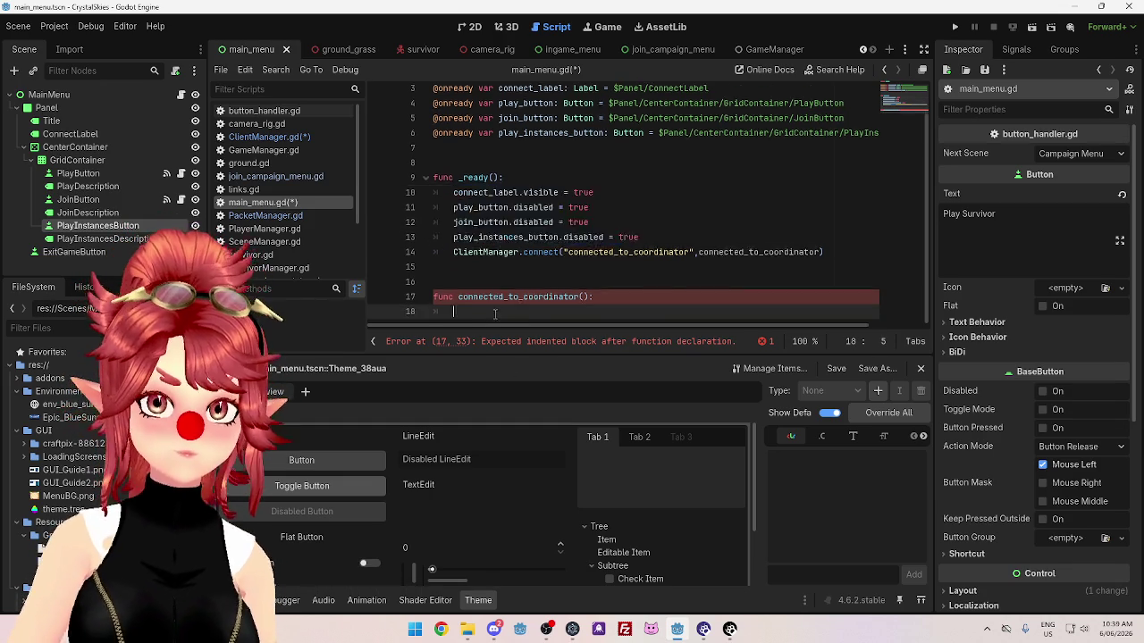